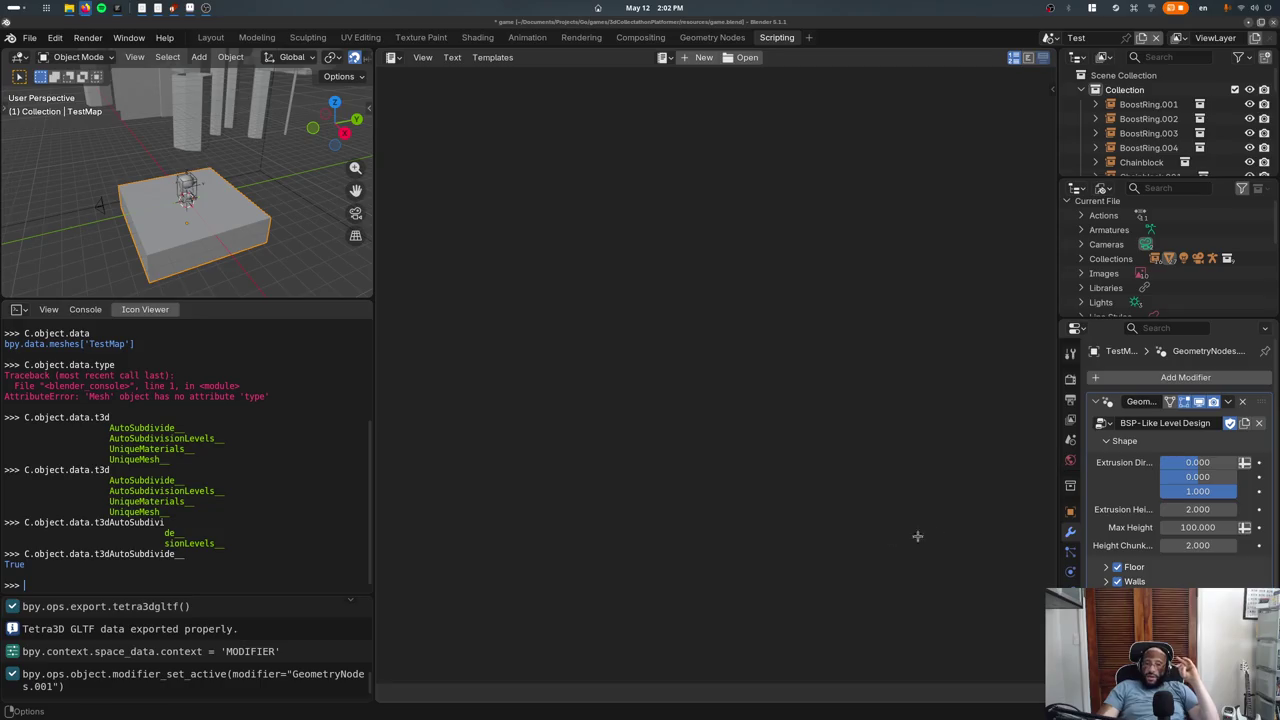
Show TestMap's Tetra3d Mesh Properties with its auto-subdivision levels, then bring up the recent files list
left_click(1070, 582)
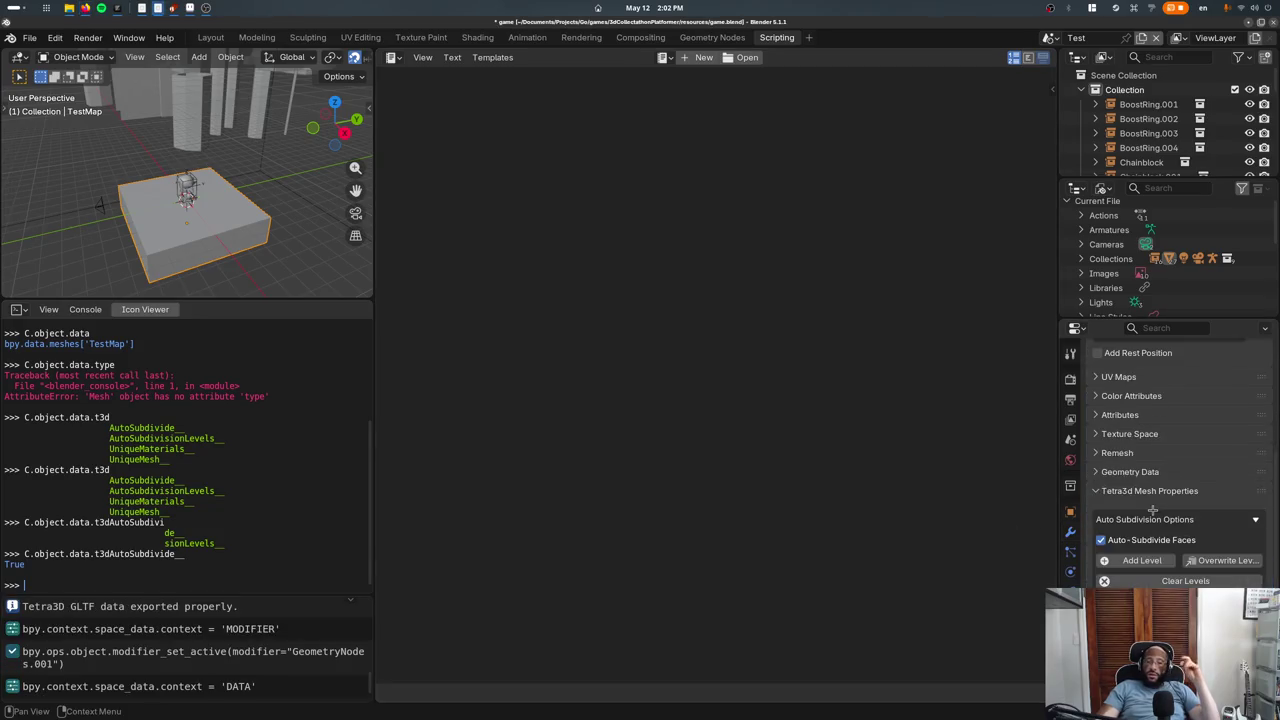
scroll(1135, 437, "down", 5)
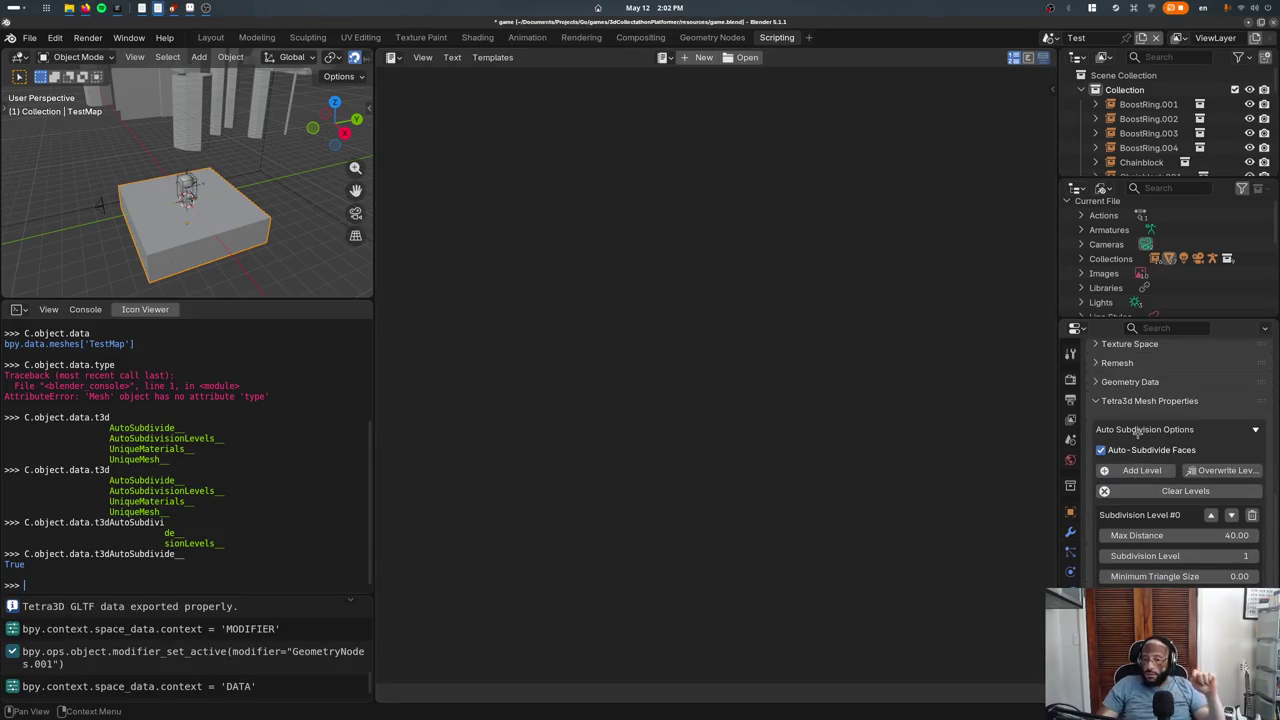
scroll(1140, 430, "down", 2)
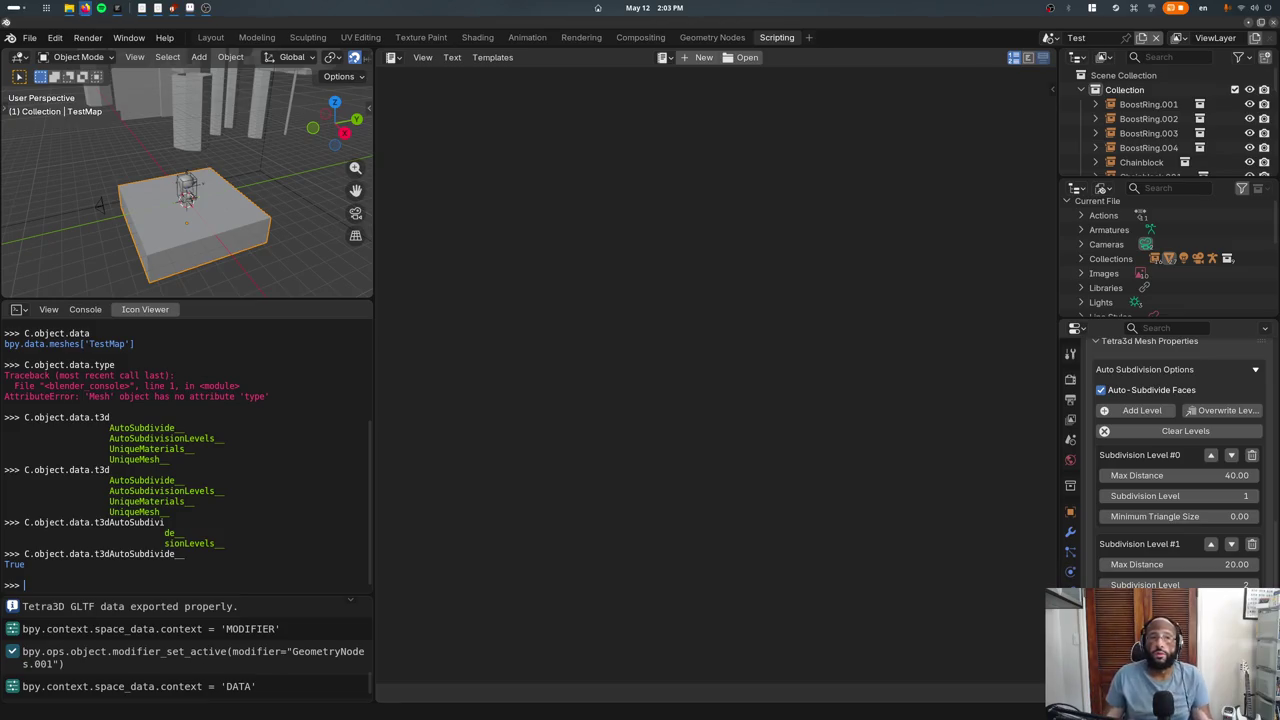
left_click(30, 37)
mouse_move(66, 83)
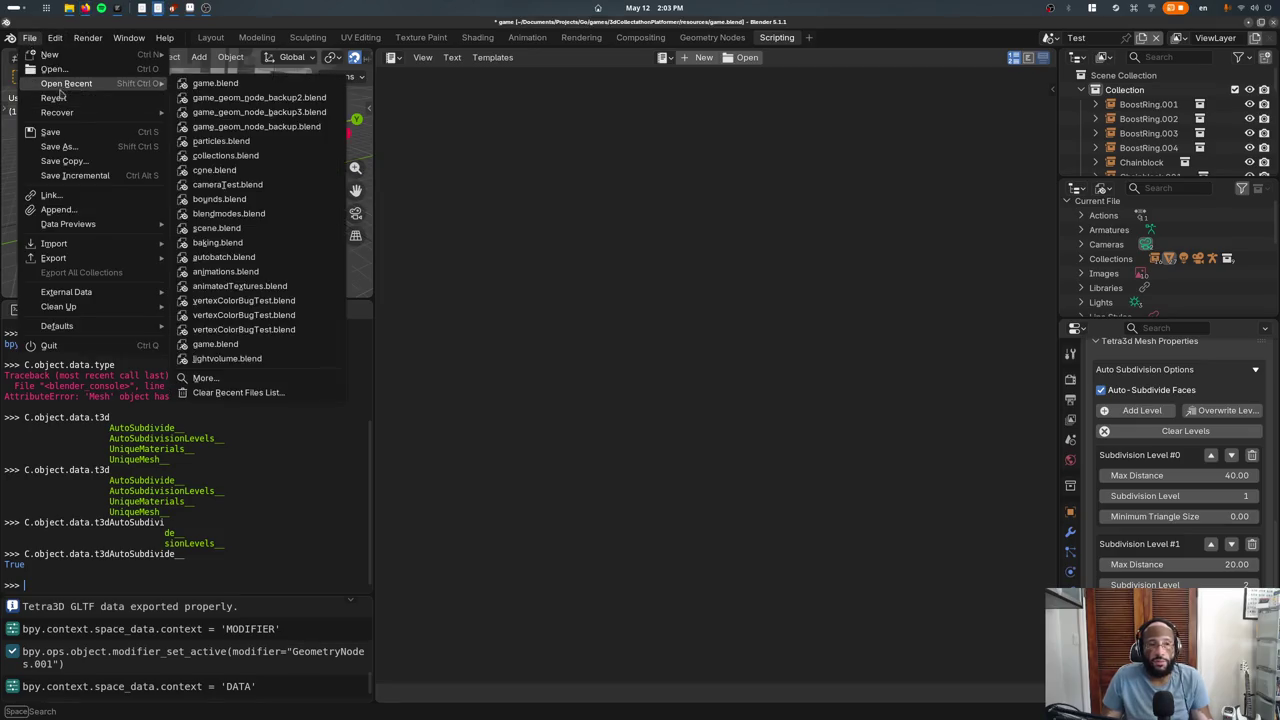
Reopen game.blend from the recent files list
left_click(206, 84)
left_click(563, 389)
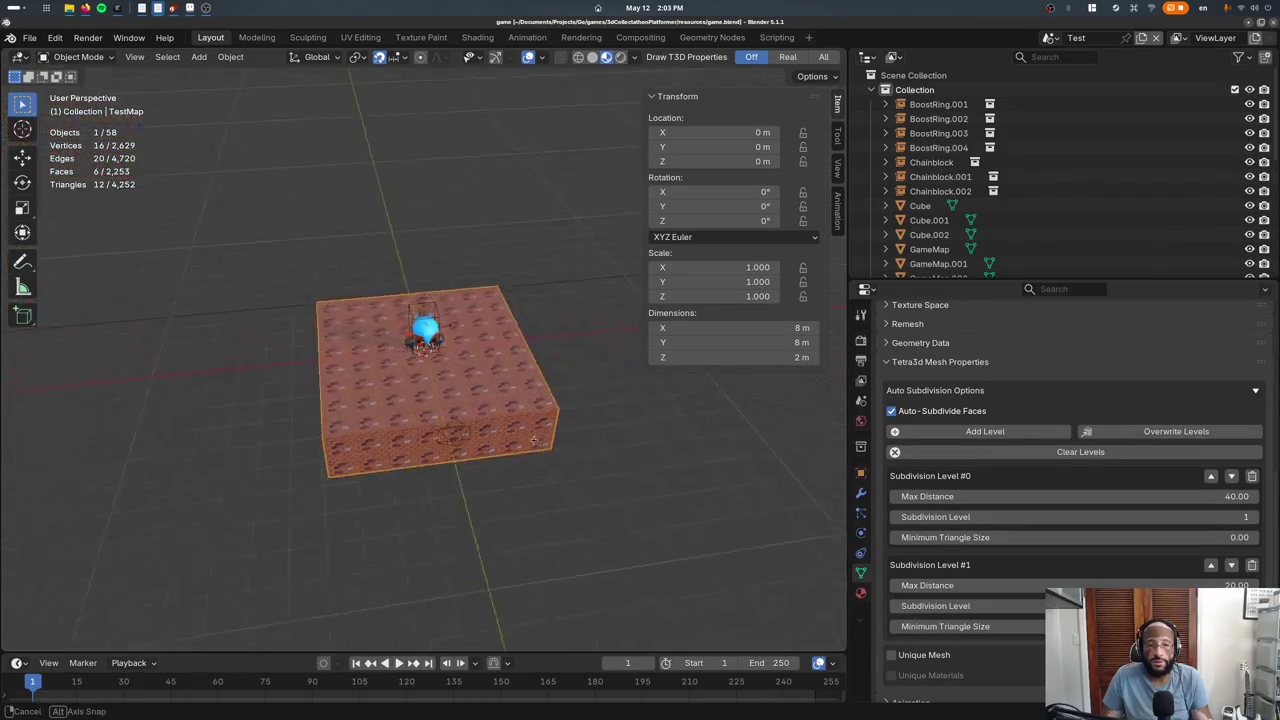
scroll(501, 371, "down", 3)
In Edit Mode, view the TestMap floor from directly above with nothing selected
key("Tab")
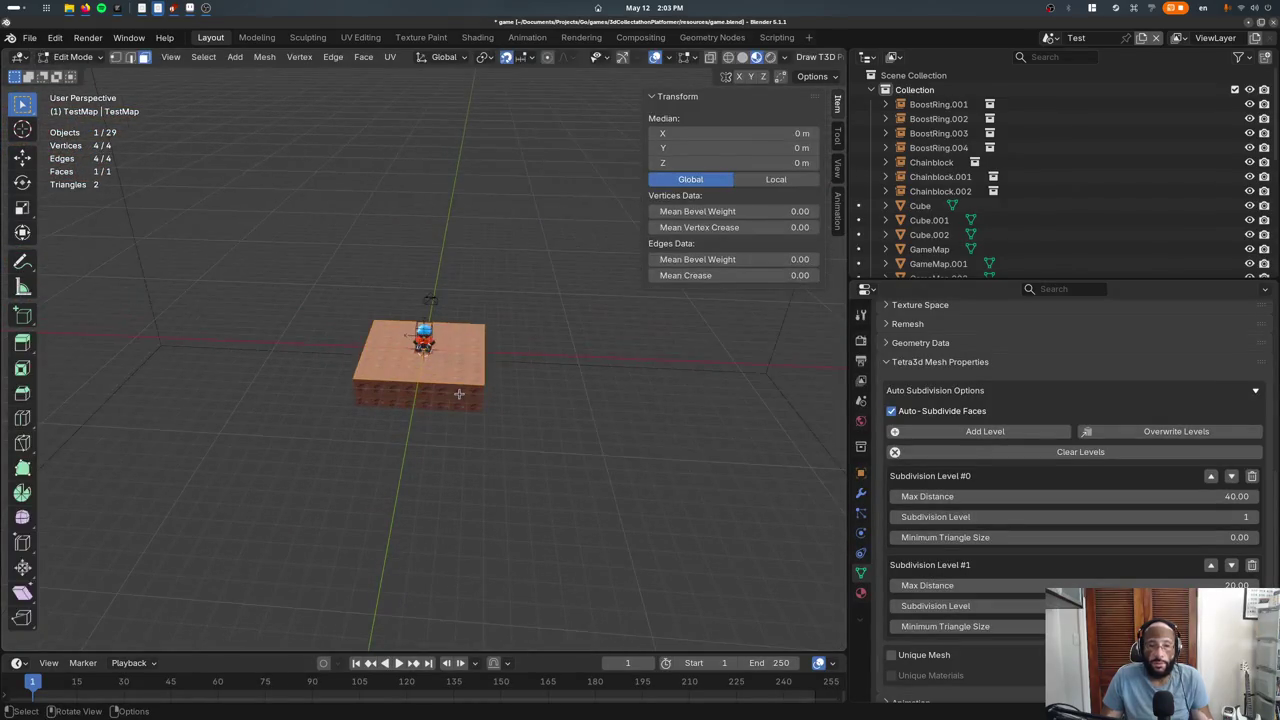
mouse_move(456, 393)
middle_mouse_down()
mouse_move(327, 464)
mouse_move(313, 389)
mouse_move(351, 463)
mouse_move(343, 451)
mouse_move(371, 471)
mouse_move(251, 474)
mouse_move(481, 438)
mouse_move(267, 286)
middle_mouse_up()
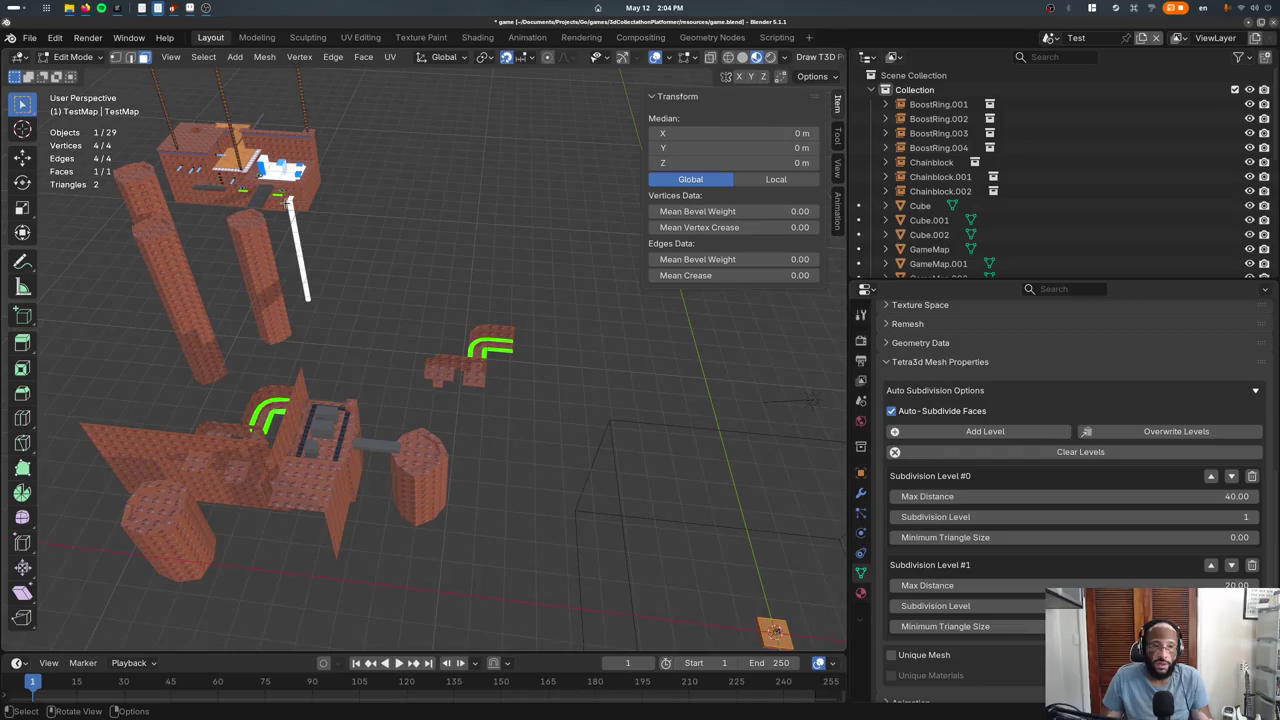
key("KP_7")
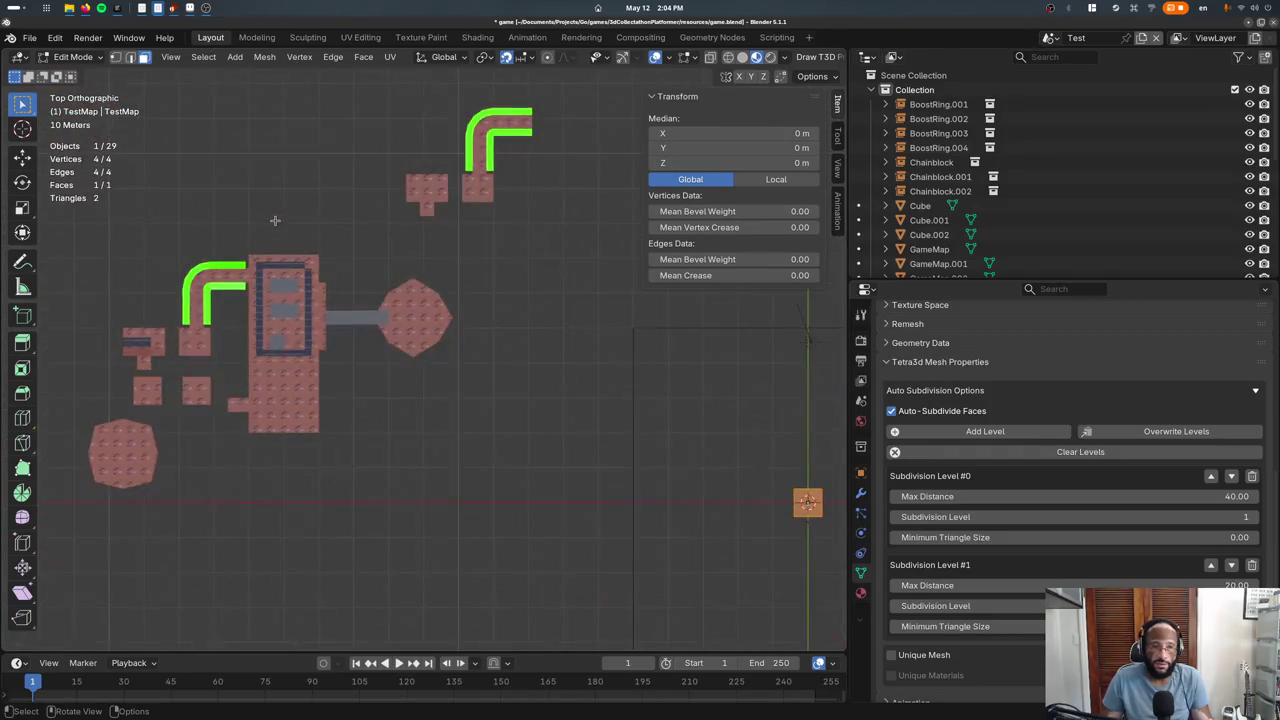
middle_click_drag(305, 258, 293, 200)
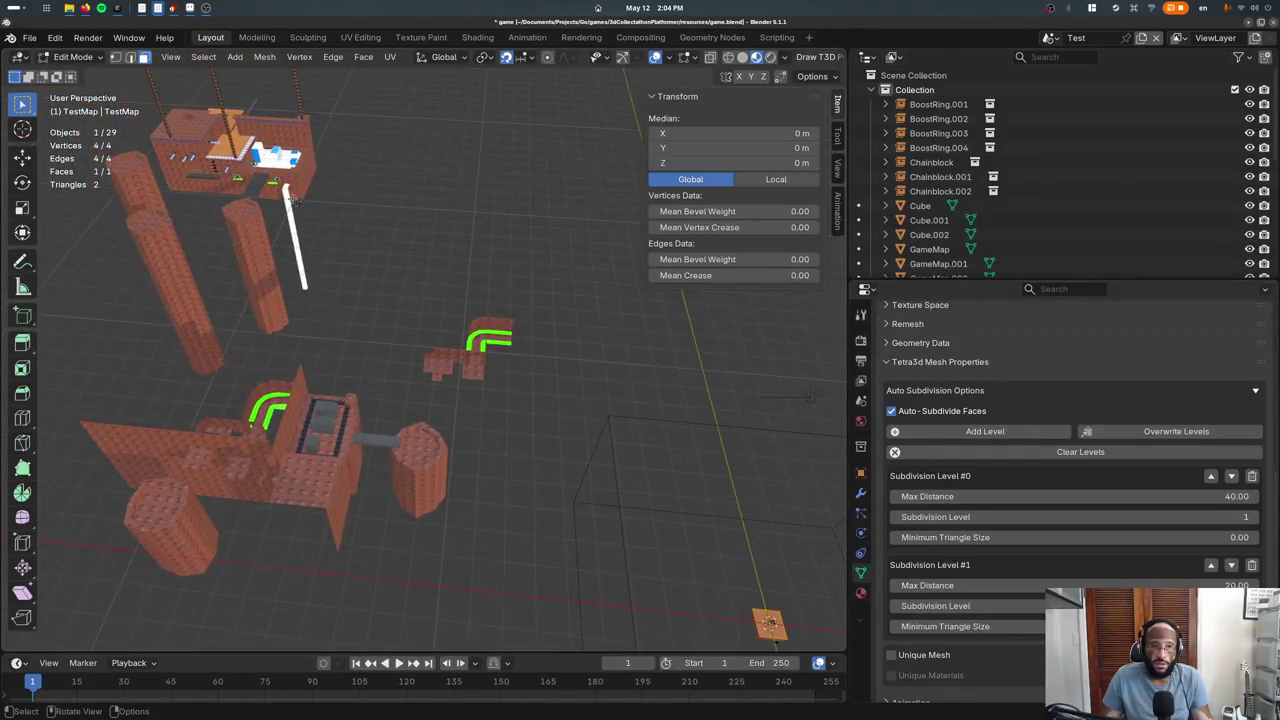
key("KP_Decimal")
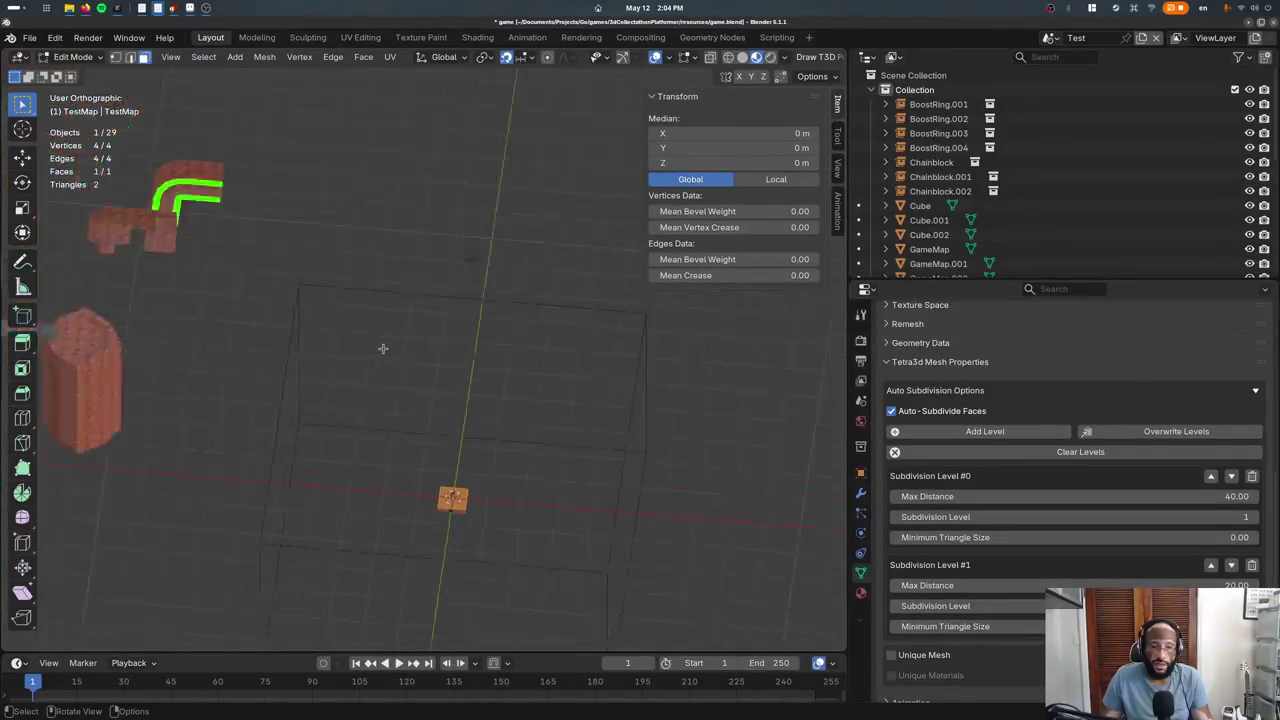
key("grave")
left_click(377, 455)
key("alt+a")
key("a")
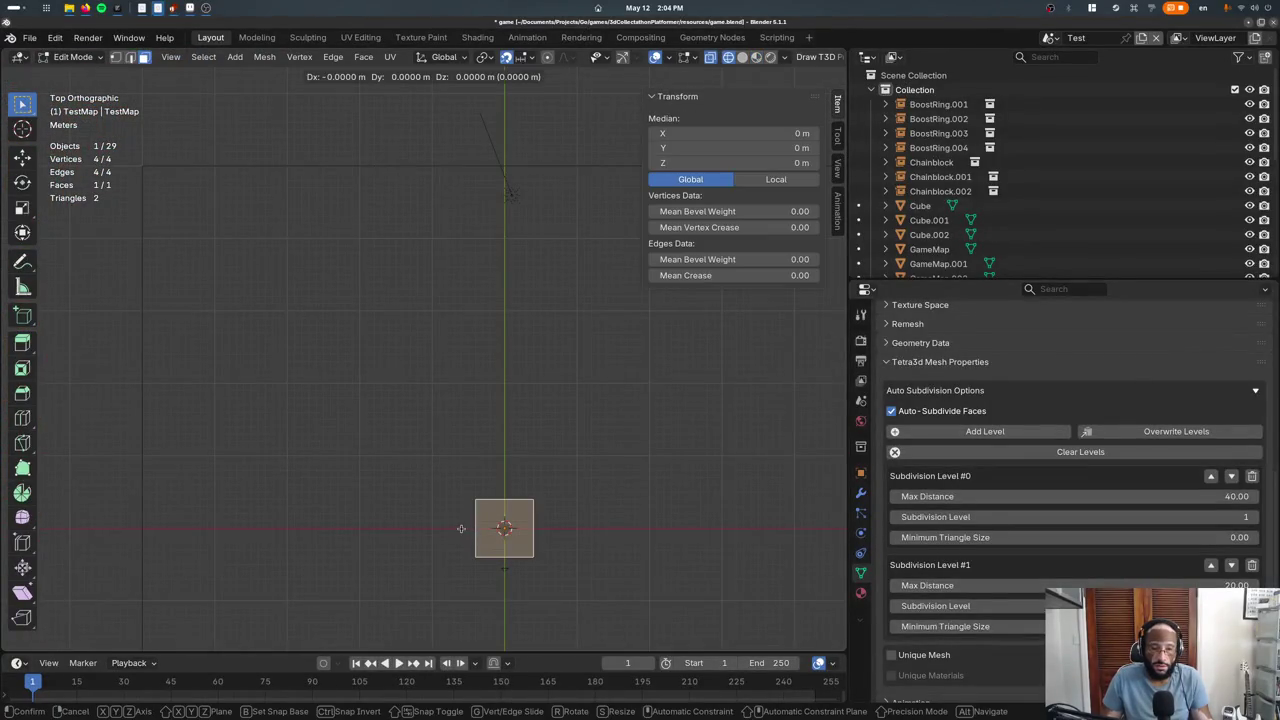
key("alt+a")
middle_click_drag(439, 463, 378, 387, "shift")
Widen the floor to 20 m, with the left edge at x = -10 and the right edge 6 m further out
key("1")
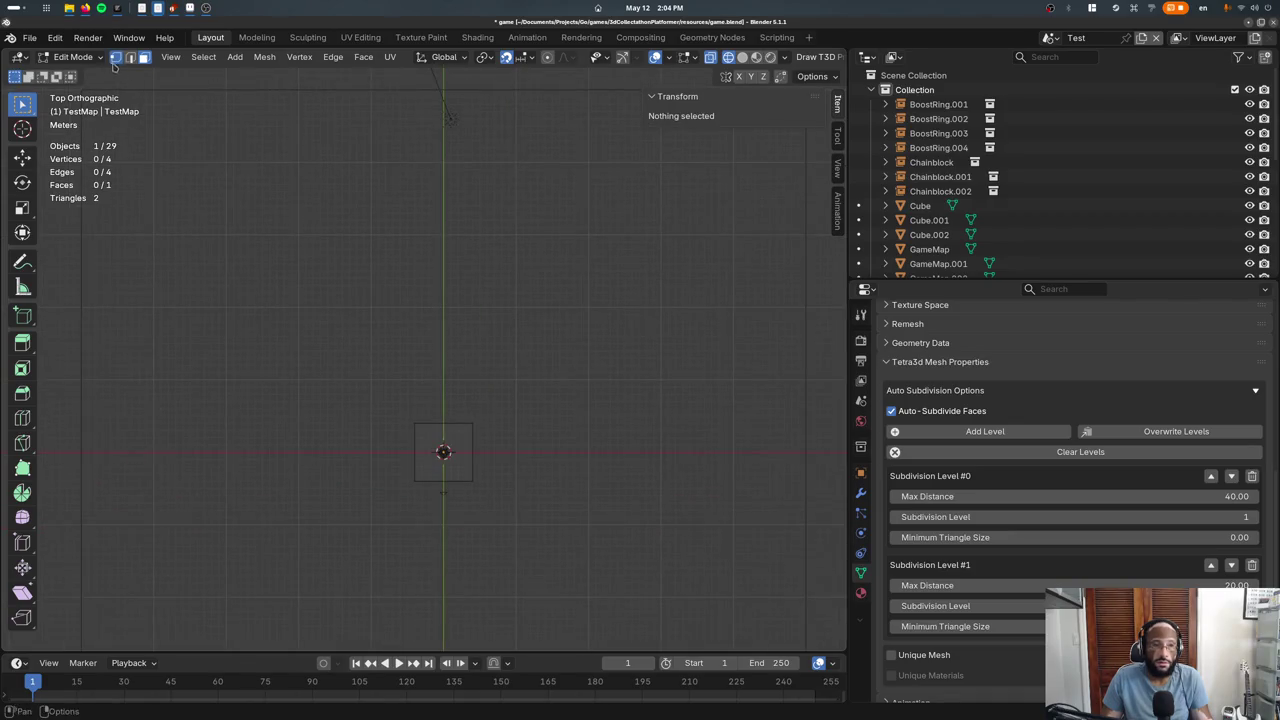
left_click_drag(264, 251, 429, 560)
key("g")
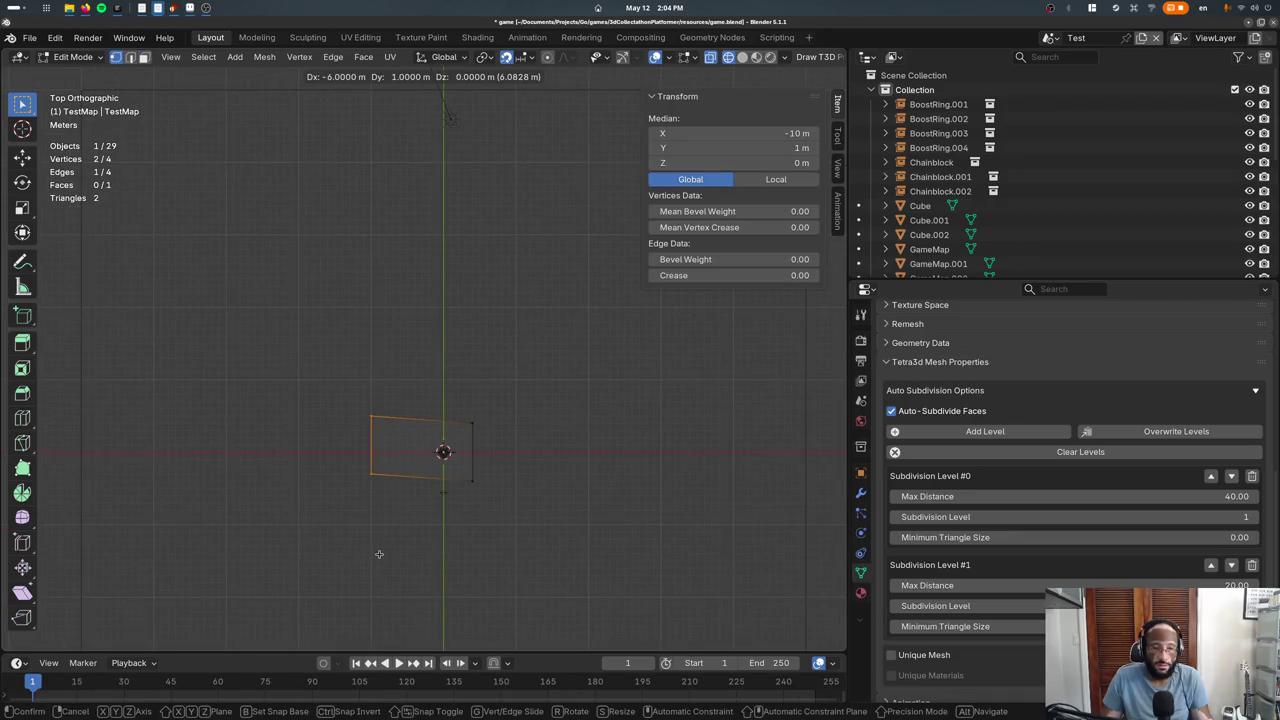
left_click(379, 556)
left_click_drag(466, 372, 548, 532)
key("g")
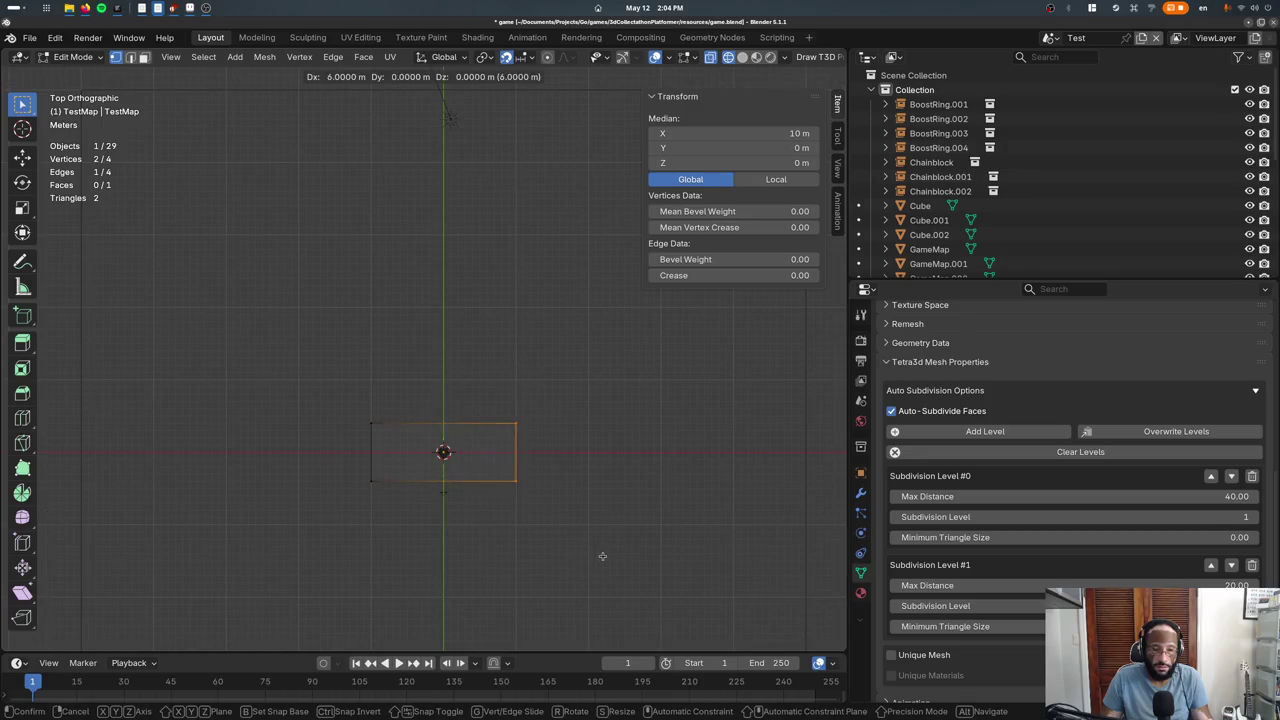
left_click(602, 556)
Reposition the floor and drop its bottom edge 2 m to make it 10 m deep, leaving Edit Mode
key("a")
key("g")
left_click(528, 428)
left_click_drag(540, 425, 356, 462)
key("g")
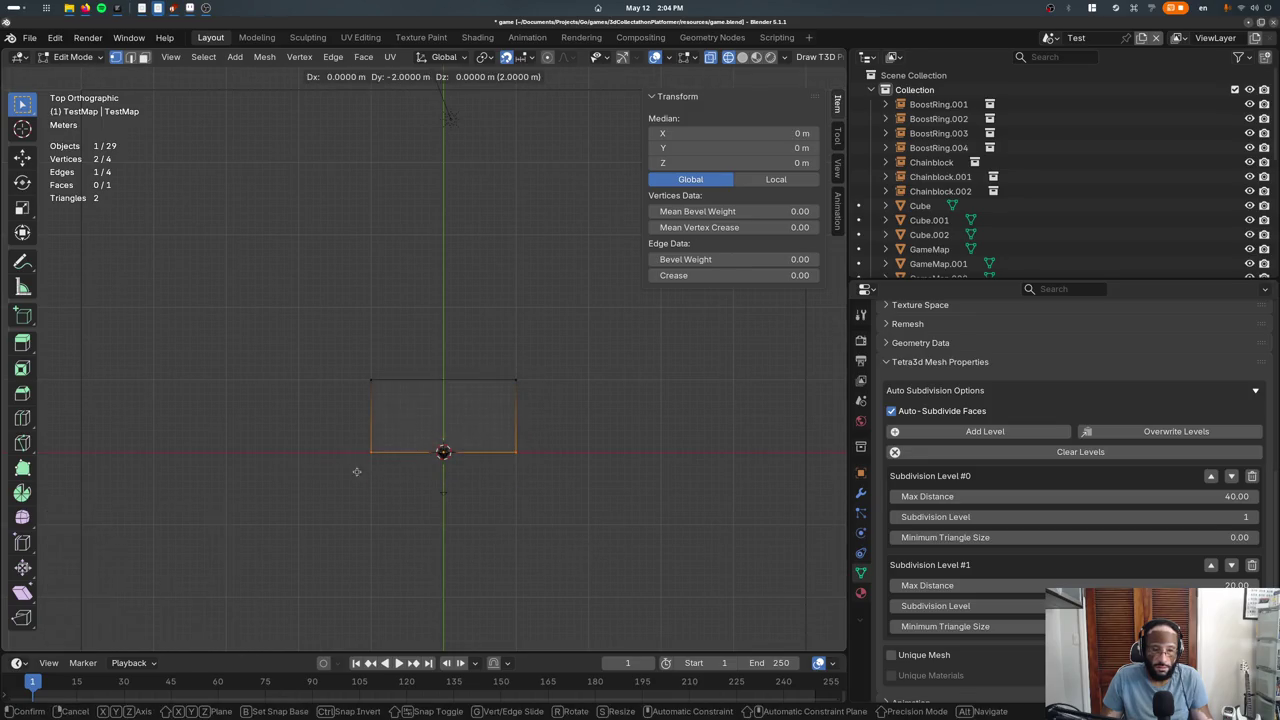
left_click(356, 471)
key("Tab")
middle_click_drag(446, 452, 389, 360)
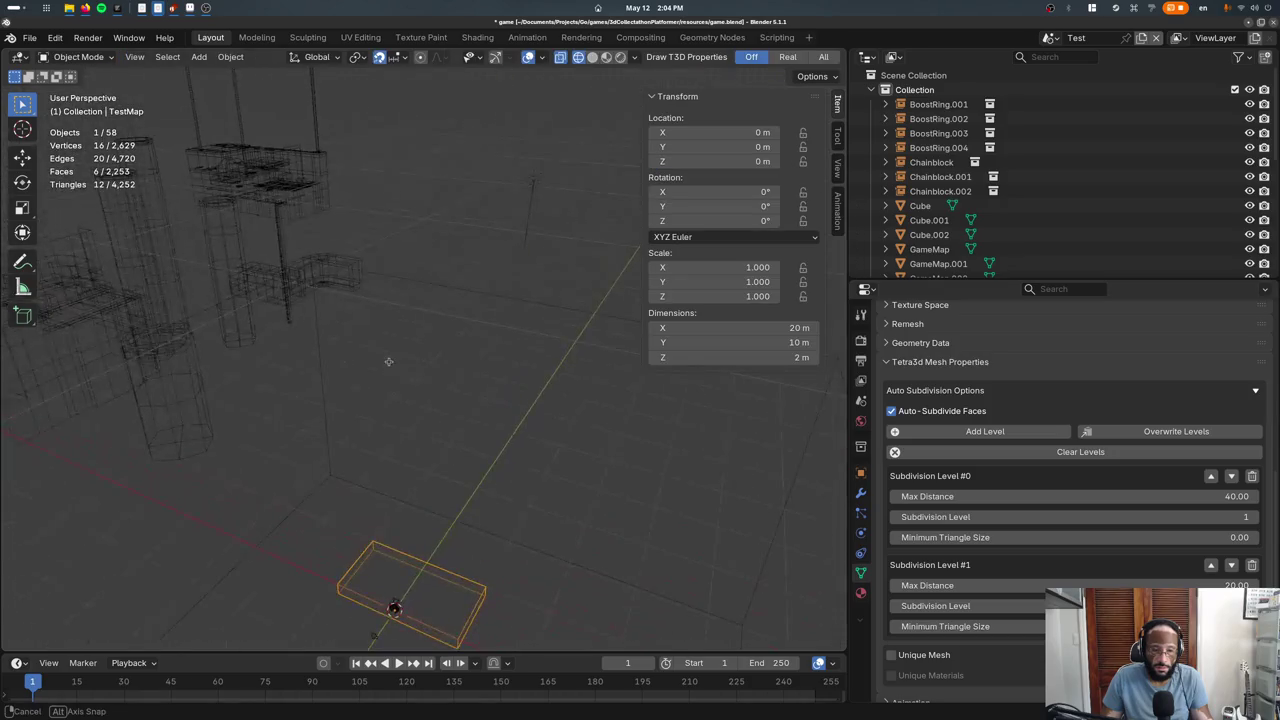
key("KP_Decimal")
Set TestMap's BSP-Like Extrusion Height to 20, after briefly trying 40
scroll(382, 565, "down", 5)
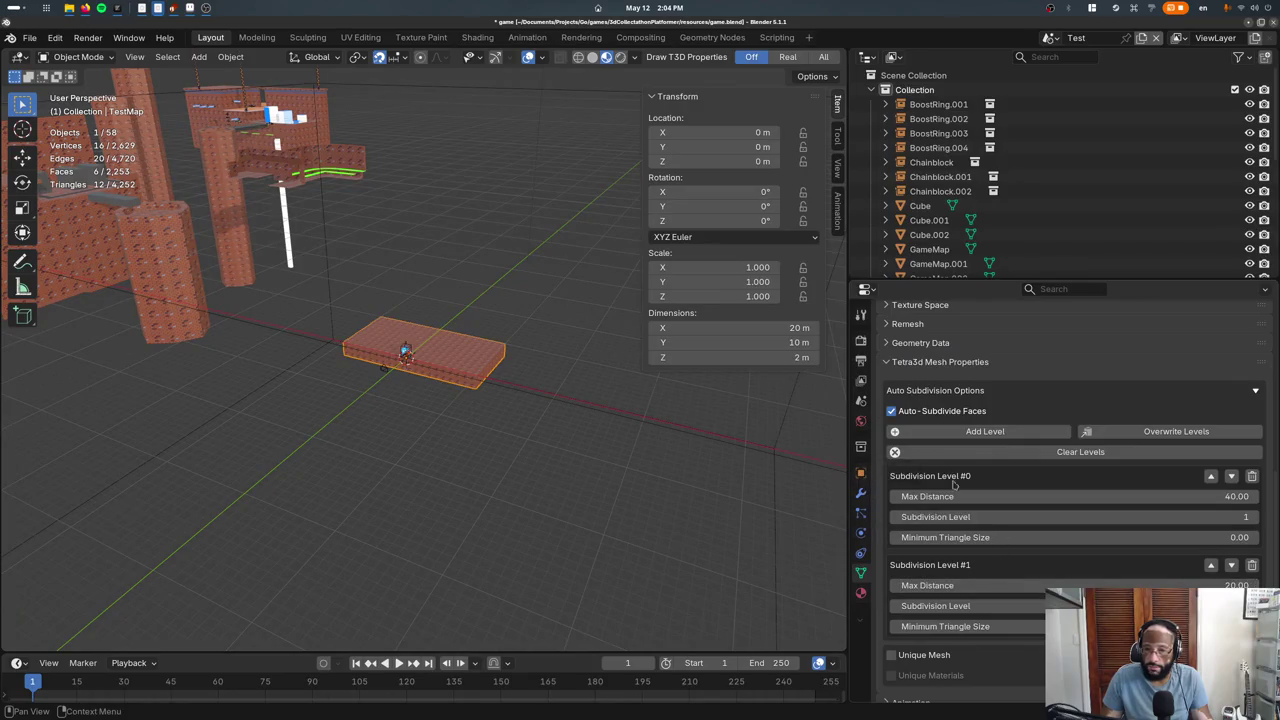
scroll(955, 484, "up", 6)
scroll(906, 562, "up", 2)
left_click(859, 495)
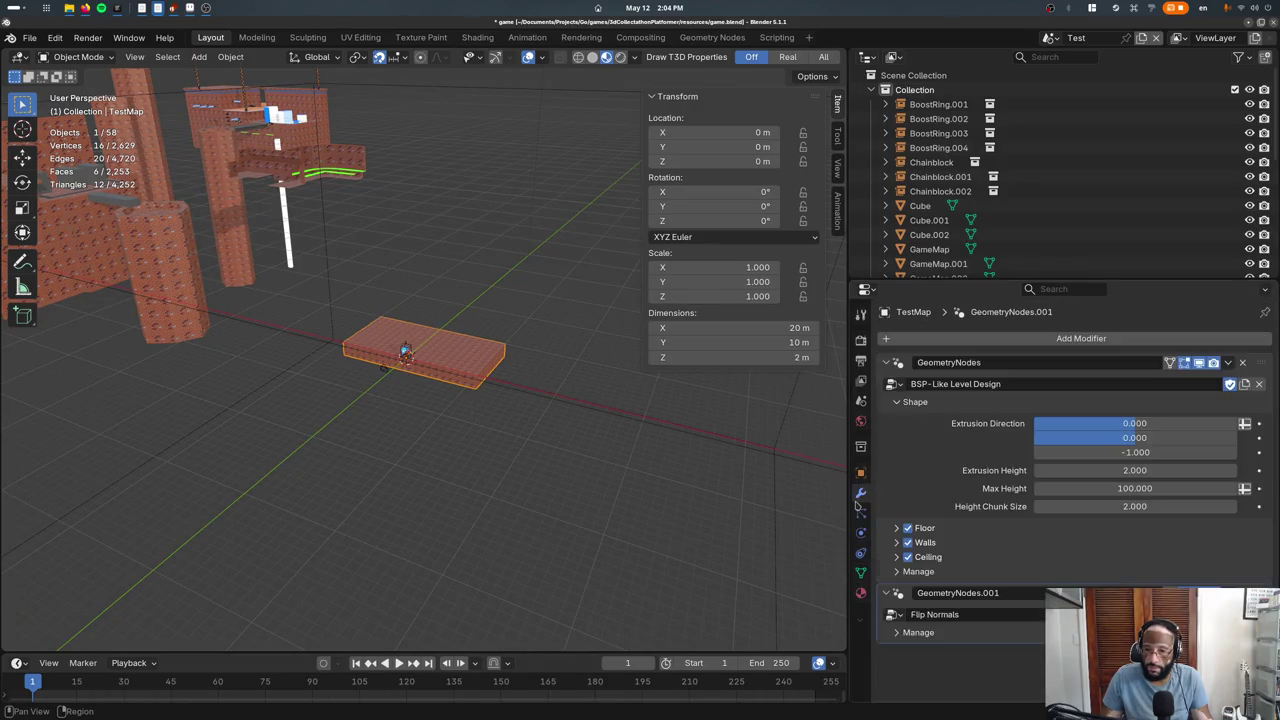
left_click_drag(1124, 470, 1141, 470)
double_click(1134, 470)
type("40")
key("Return")
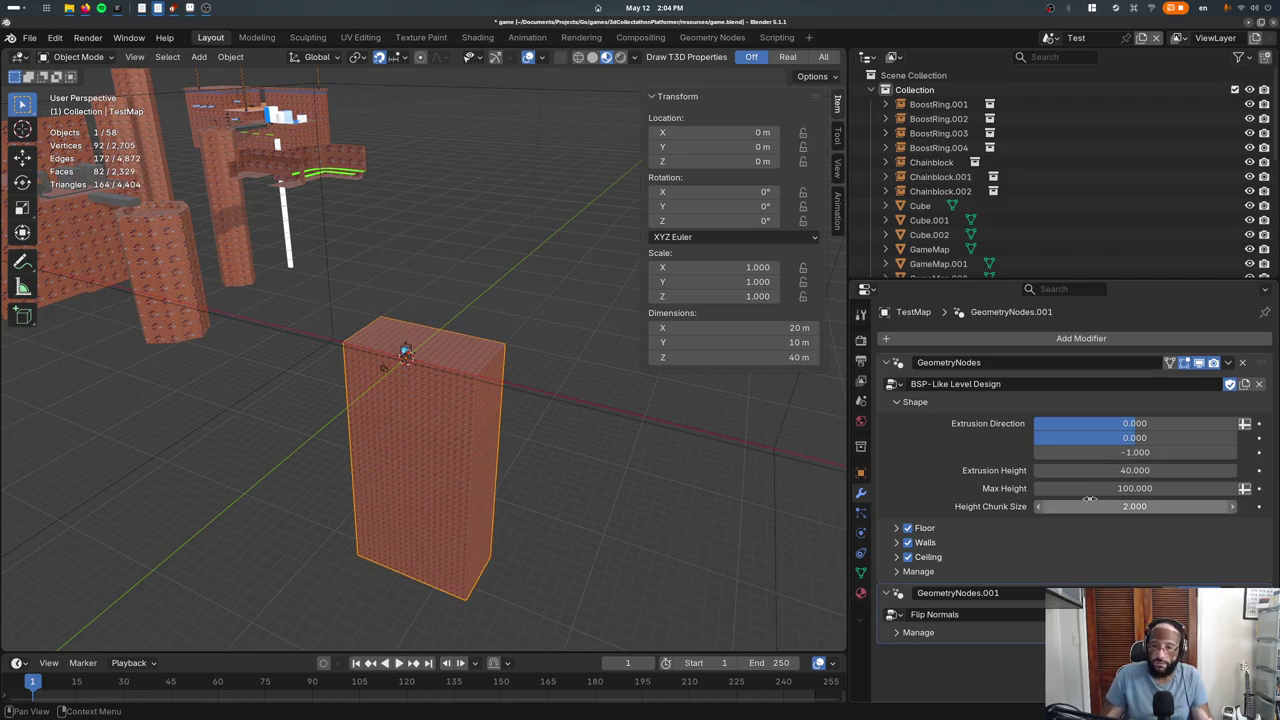
double_click(1134, 470)
type("20")
key("Return")
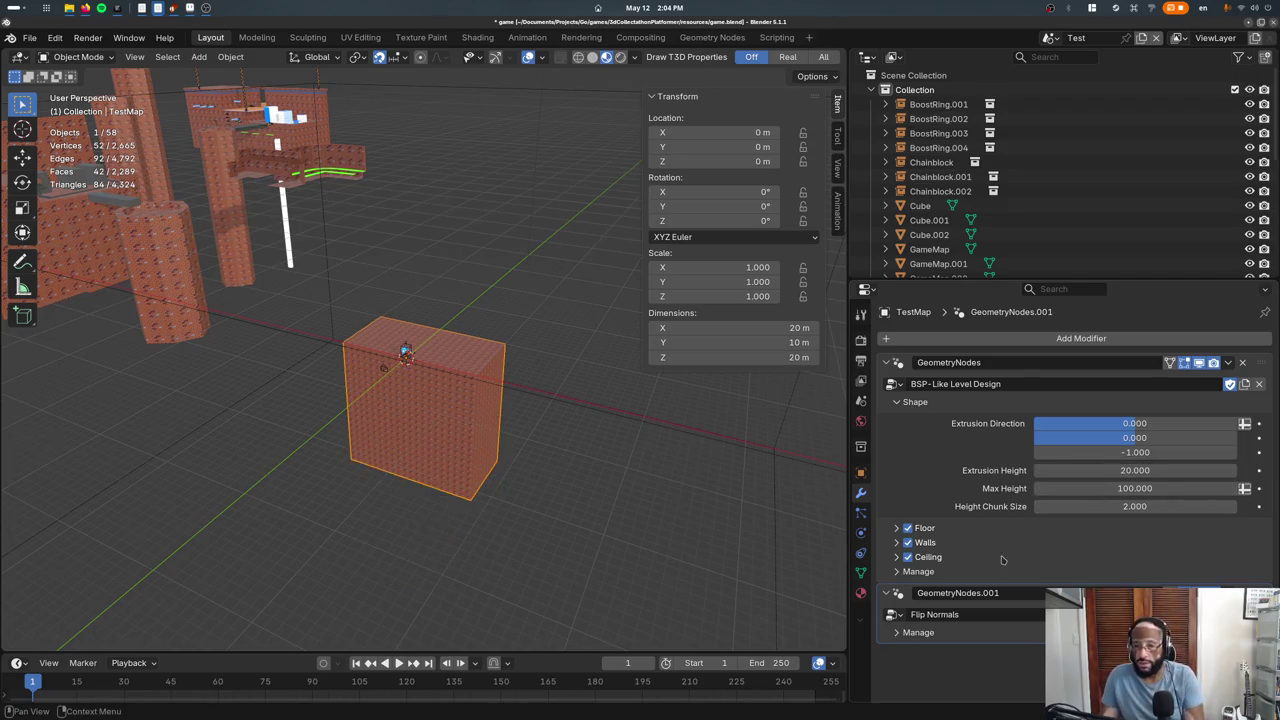
Inspect the 20 m-tall block from above and in perspective with wireframe shading
key("KP_7")
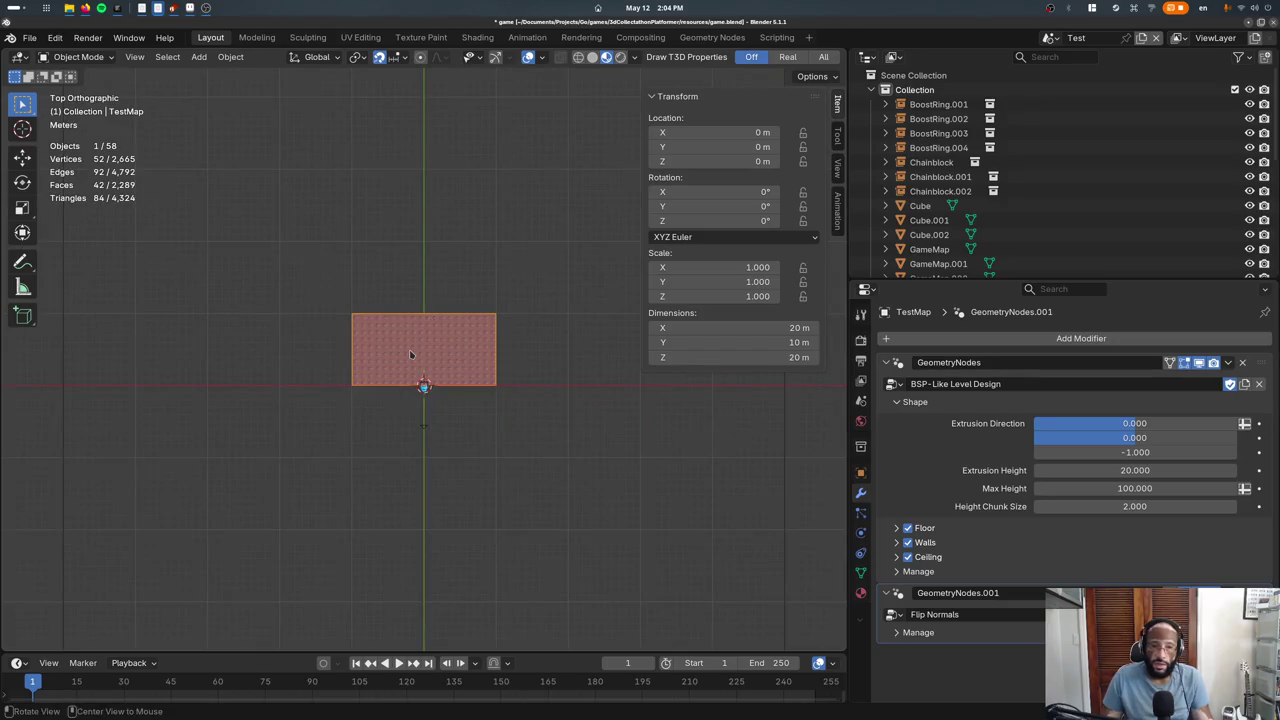
middle_click_drag(410, 354, 417, 357)
scroll(395, 414, "up", 4)
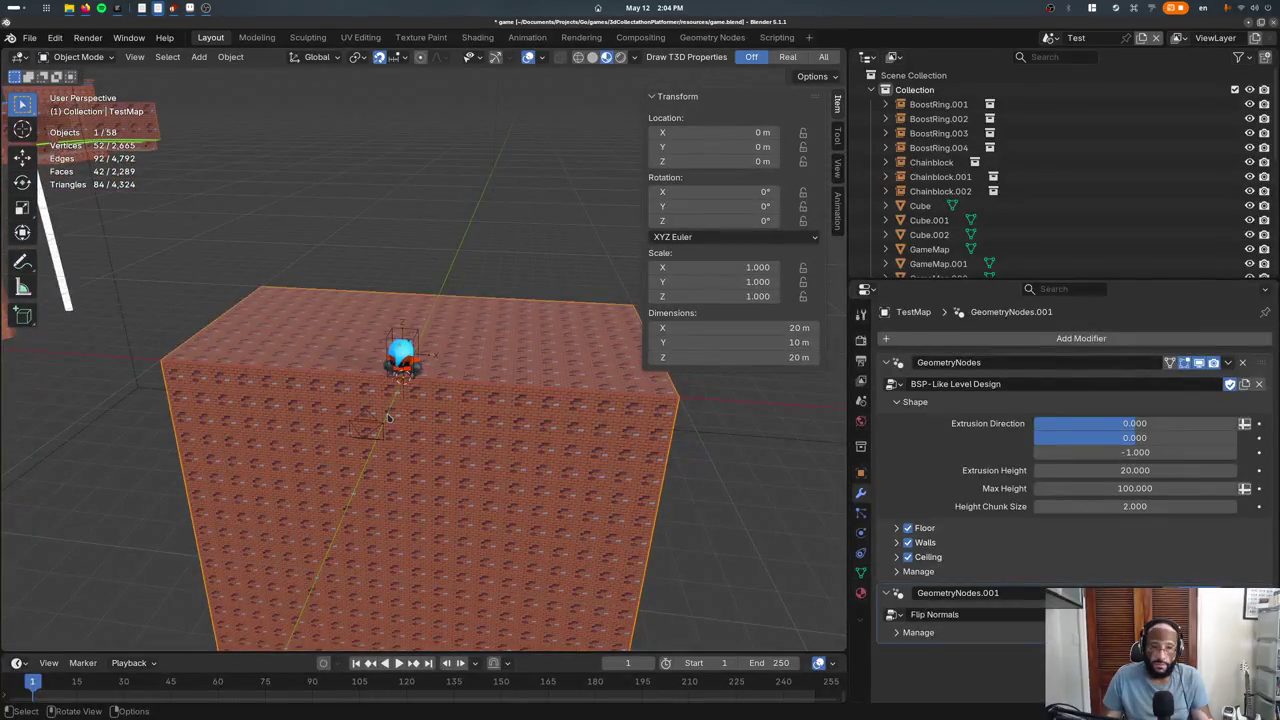
key("shift+z")
key("Tab")
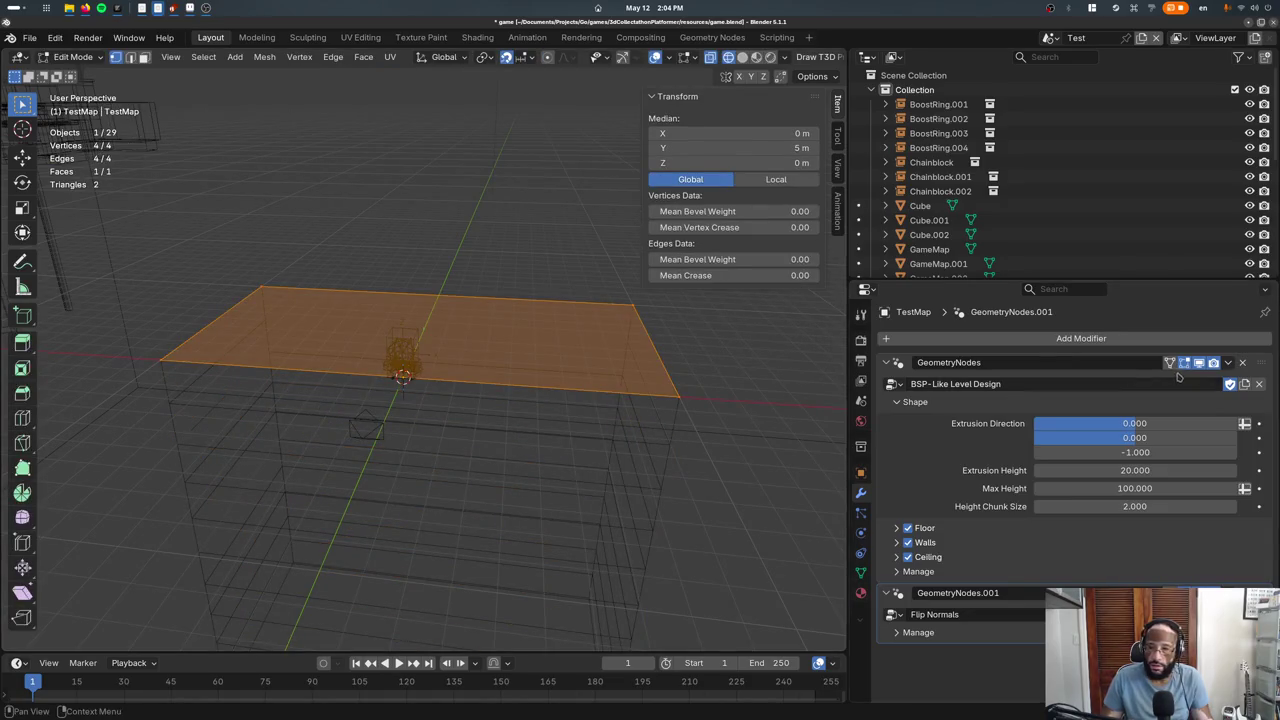
Make a trial duplicate of TestMap raised 4 m, then undo back to the original plane
key("KP_7")
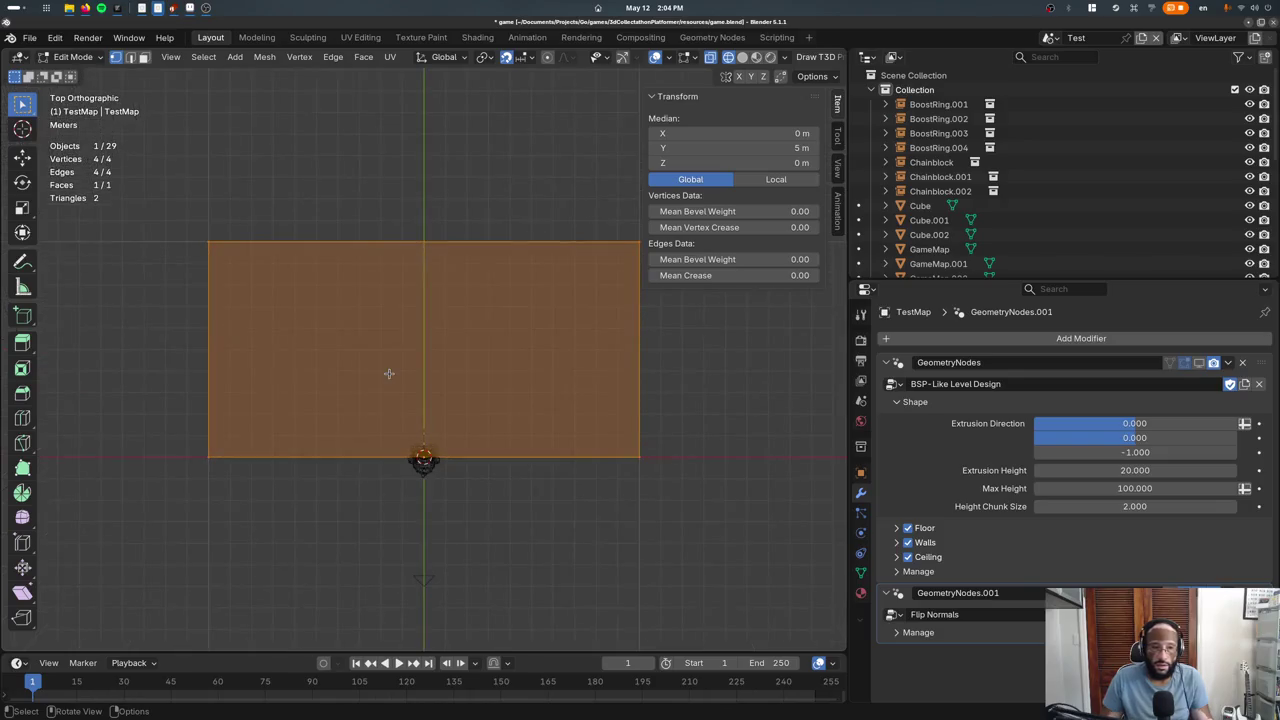
key("Tab")
middle_click_drag(374, 415, 369, 521)
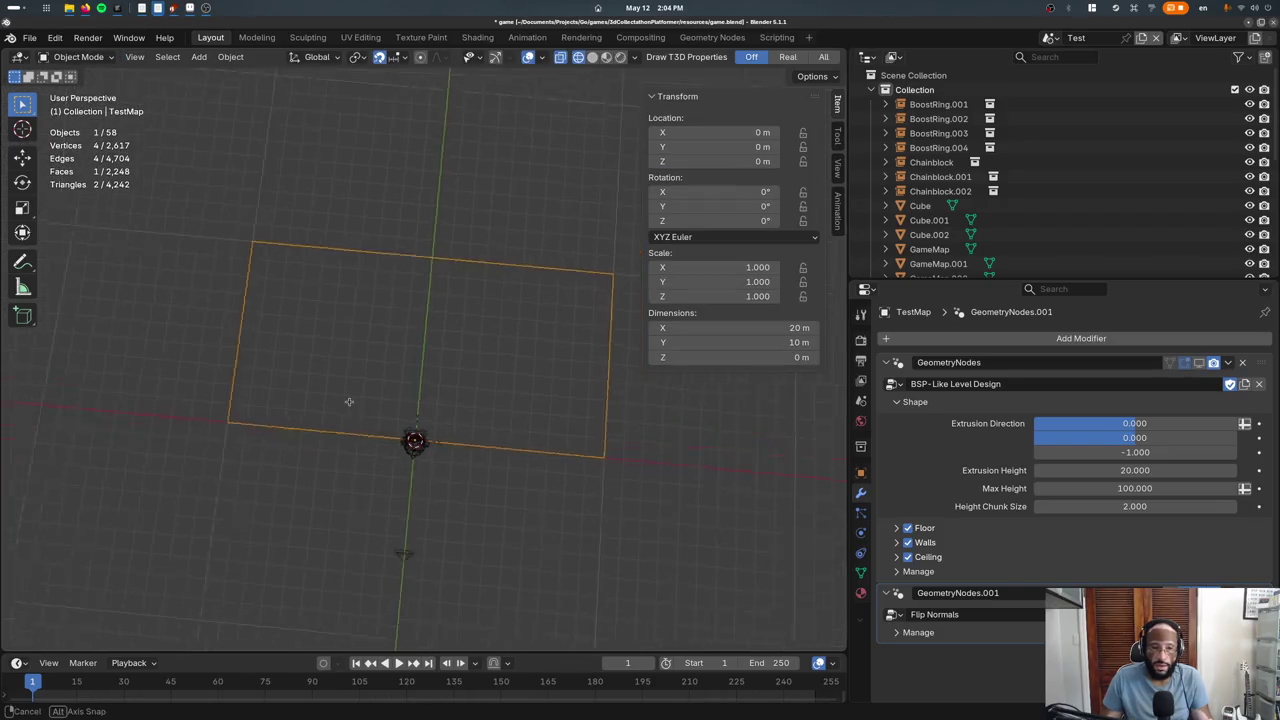
key("shift+d")
key("z")
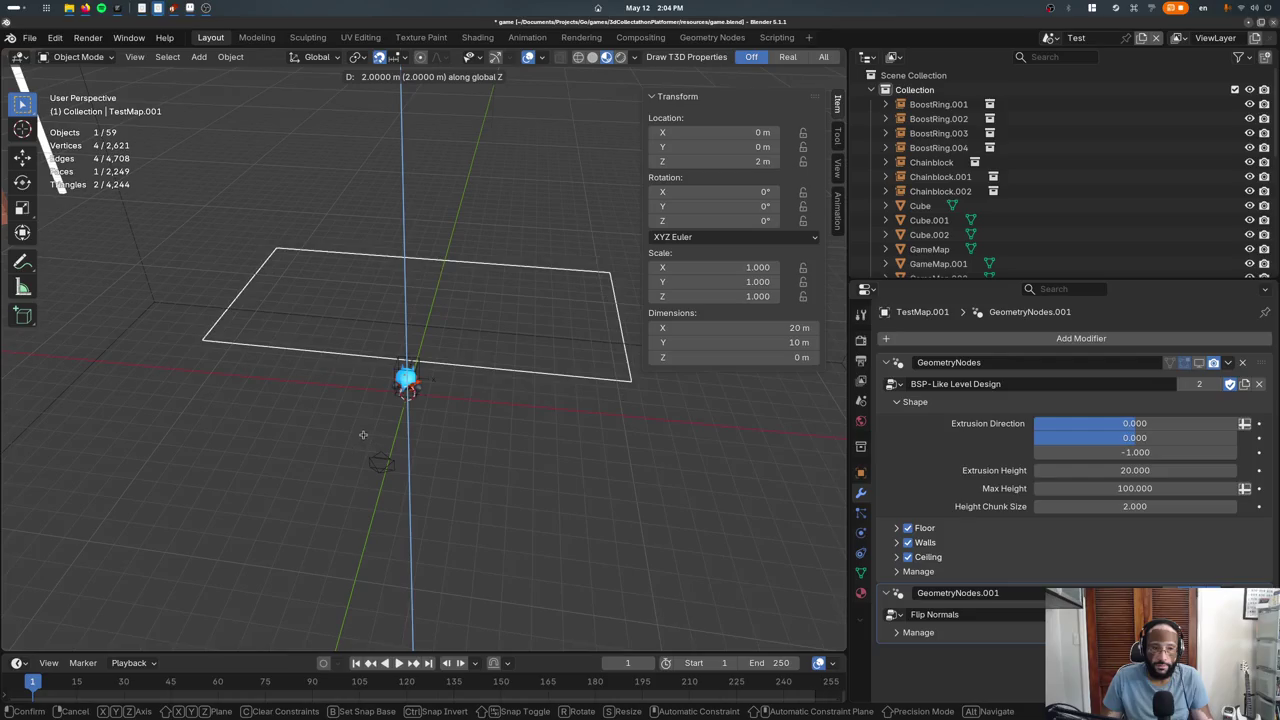
left_click(363, 412)
key("Tab")
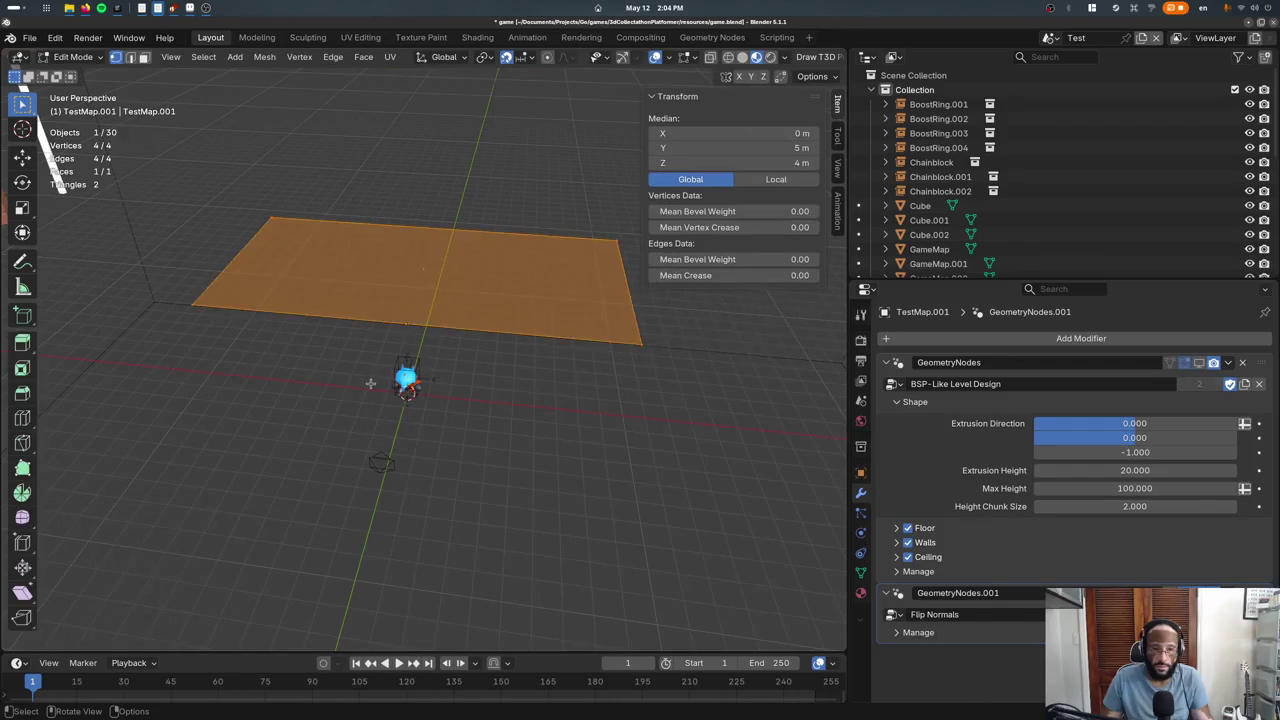
key("ctrl+z")
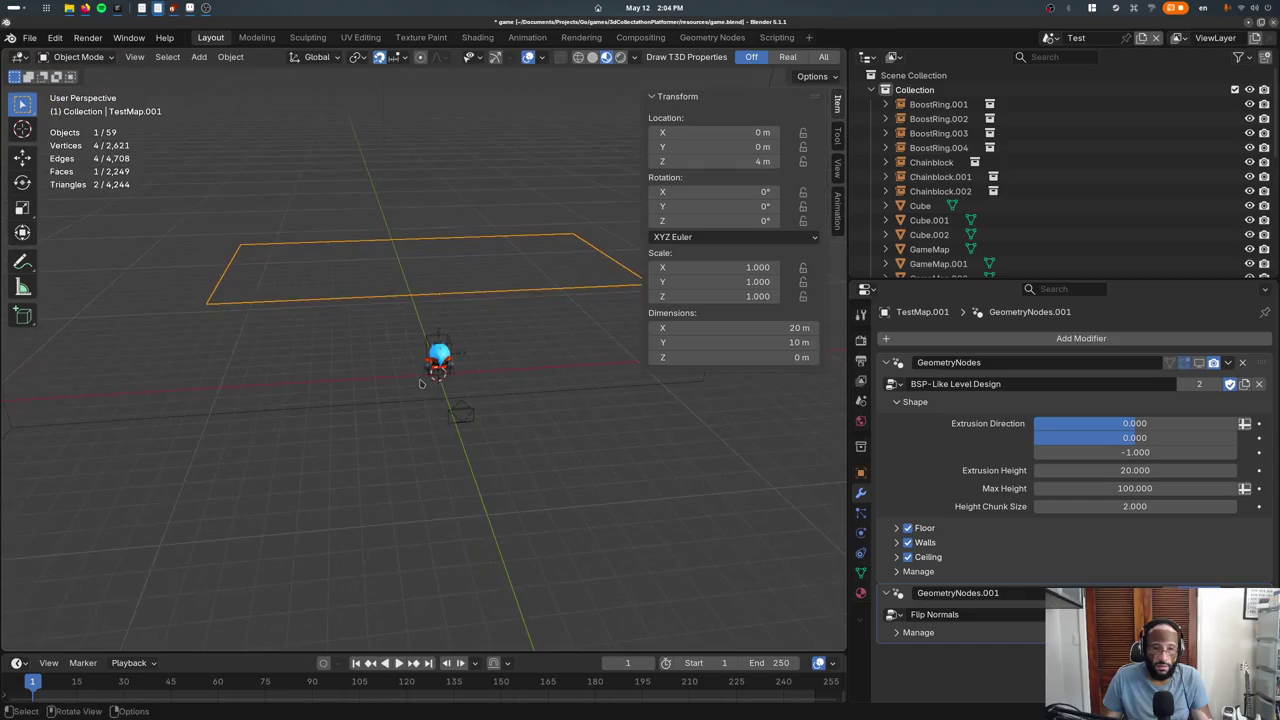
key("ctrl+z")
key("ctrl+z")
key("Tab")
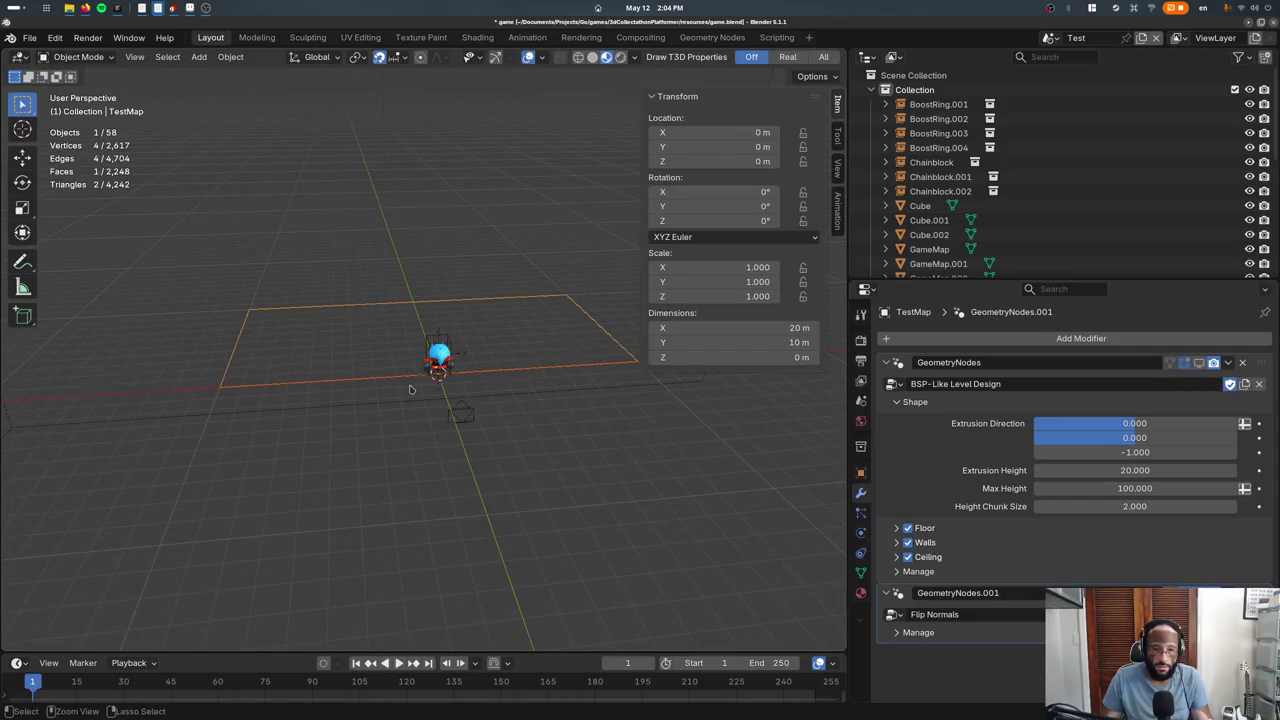
Duplicate TestMap, raise the copy 2 m along Z, and hide it
key("shift+d")
key("z")
left_click(396, 342)
key("a")
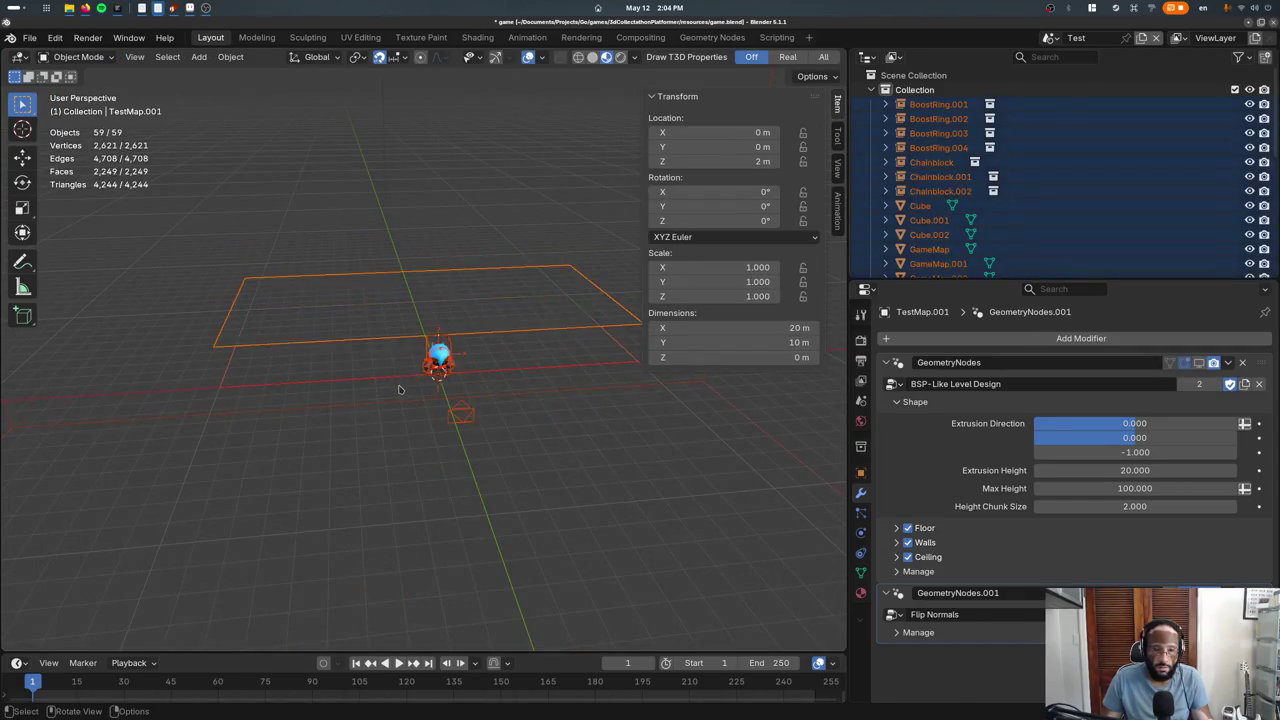
left_click(390, 342)
middle_click_drag(373, 342, 337, 308)
key("h")
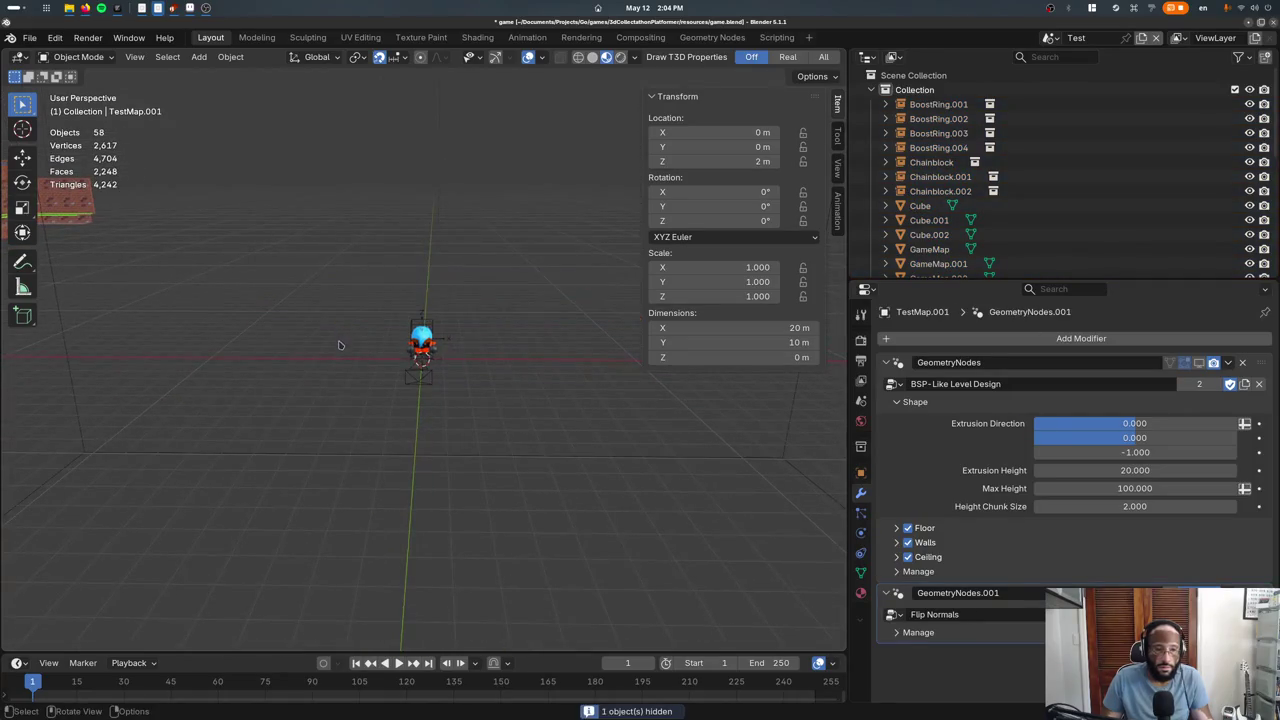
Switch the viewport to wireframe shading and hide the LightVolume object
left_click(324, 364)
middle_click_drag(324, 371, 277, 491)
left_click(277, 491)
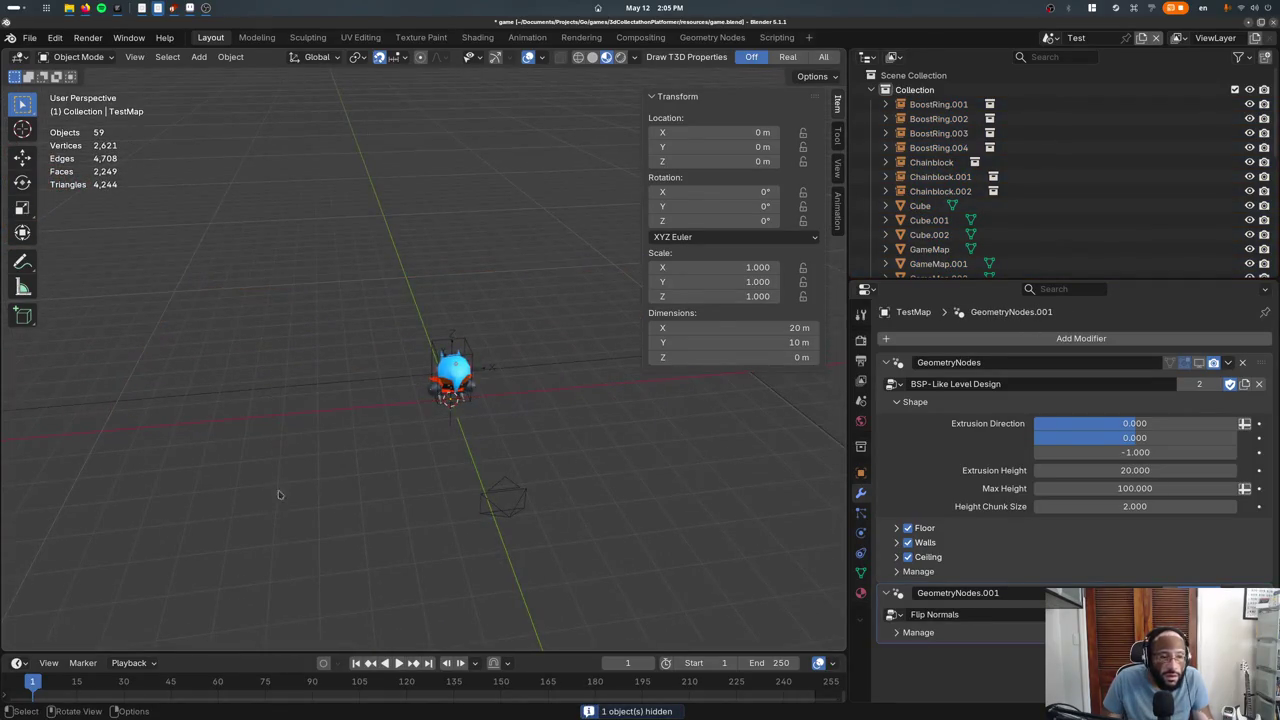
key("z")
left_click(517, 442)
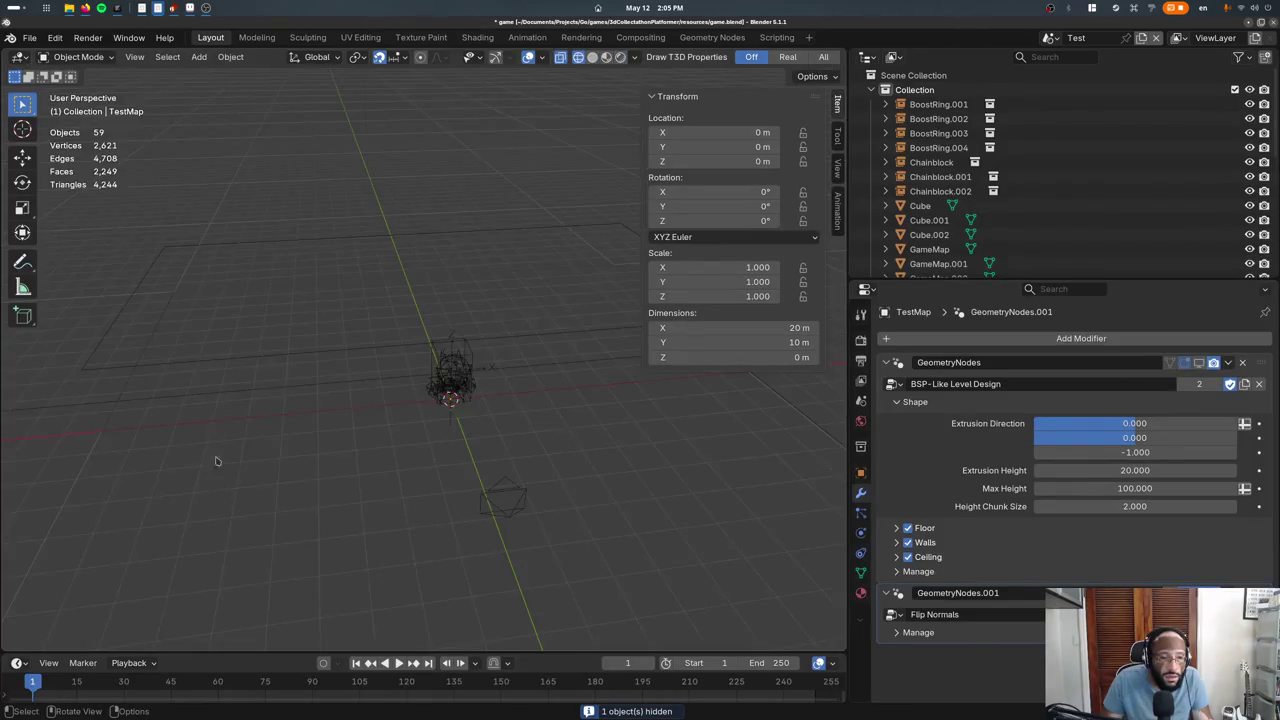
key("shift+z")
key("shift+z")
key("z")
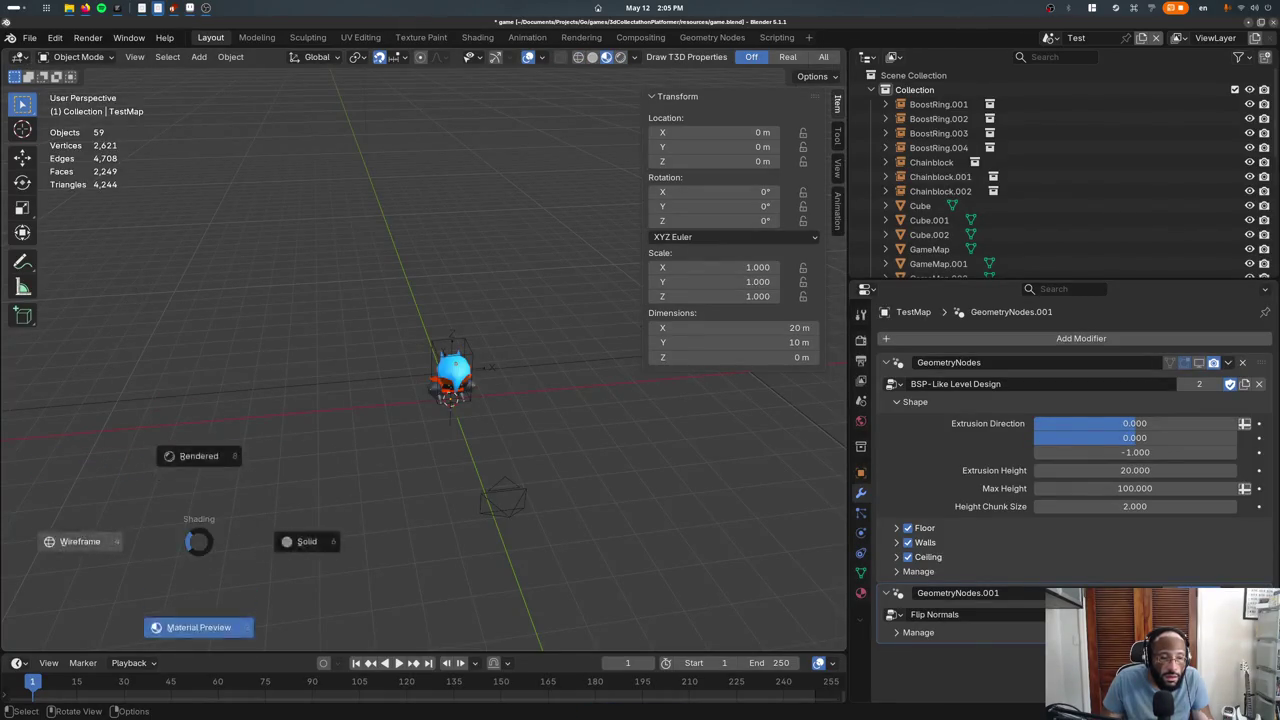
key("shift+z")
left_click(213, 373)
mouse_move(213, 373)
middle_mouse_down()
mouse_move(197, 397)
mouse_move(282, 361)
middle_mouse_up()
key("h")
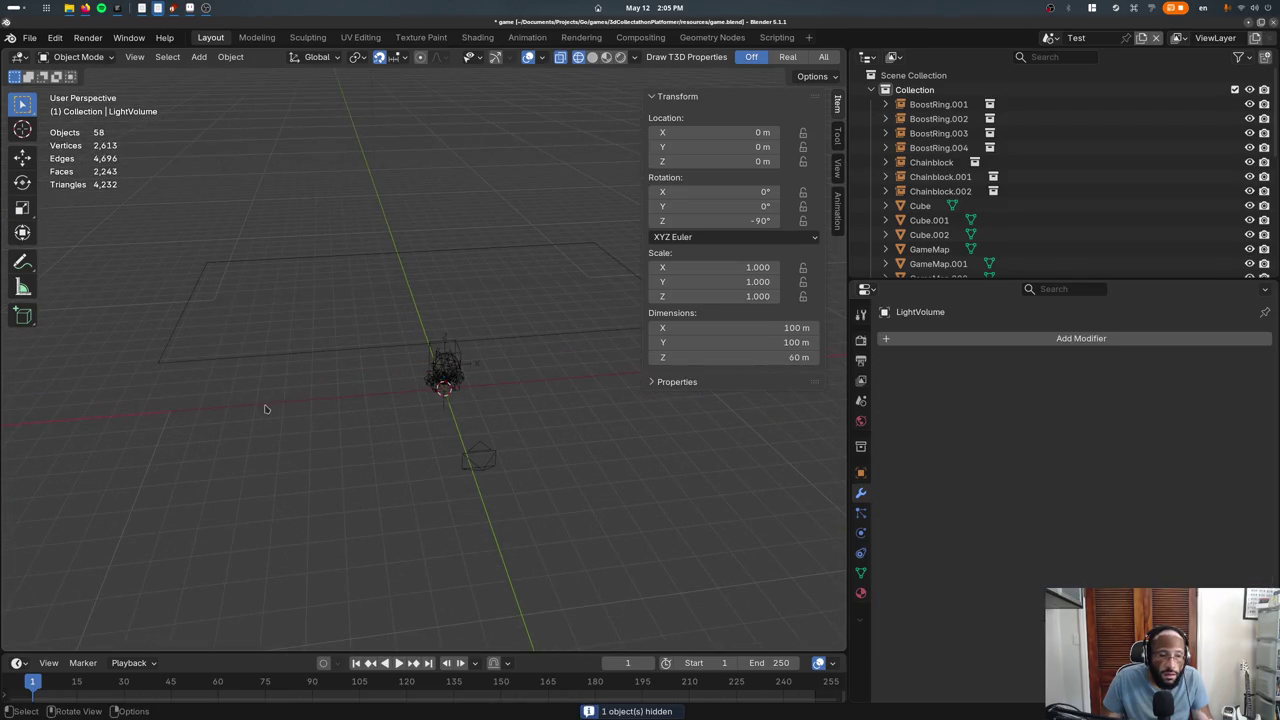
Undo an accidental Z move of TestMap and select the duplicate plane
left_click(255, 415)
key("a")
key("alt+a")
mouse_move(240, 437)
middle_mouse_down("shift")
mouse_move(213, 418)
mouse_move(351, 386)
mouse_move(386, 394)
mouse_move(323, 409)
mouse_move(305, 400)
mouse_move(278, 477)
mouse_move(300, 477)
mouse_move(277, 437)
mouse_move(303, 436)
mouse_move(297, 343)
middle_mouse_up("shift")
left_click(305, 400)
key("g")
key("z")
left_click(300, 420)
key("alt+a")
key("ctrl+z")
key("ctrl+z")
key("ctrl+z")
left_click(349, 266)
In top view, move the copied plane's left and top edges 1 m inward
key("Tab")
key("KP_7")
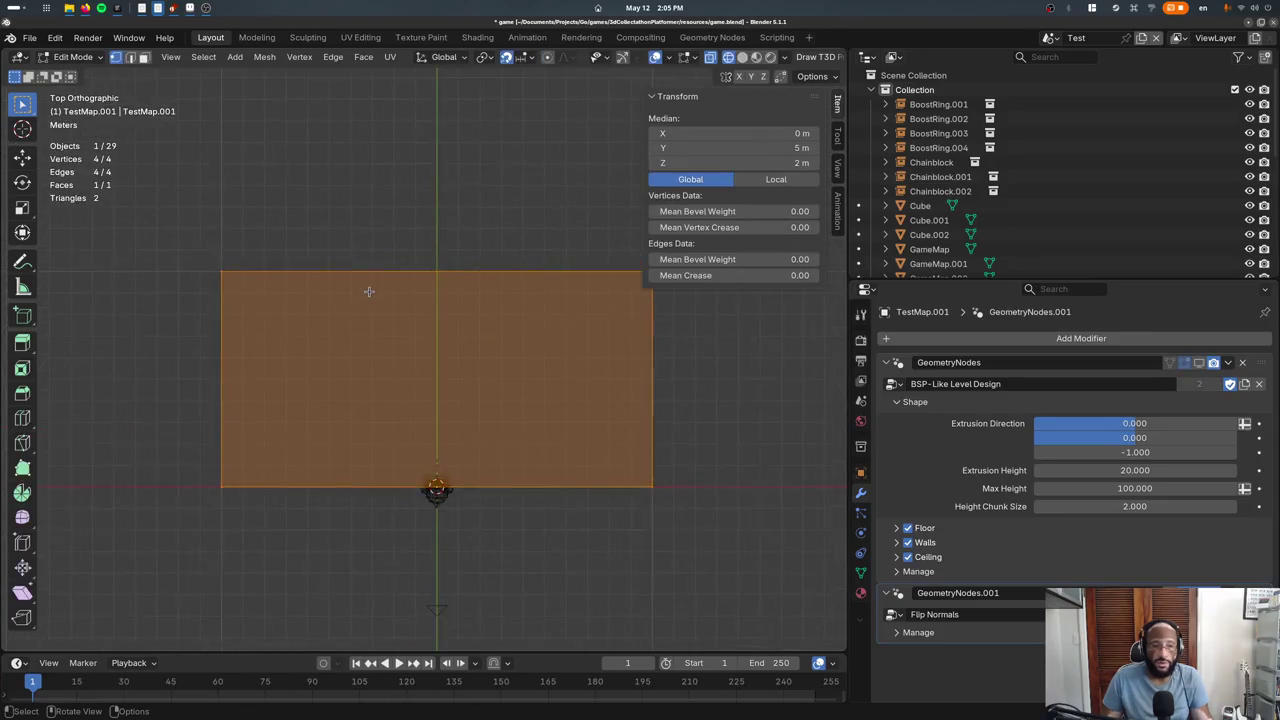
left_click_drag(152, 228, 320, 545)
key("g")
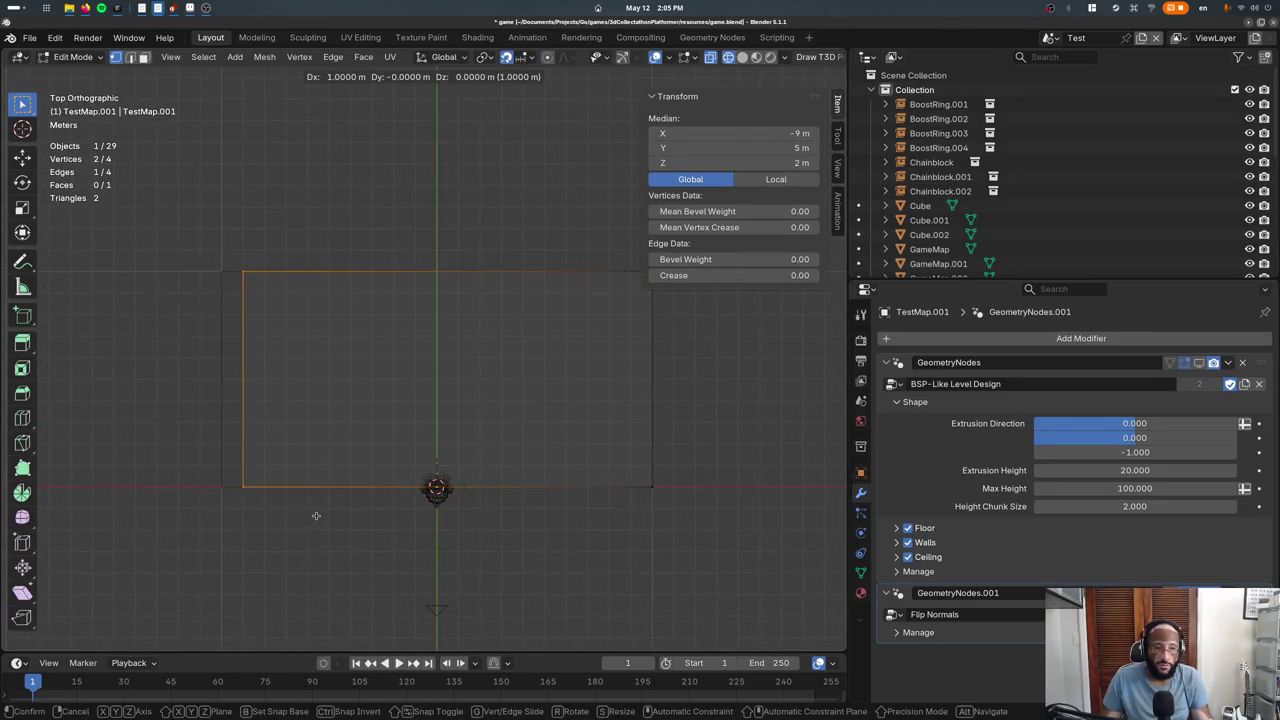
left_click(314, 514)
left_click_drag(96, 186, 719, 367)
key("g")
left_click(580, 257)
Move the right and bottom edges 1 m inward, leaving an 18 × 8 m face
left_click_drag(600, 240, 700, 520)
key("g")
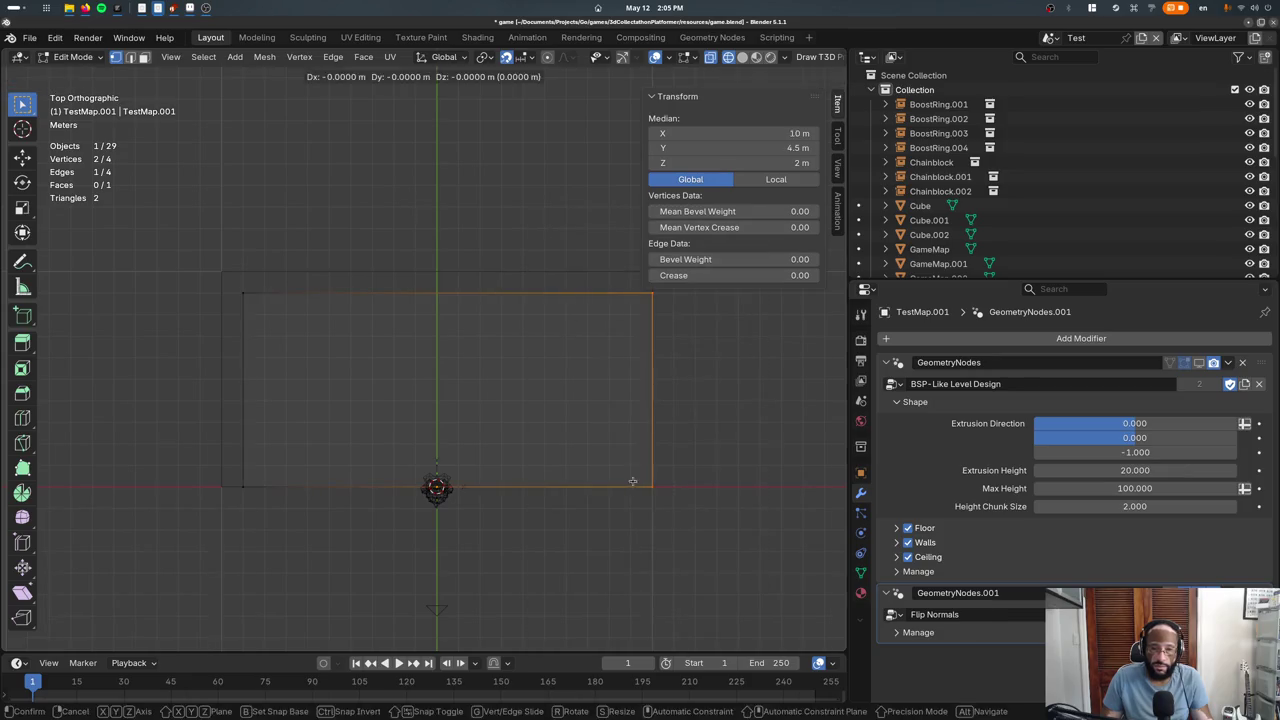
left_click(631, 480)
left_click_drag(457, 394, 677, 589)
left_click_drag(140, 426, 600, 537, "shift")
key("g")
left_click(643, 517)
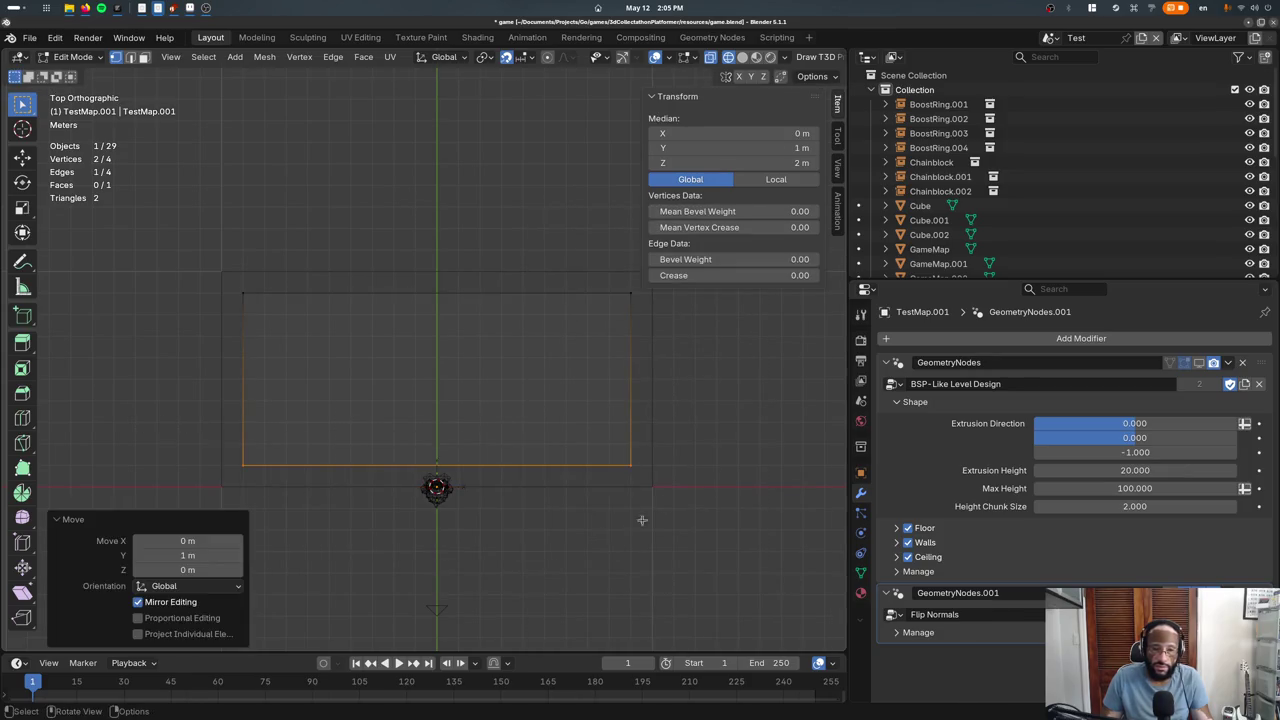
mouse_move(624, 397)
middle_mouse_down()
mouse_move(523, 288)
mouse_move(525, 267)
middle_mouse_up()
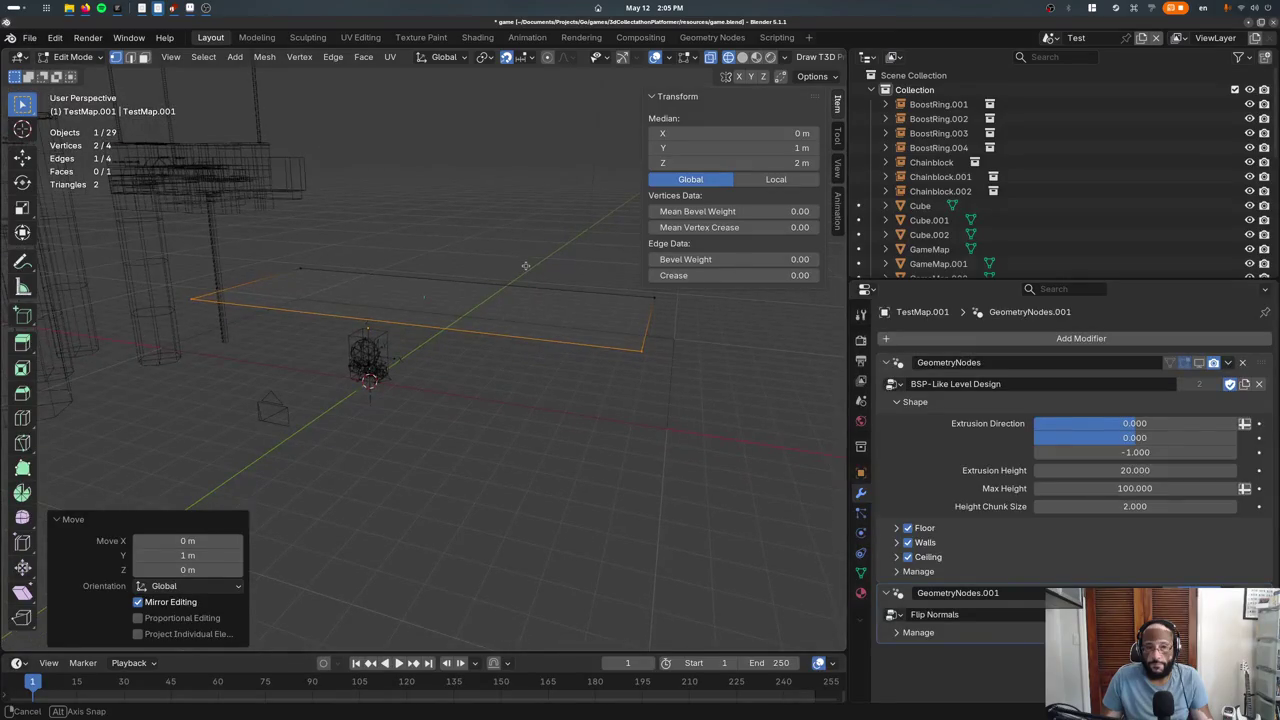
Remove both GeometryNodes modifiers and extrude the face into a 1 m-thick slab
key("a")
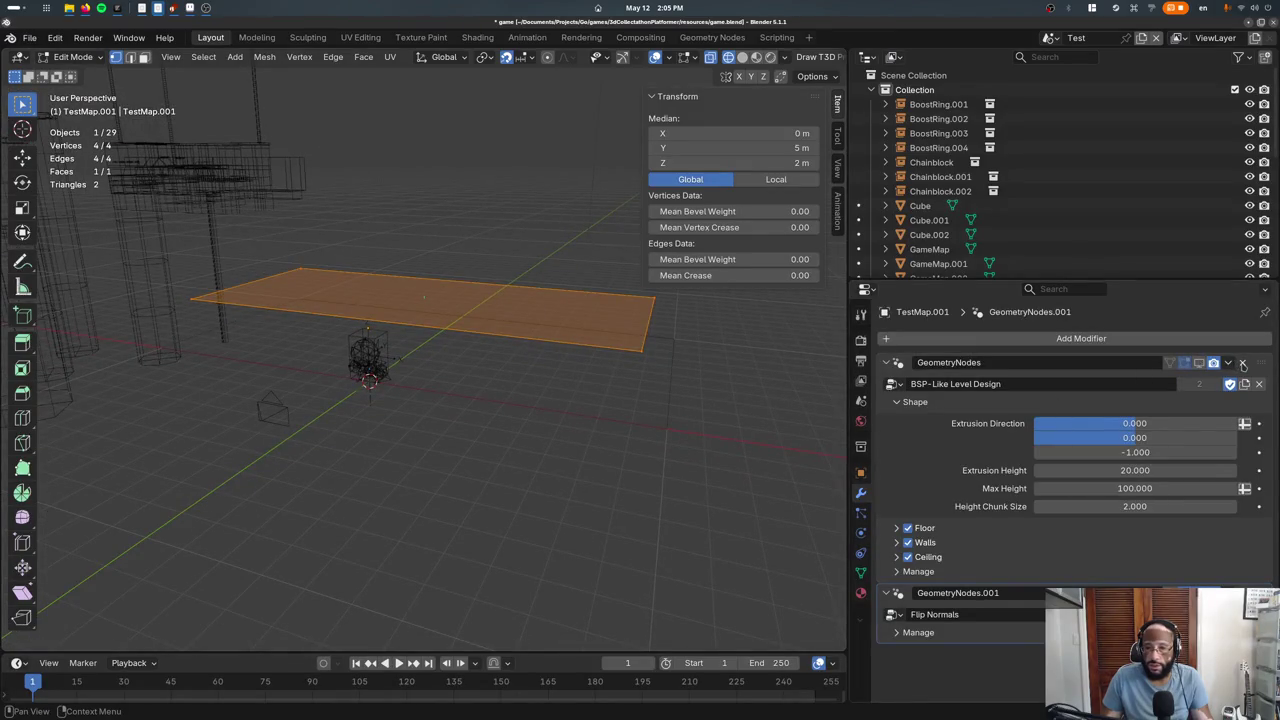
left_click(1243, 365)
left_click(1243, 365)
key("e")
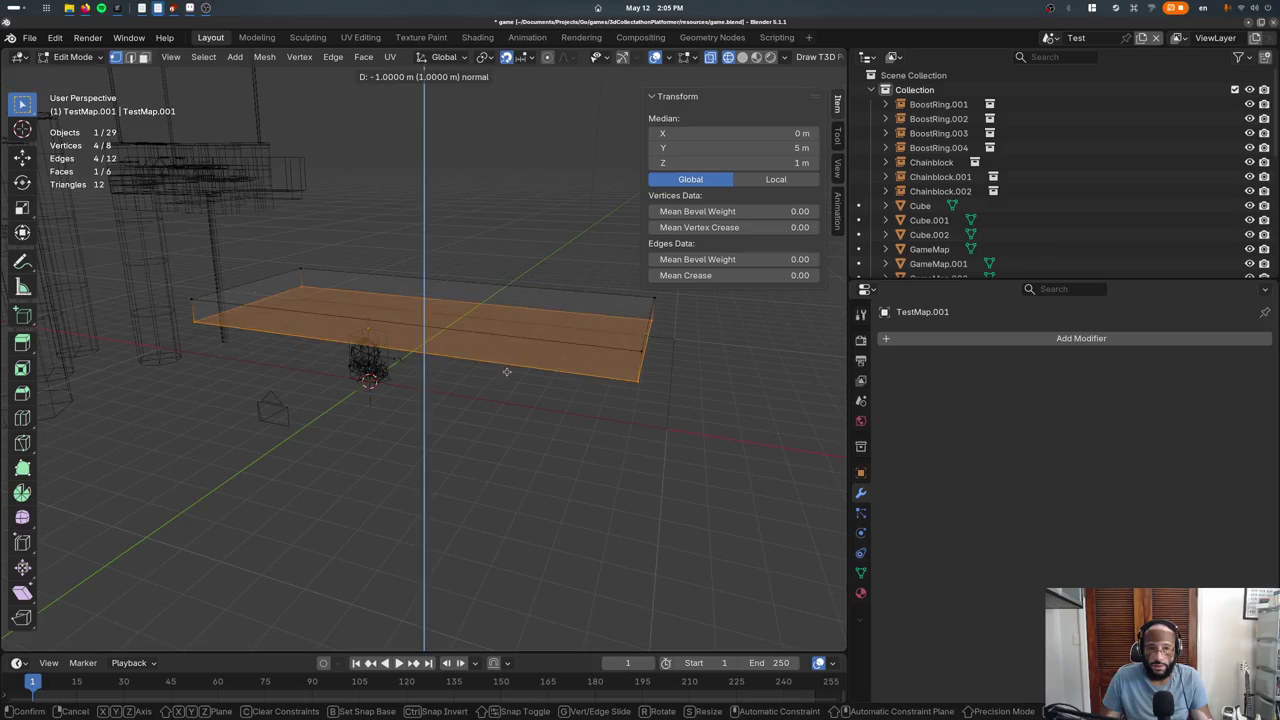
left_click(507, 371)
Lower the slab 1 m along Z in Object Mode and view it in material preview
key("Tab")
key("g")
key("z")
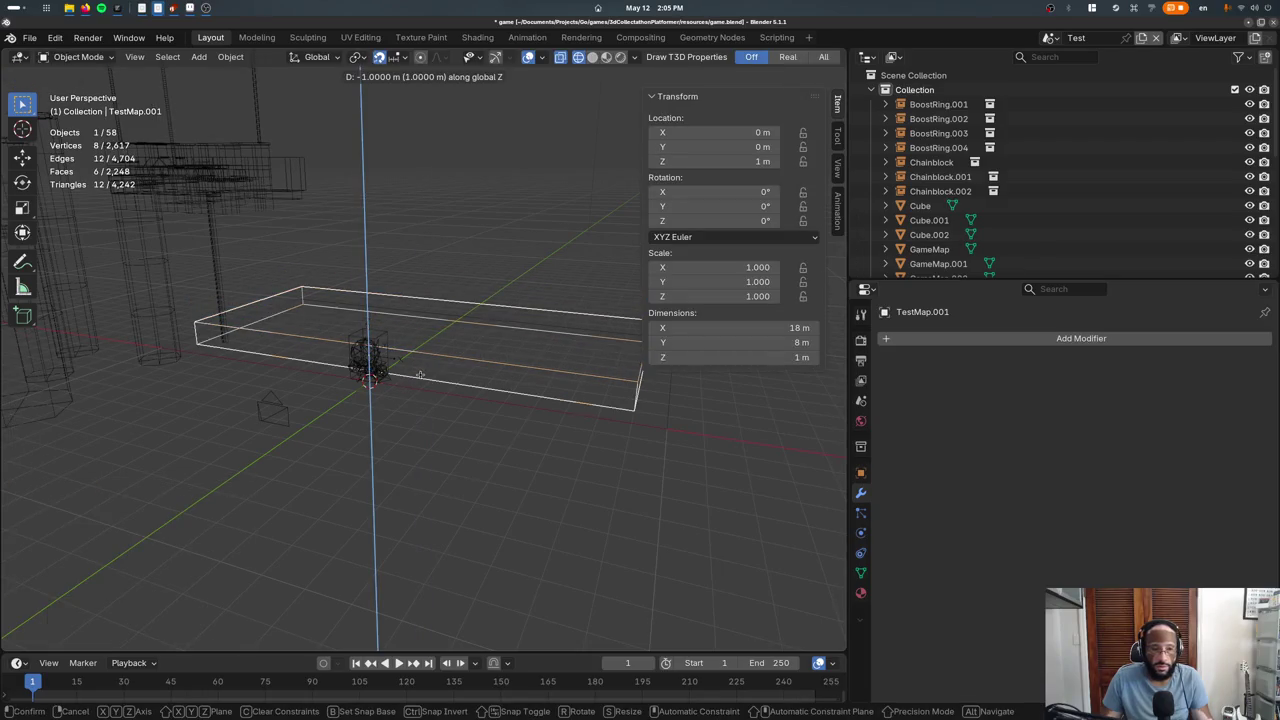
left_click(420, 374)
key("shift+z")
mouse_move(420, 374)
middle_mouse_down()
mouse_move(242, 365)
mouse_move(245, 180)
middle_mouse_up()
Bring back the hidden slab and hide the object in the way
key("ctrl+z")
key("ctrl+z")
key("ctrl+z")
key("ctrl+z")
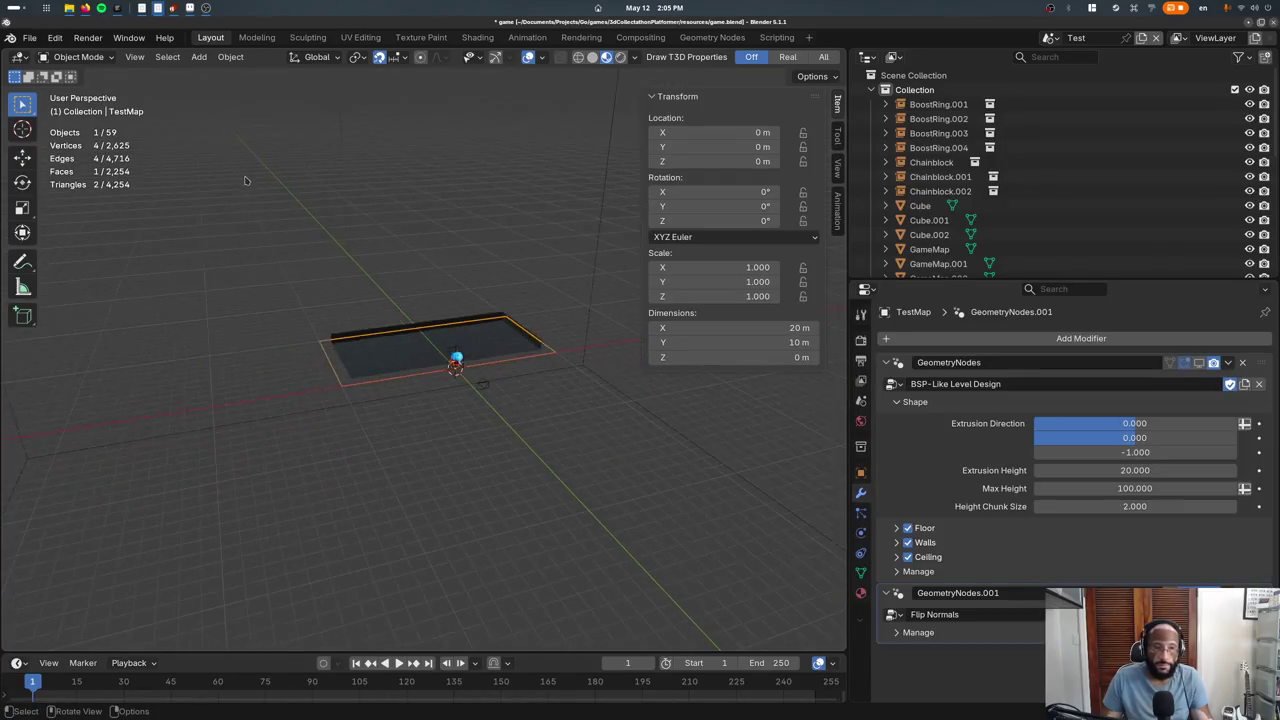
left_click(245, 180)
scroll(245, 180, "down", 3)
scroll(270, 181, "down", 2)
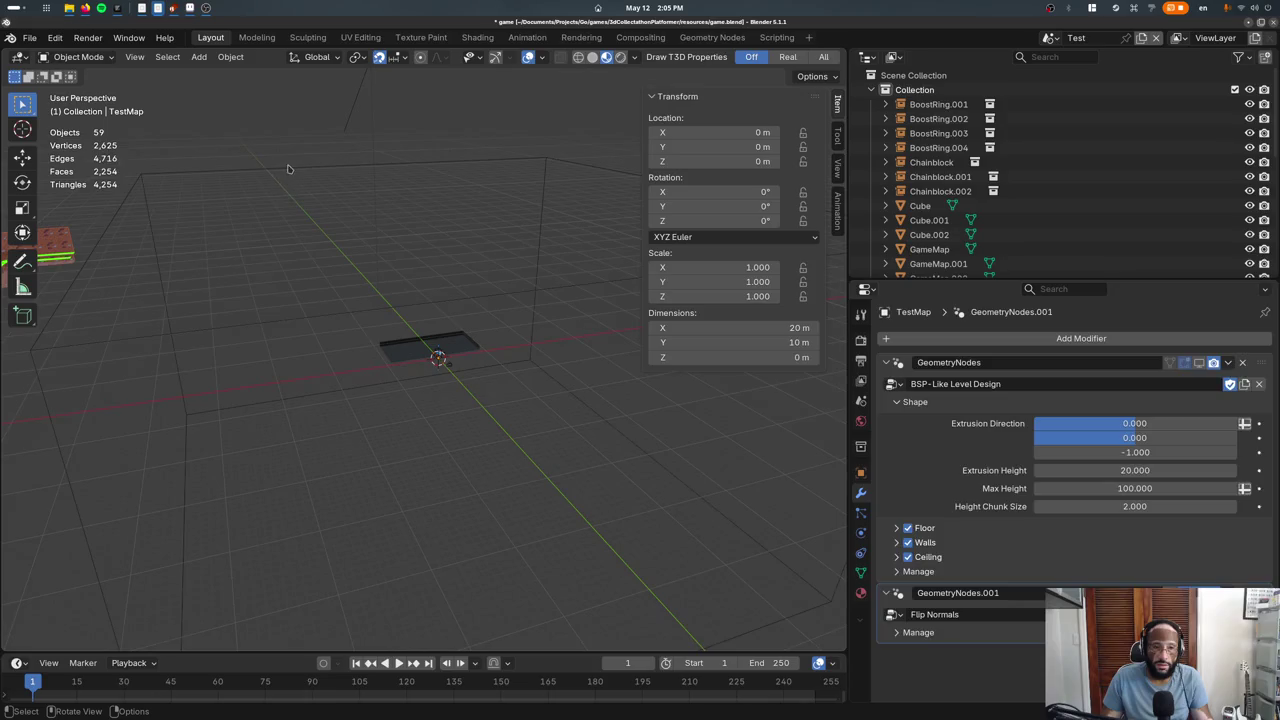
left_click(430, 348)
key("h")
scroll(430, 348, "up", 3)
Lower the TestMap.001 slab by 1 m on Z
left_click(400, 310)
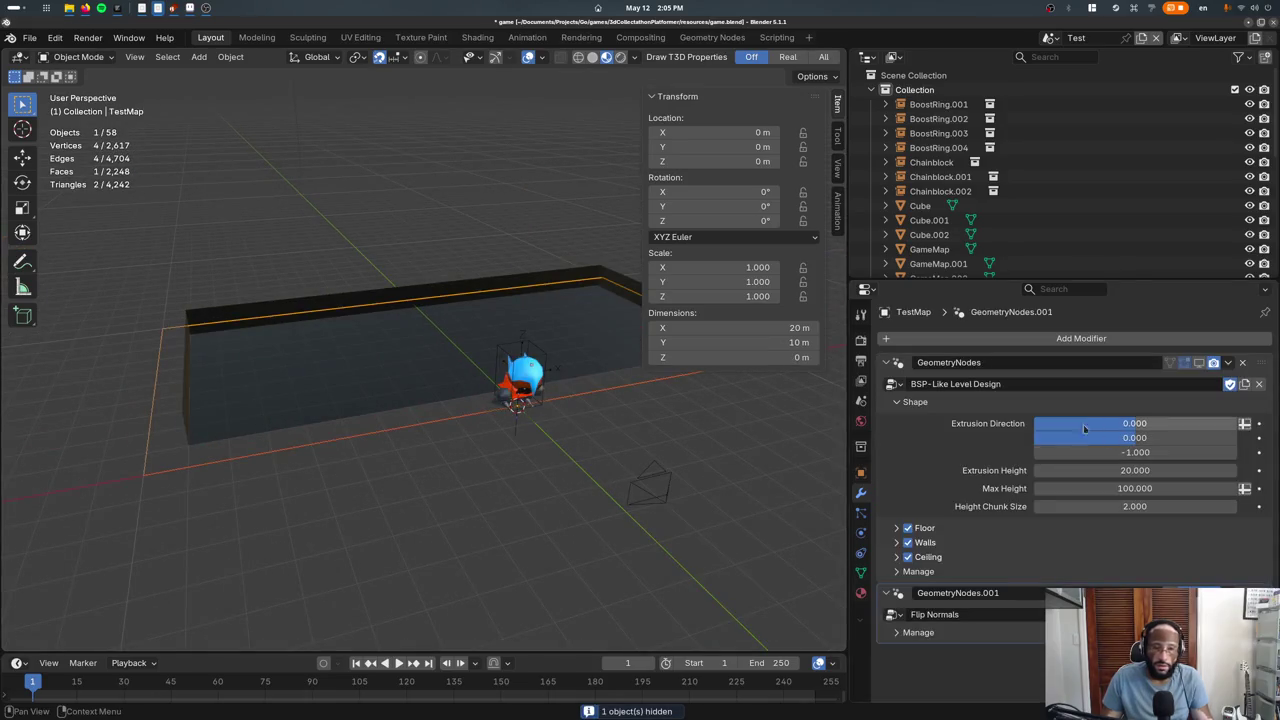
key("shift+d")
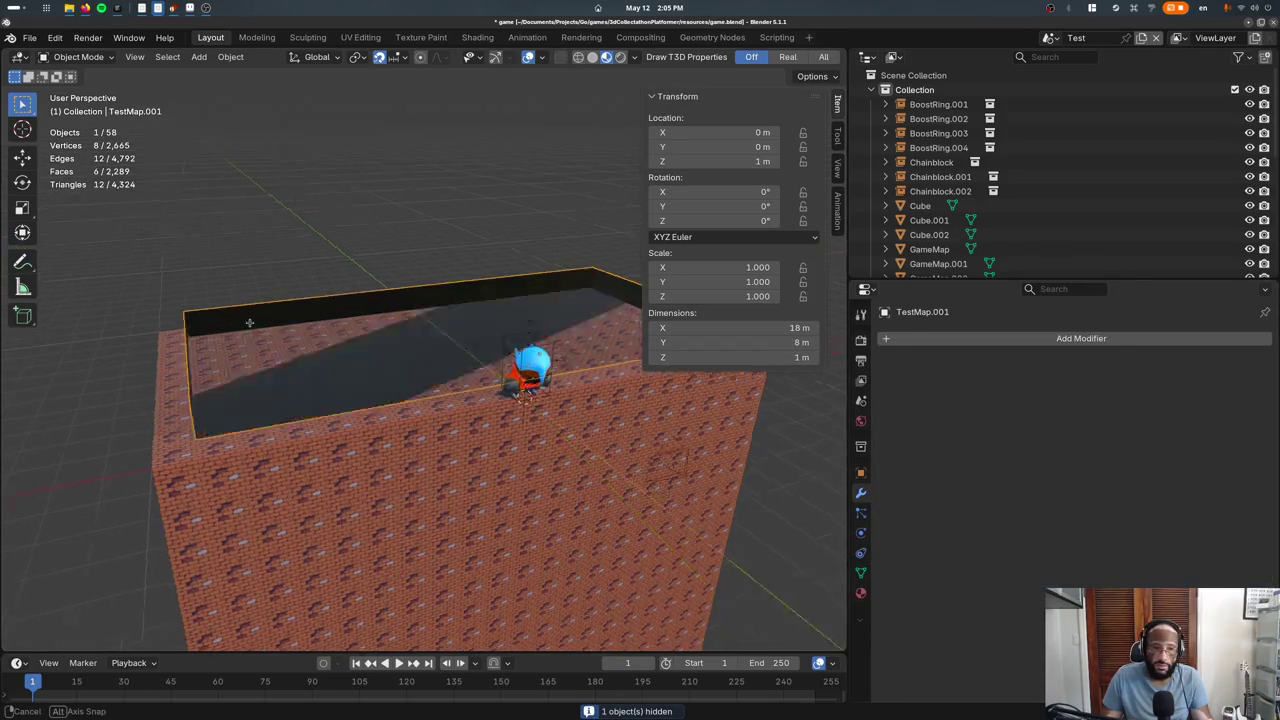
middle_click_drag(249, 322, 745, 375)
type("z-1")
key("Return")
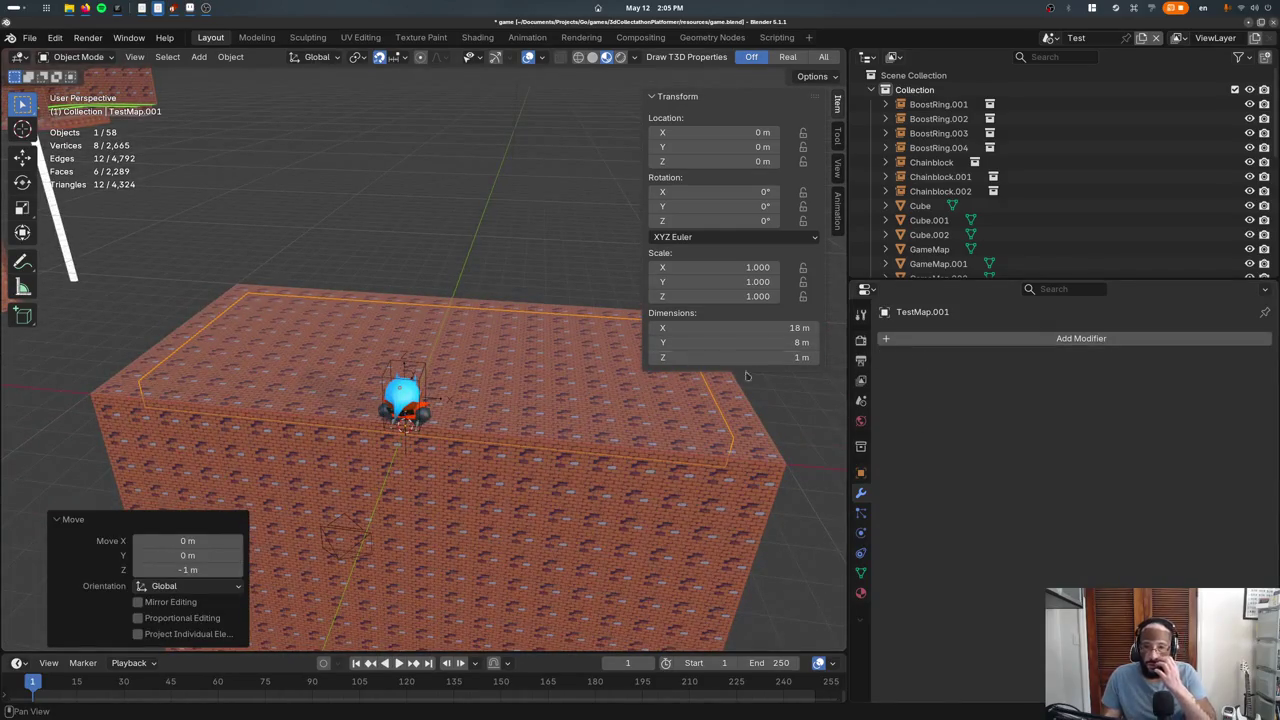
Add a Boolean modifier to the TestMap room
left_click(940, 340)
left_click(793, 474)
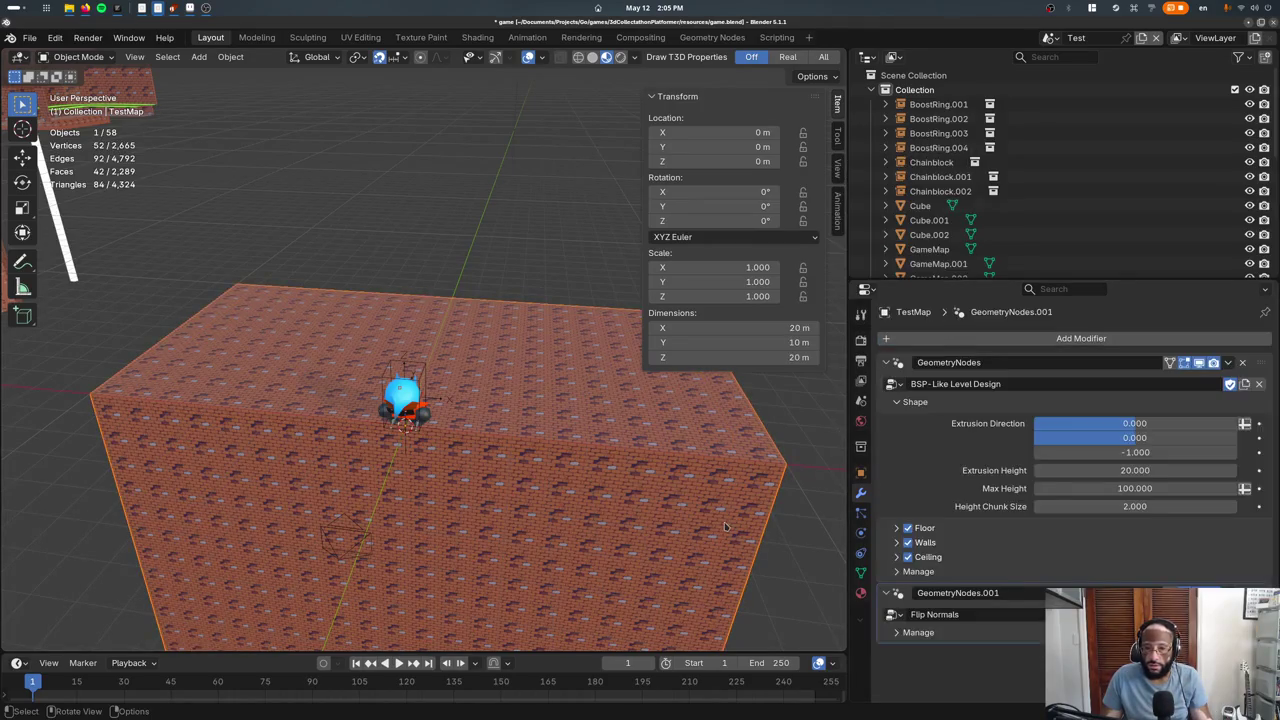
left_click(932, 340)
type("b")
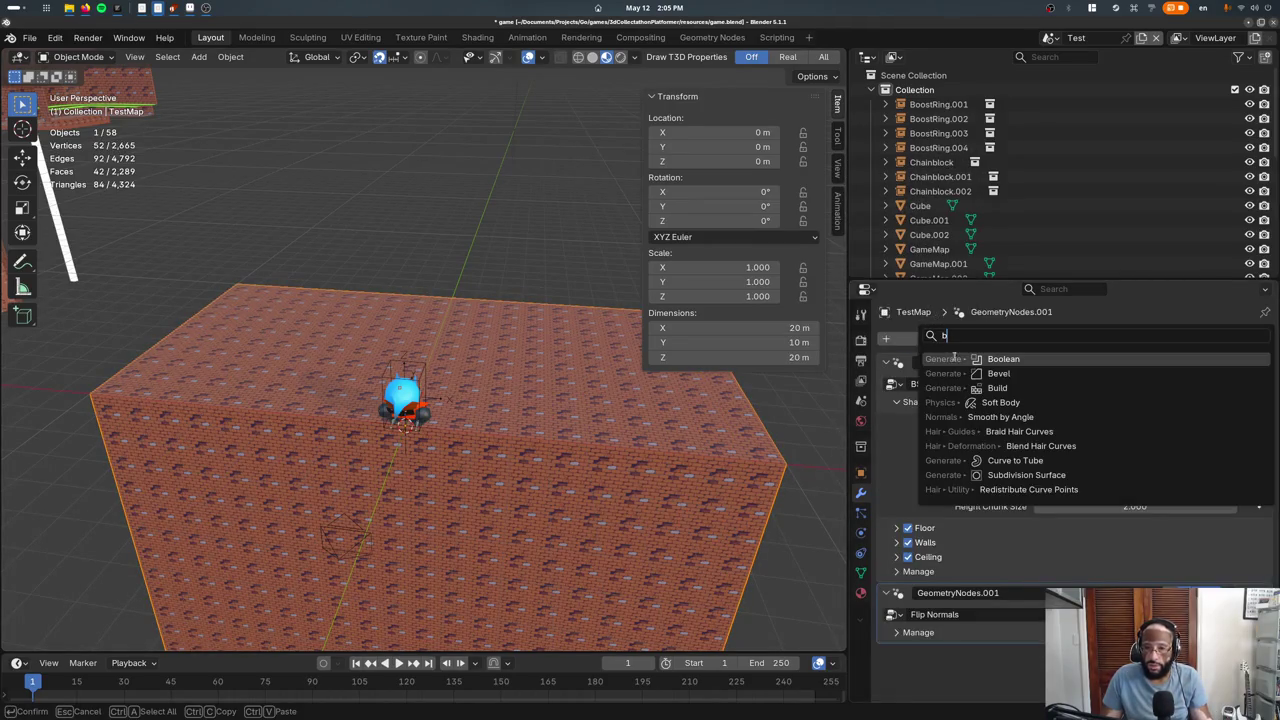
left_click(955, 357)
scroll(966, 478, "down", 2)
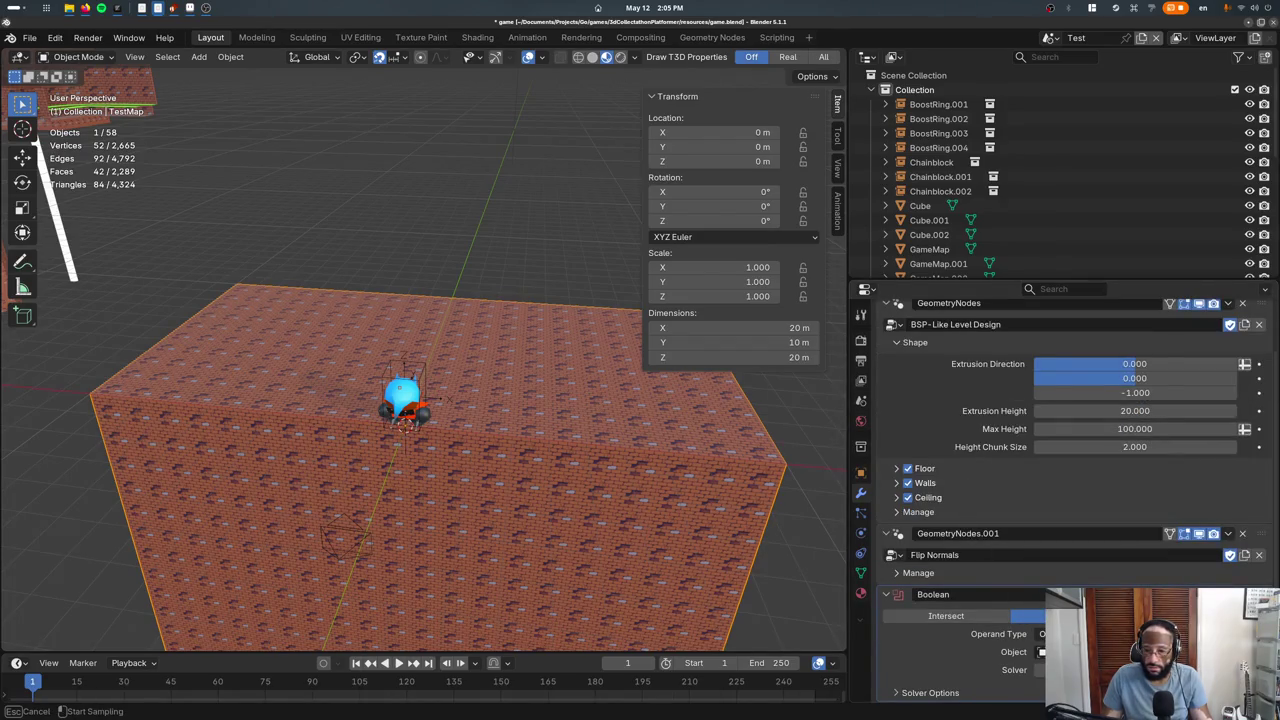
Set the Boolean to cut the slab out of the room's top instead of Intersect
key("shift+z")
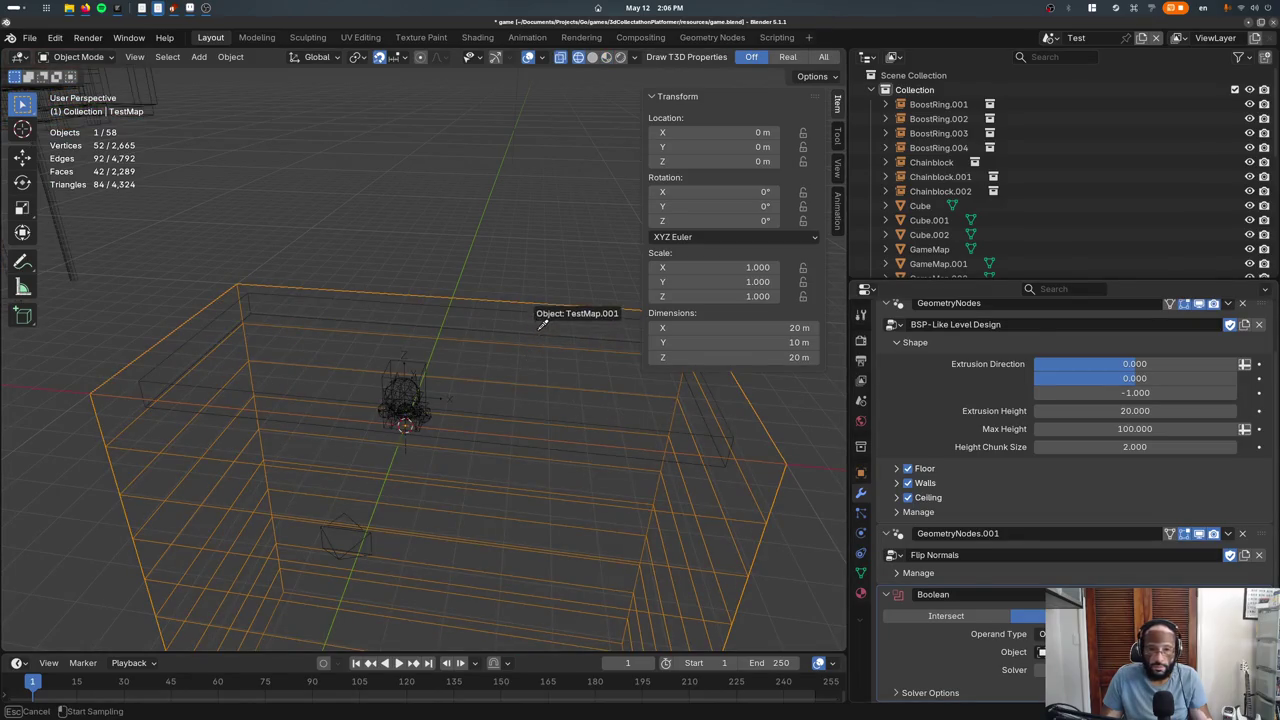
key("shift+z")
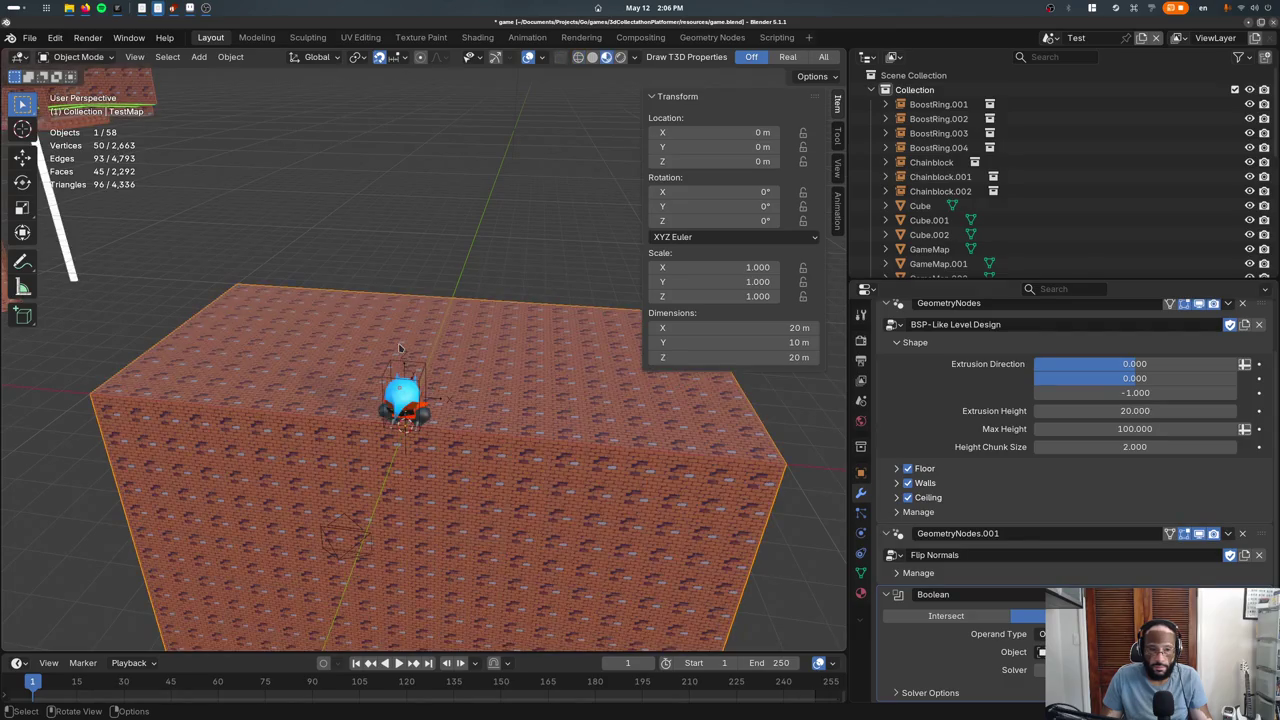
left_click(945, 615)
key("ctrl+z")
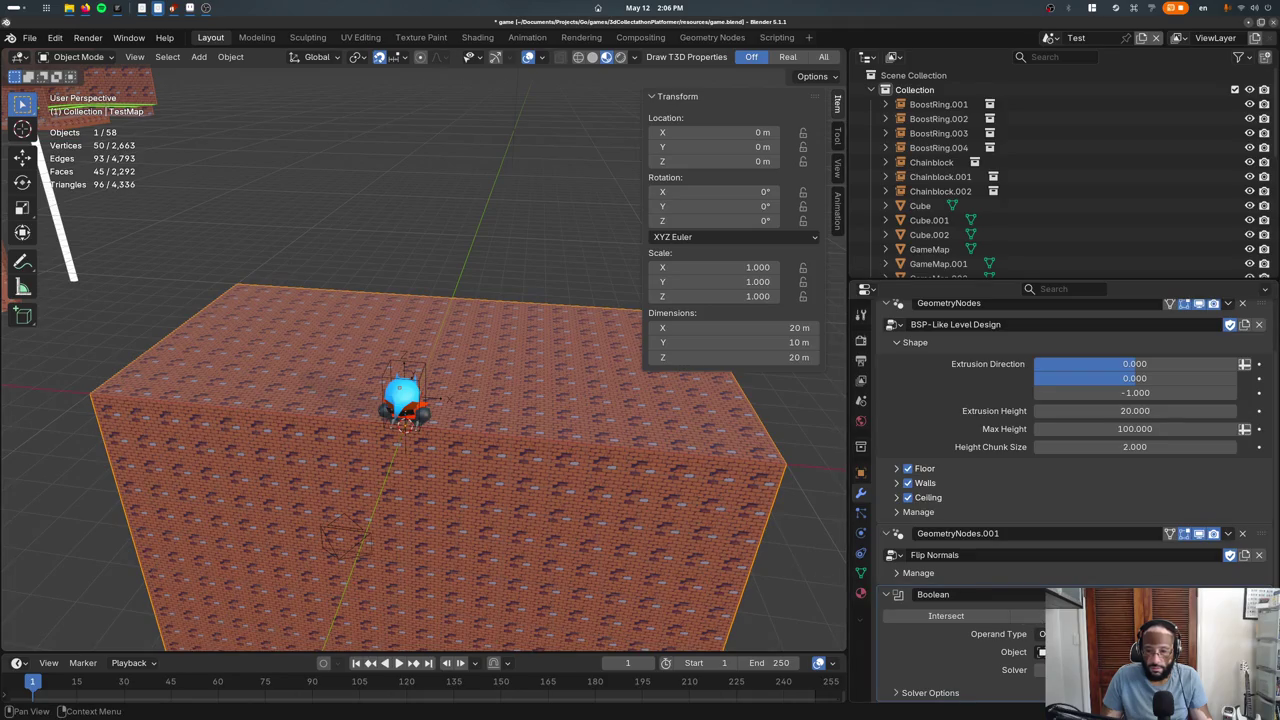
left_click(1042, 669)
key("g")
key("z")
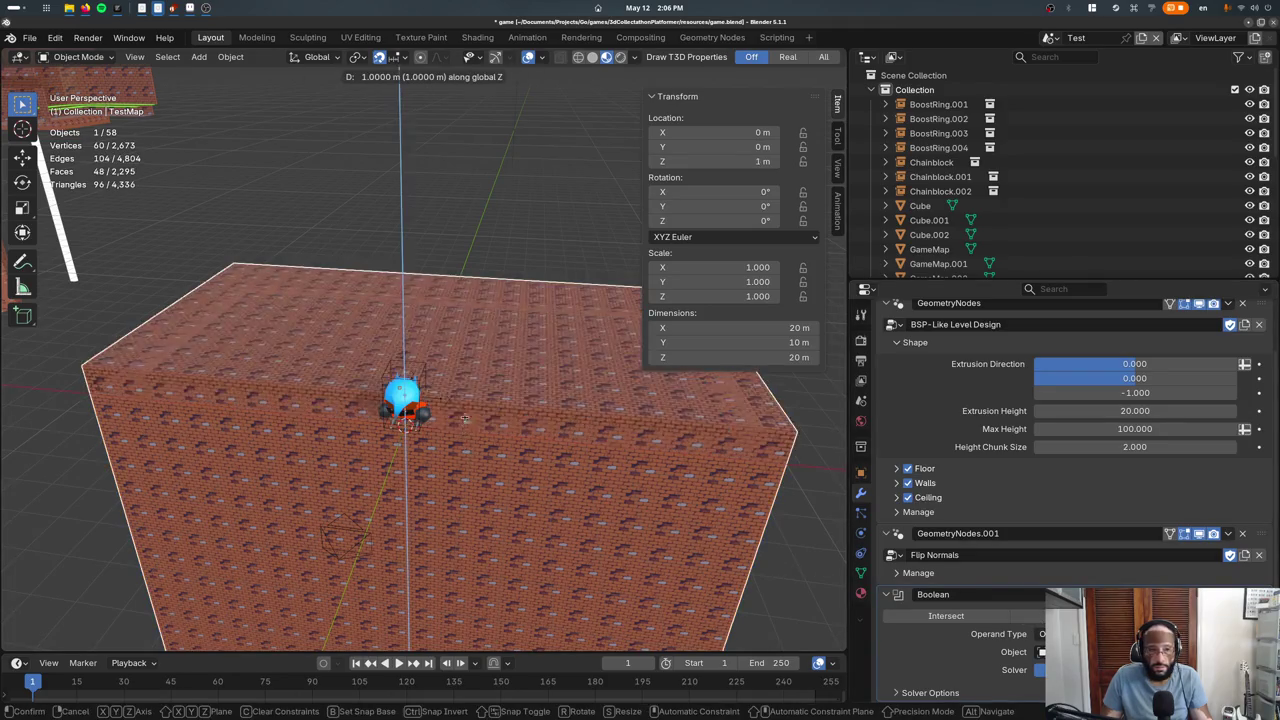
left_click(476, 463)
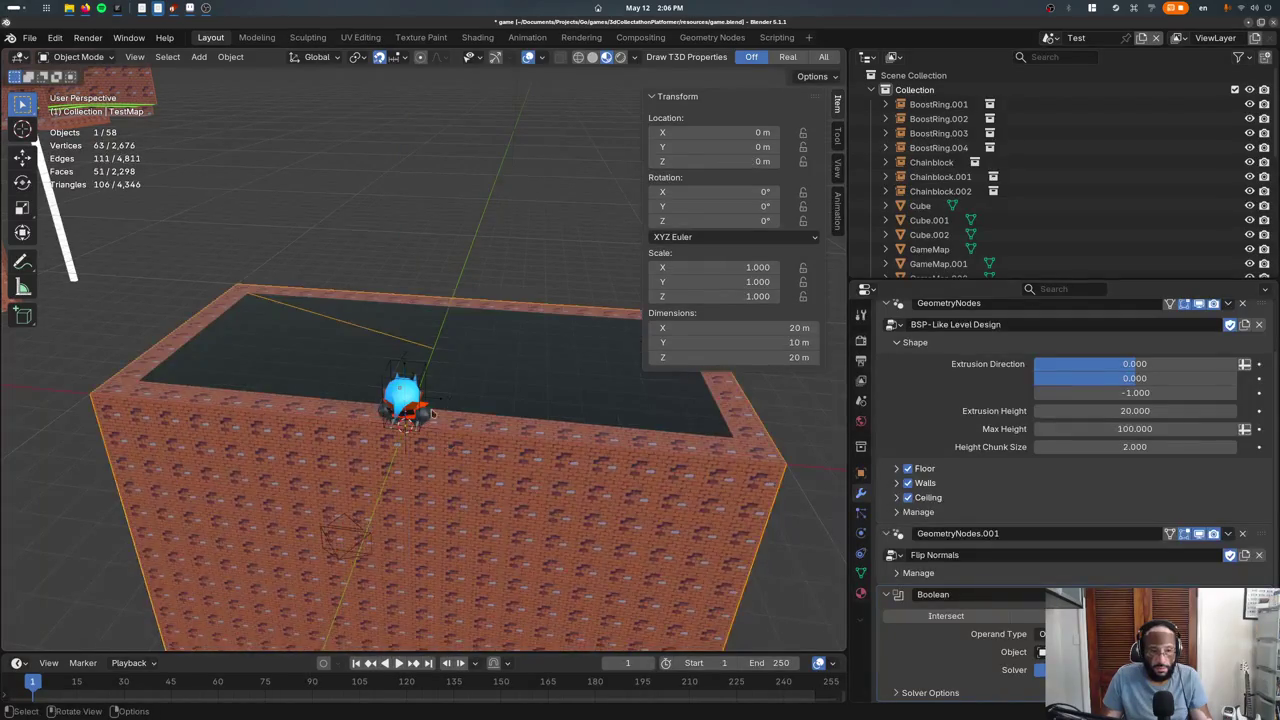
Raise the pool box's top face 1 m so the box is 2 m tall
left_click(481, 376)
key("Tab")
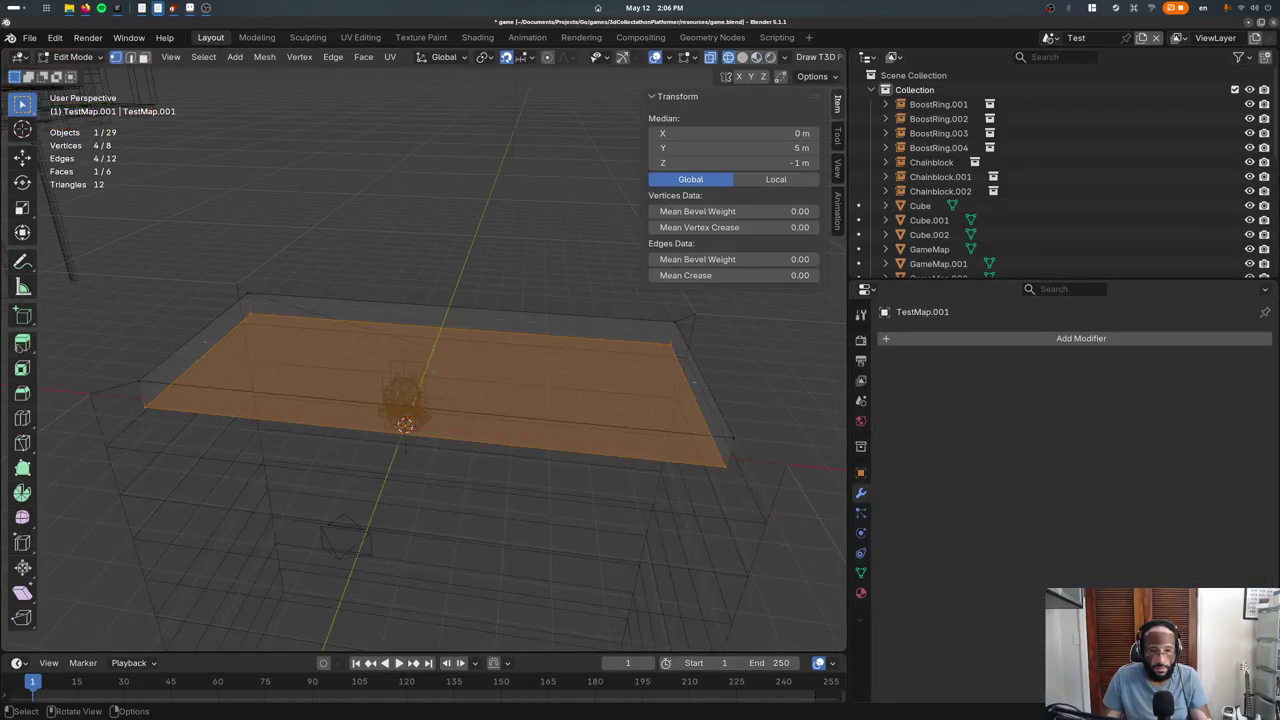
key("alt+a")
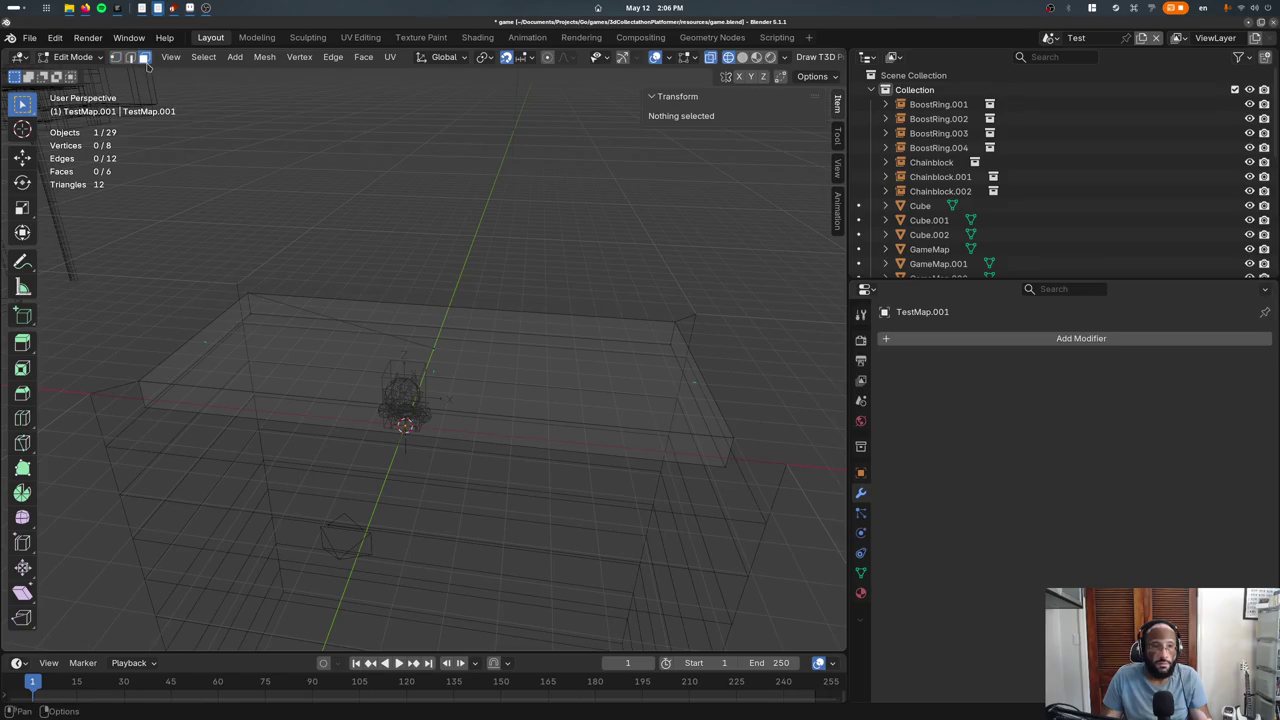
left_click(473, 338)
key("a")
key("s")
key("z")
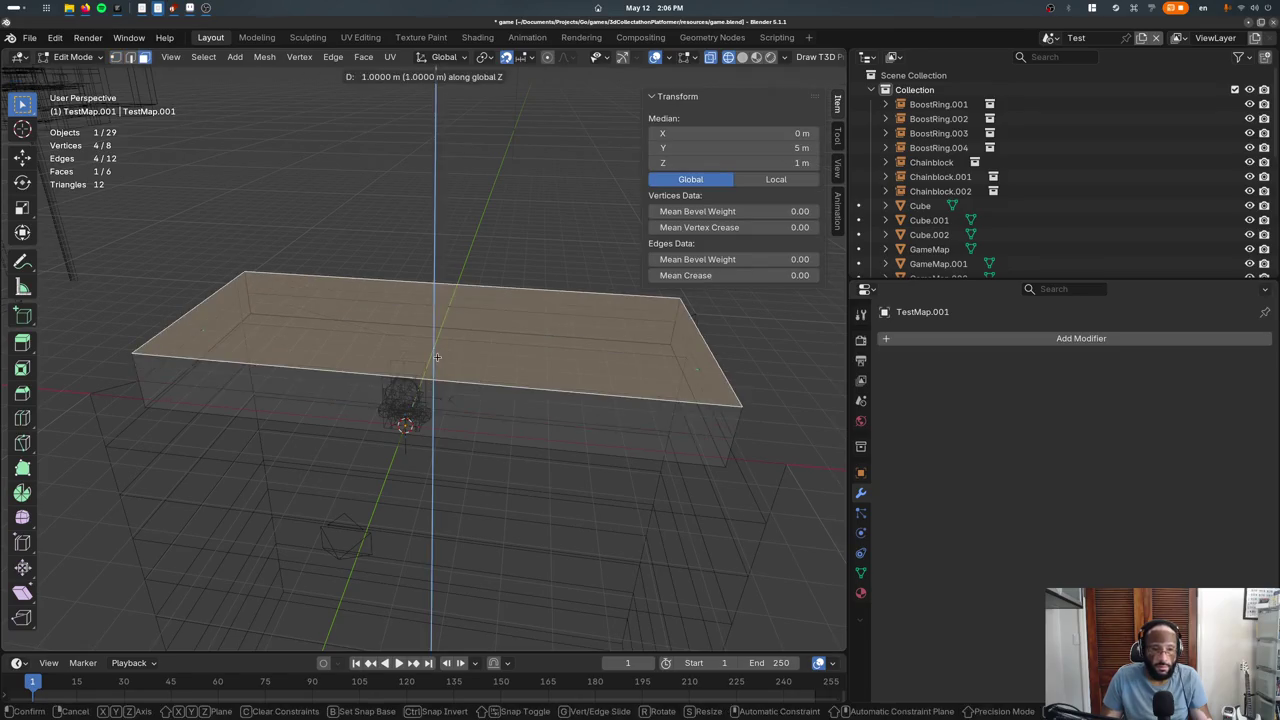
key("Return")
key("Tab")
Switch to textured shading and review the box's object properties
key("shift+z")
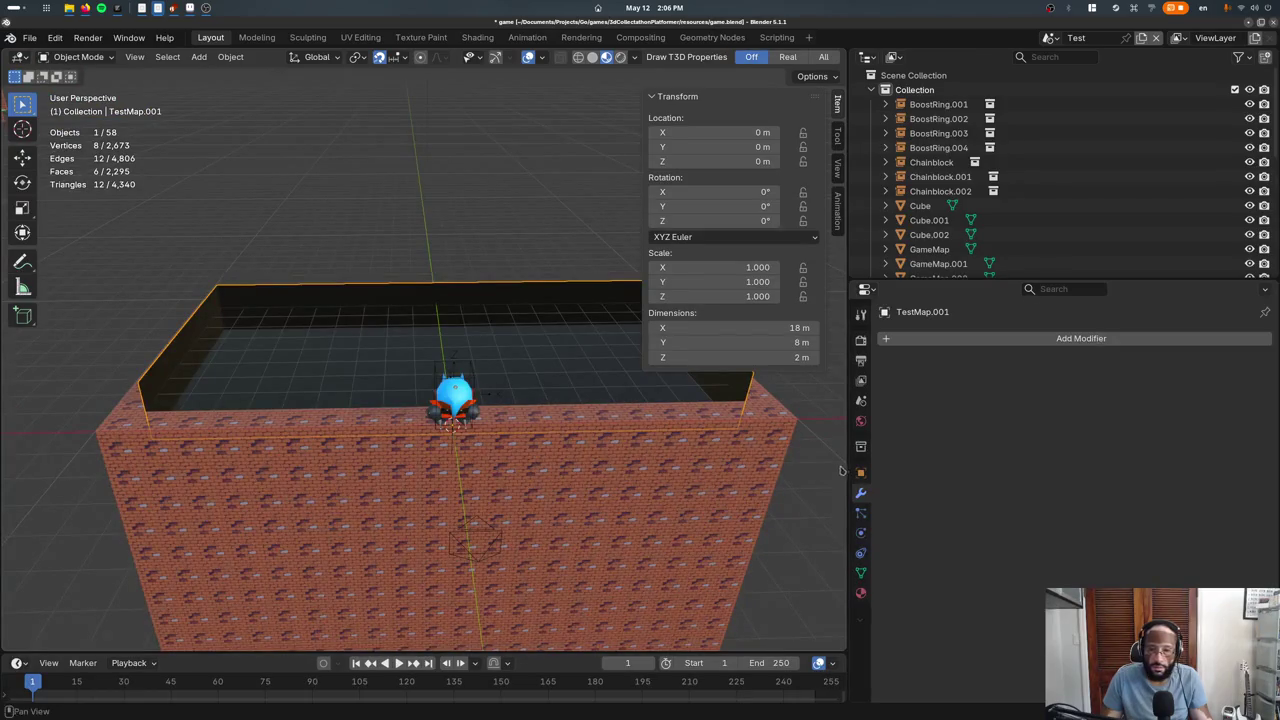
left_click(860, 472)
scroll(935, 527, "down", 5)
scroll(935, 527, "down", 3)
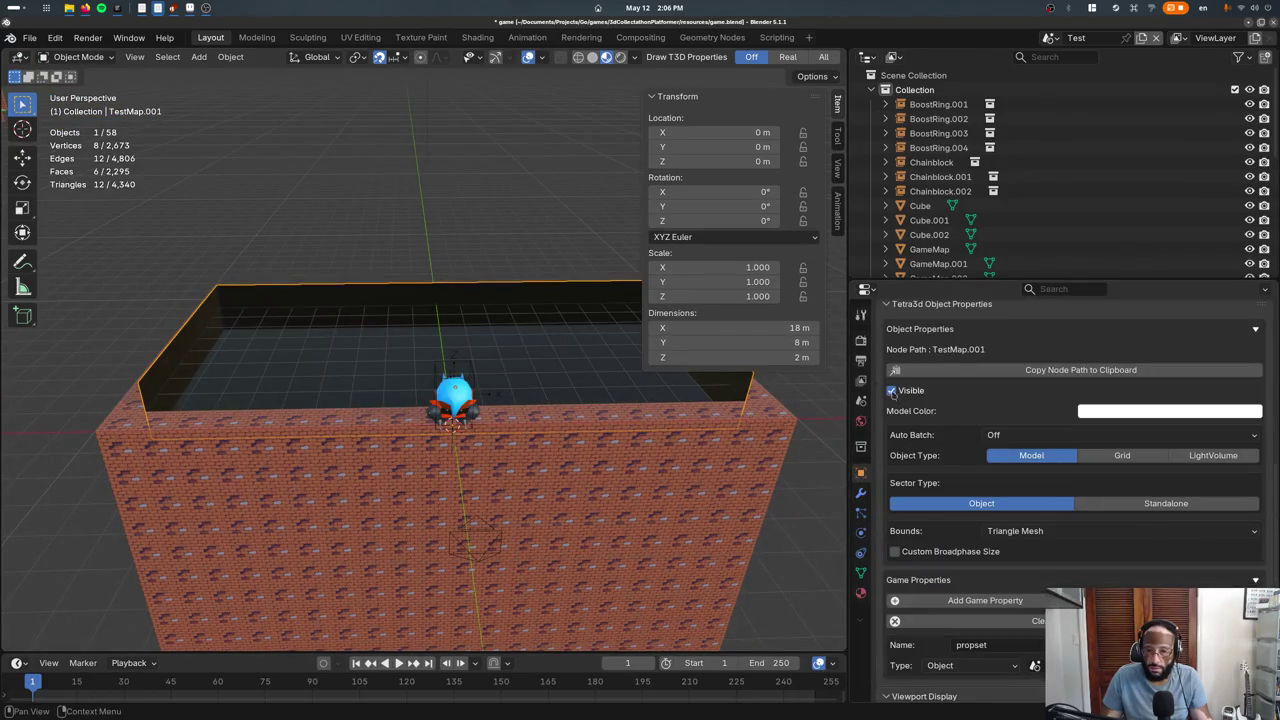
scroll(945, 552, "down", 3)
scroll(945, 552, "down", 3)
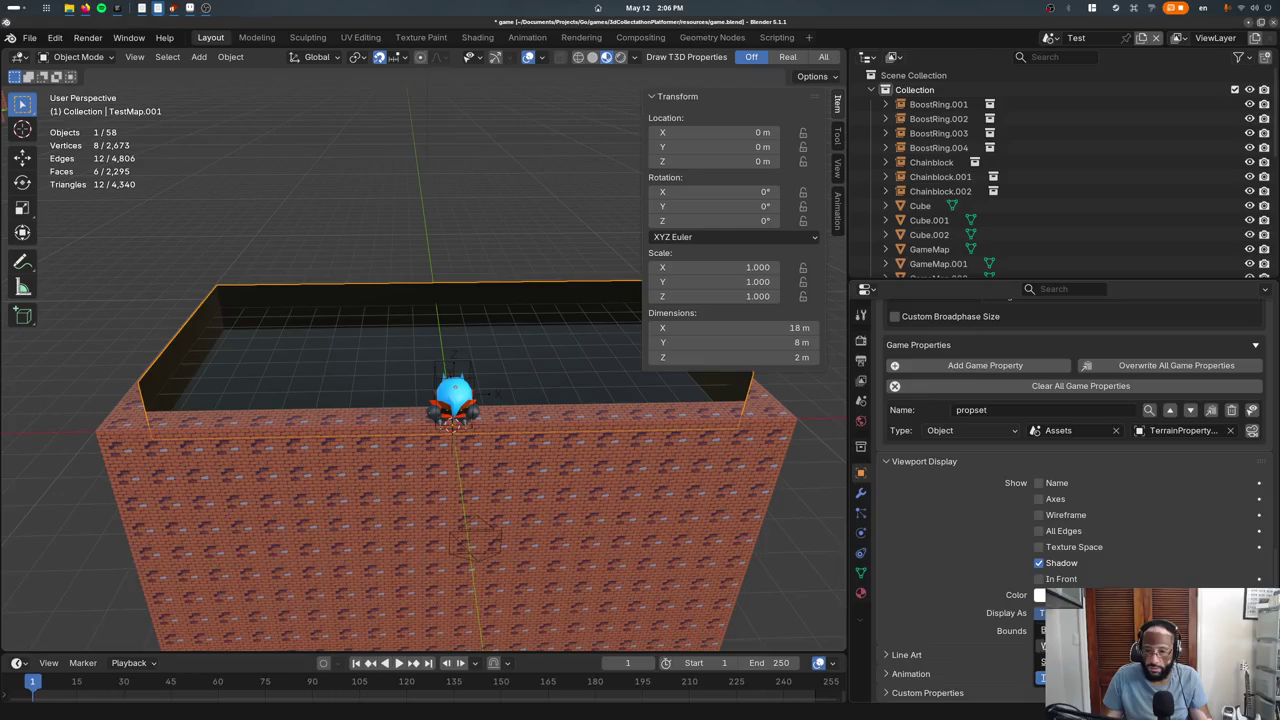
Inspect the brick block and pool box from a front view of the wall
left_click(478, 540)
mouse_move(478, 540)
middle_mouse_down()
mouse_move(398, 406)
mouse_move(367, 381)
middle_mouse_up()
left_click(367, 381)
key("g")
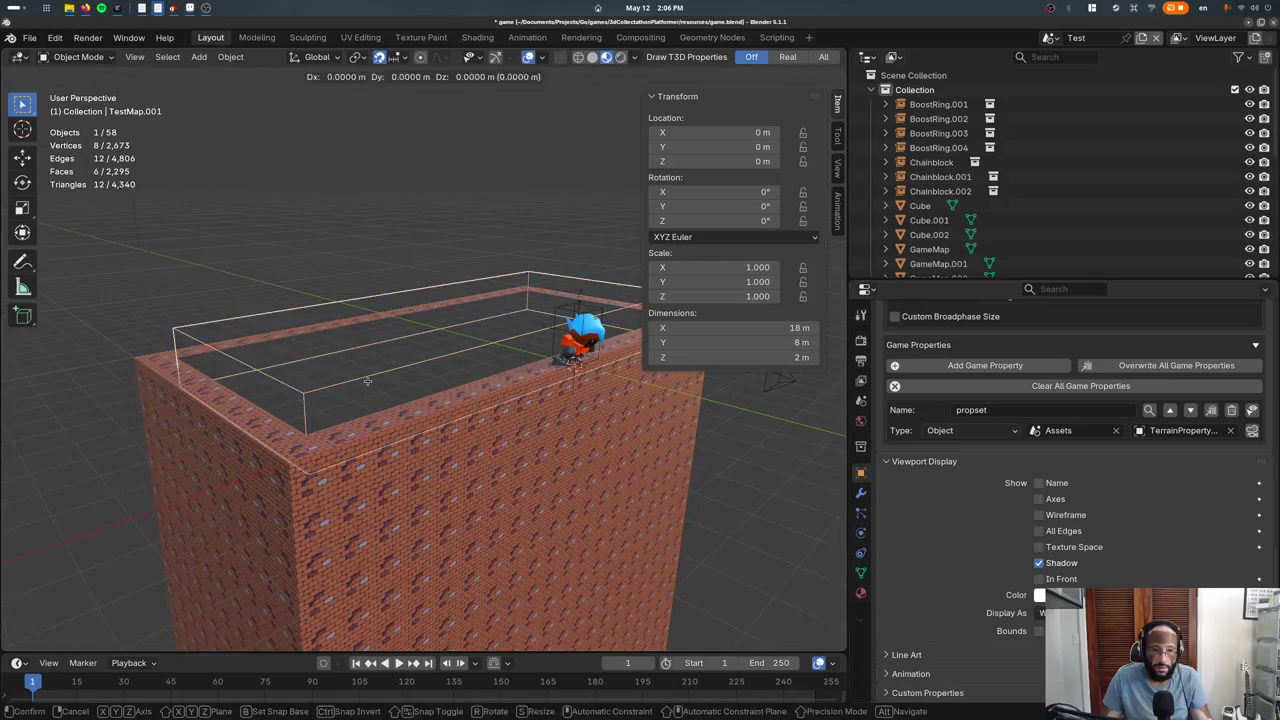
key("z")
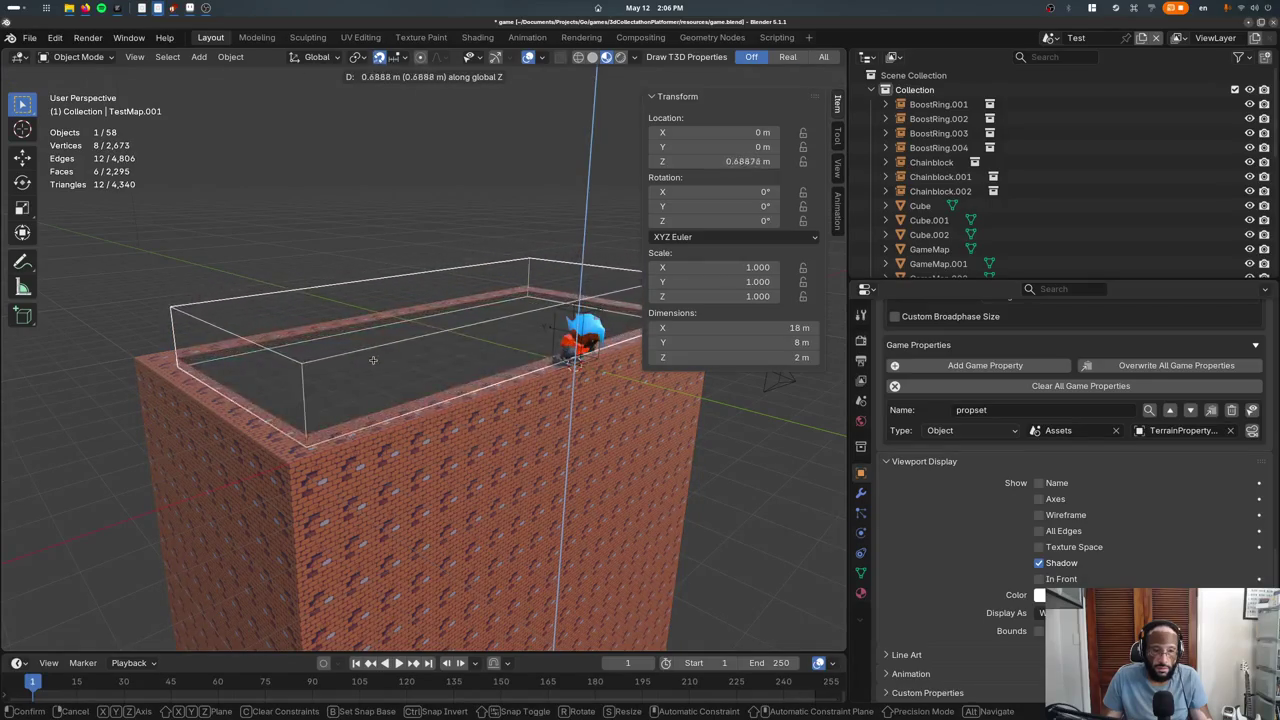
left_click(372, 360)
left_click(334, 476)
mouse_move(334, 476)
middle_mouse_down()
mouse_move(125, 437)
mouse_move(240, 430)
middle_mouse_up()
scroll(997, 600, "up", 4)
scroll(997, 600, "up", 4)
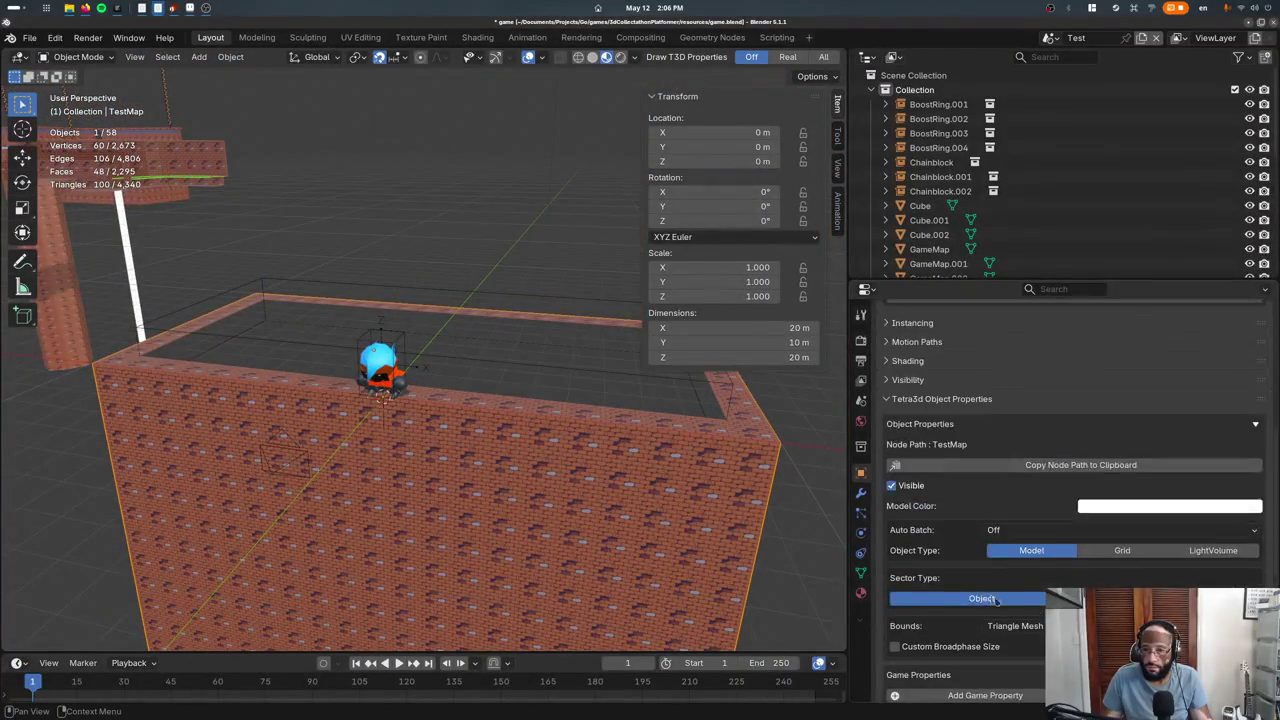
scroll(997, 600, "up", 3)
scroll(997, 600, "up", 3)
Move the Boolean above Flip Normals and keep it set to Difference
left_click(861, 493)
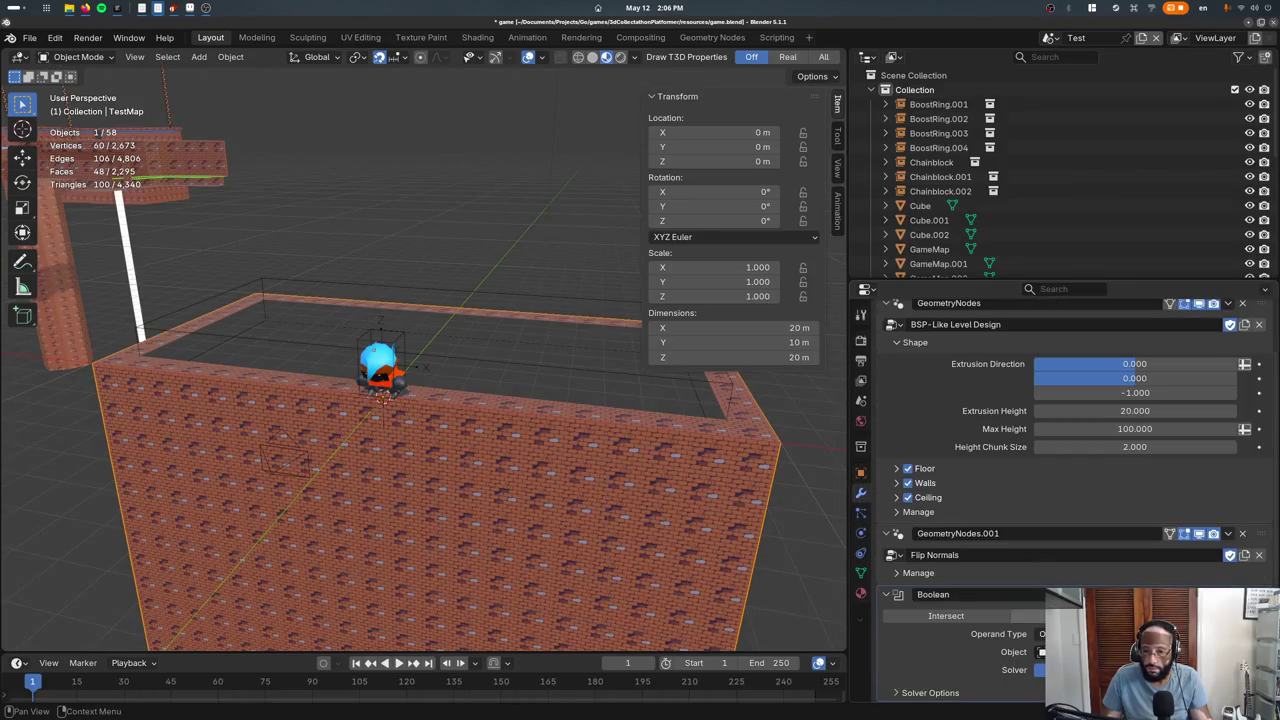
left_click(980, 617)
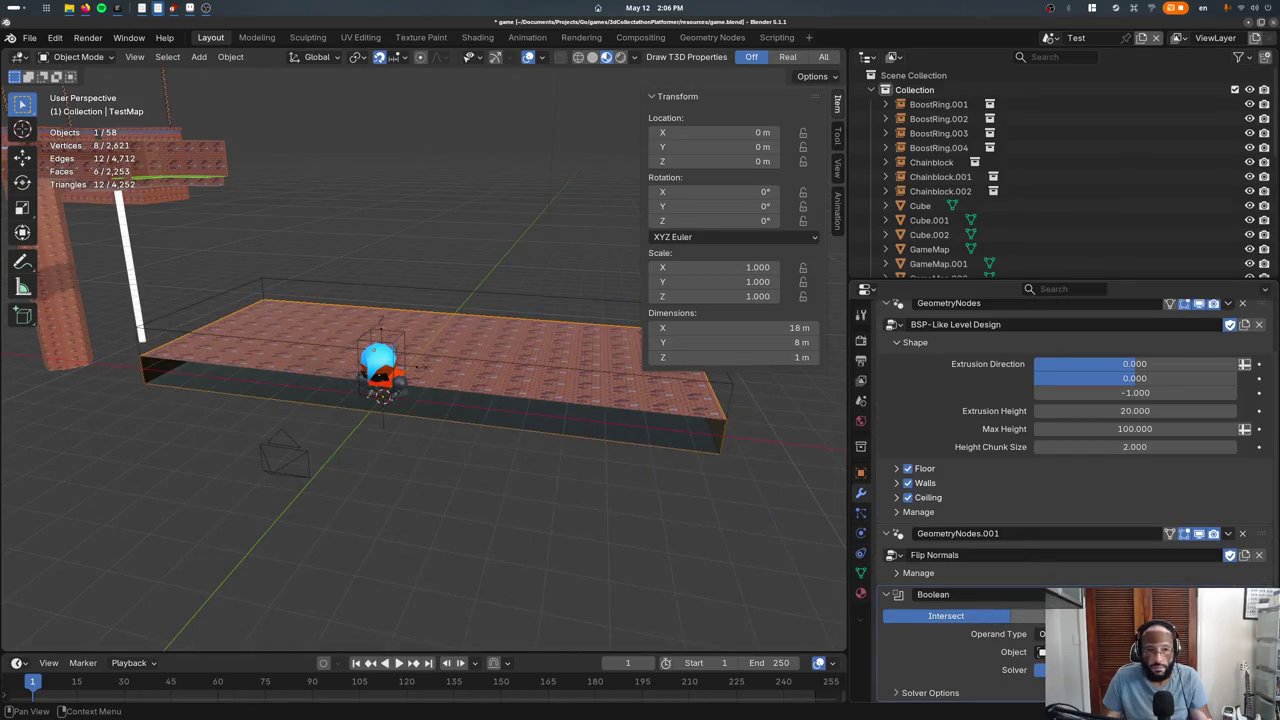
key("ctrl+z")
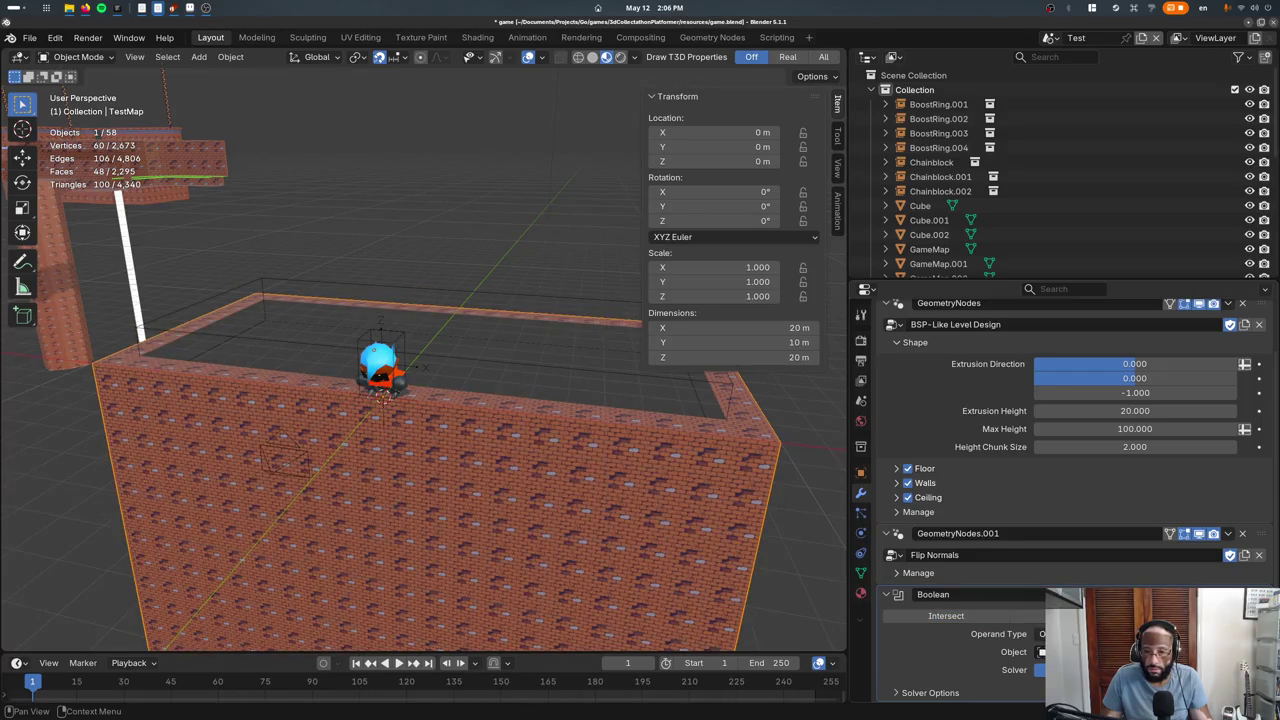
left_click_drag(1052, 596, 1053, 581)
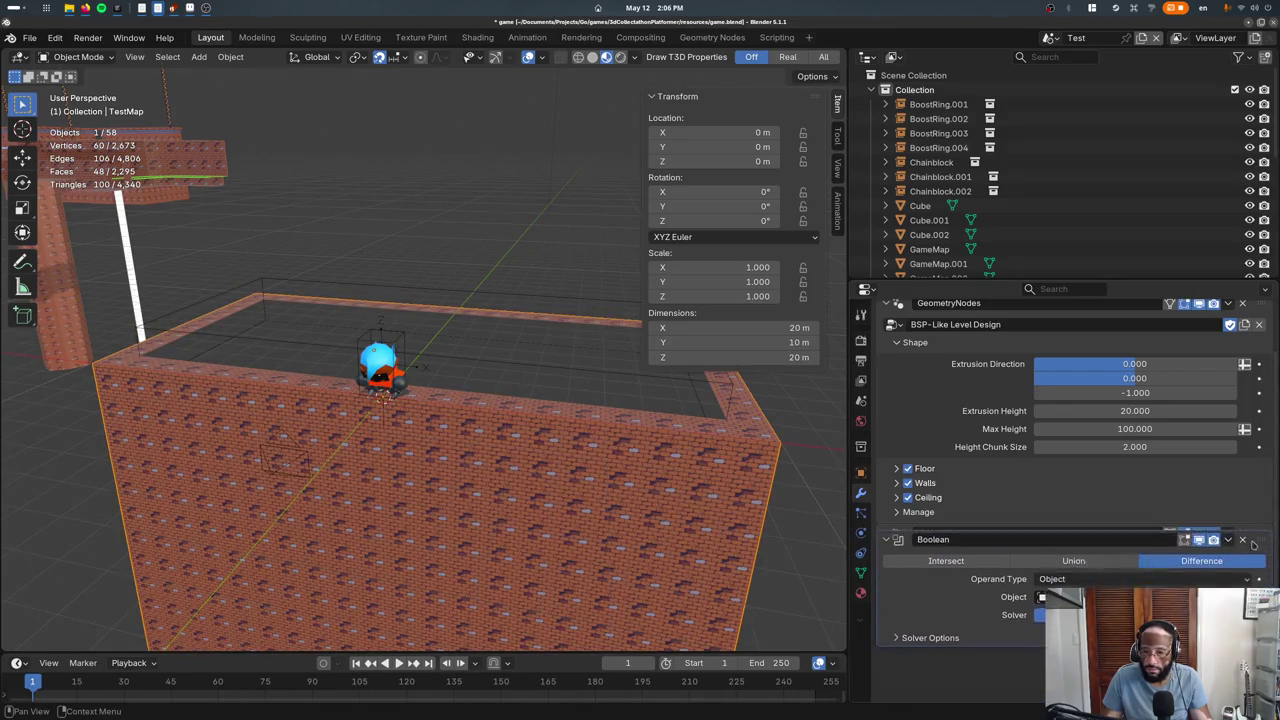
left_click(1075, 555)
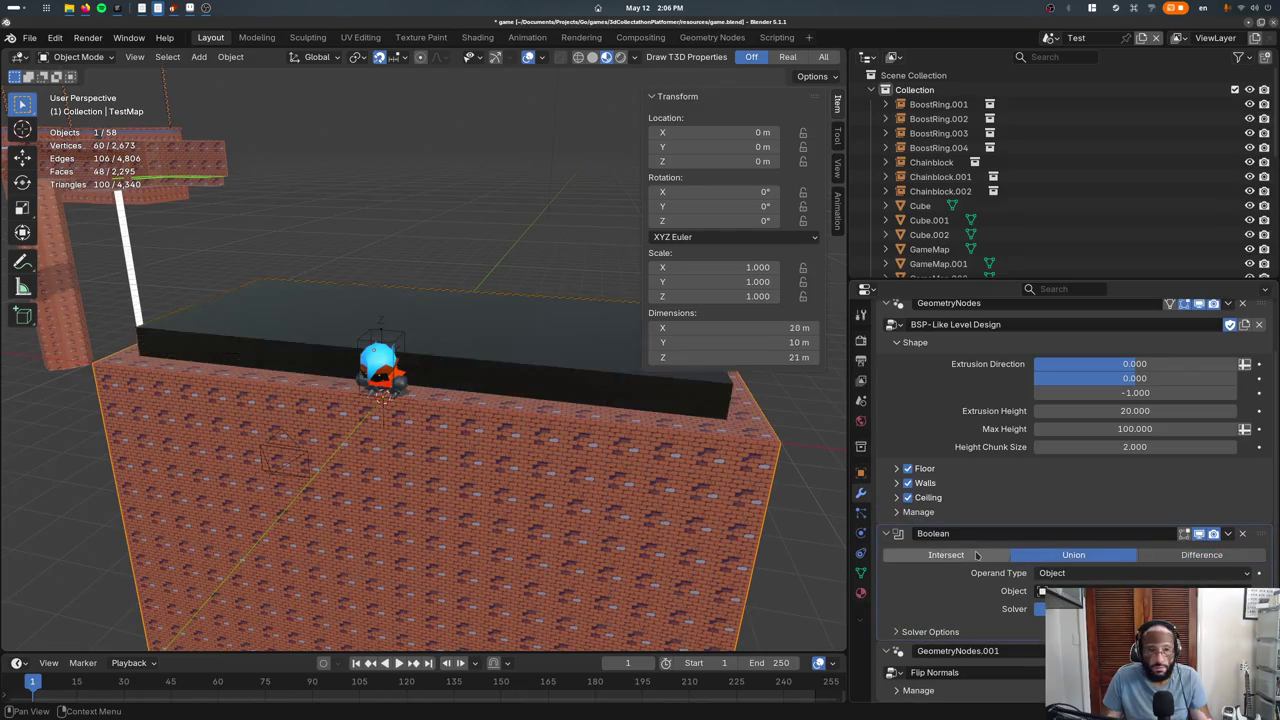
left_click(990, 555)
left_click(1200, 555)
mouse_move(450, 400)
middle_mouse_down()
mouse_move(500, 380)
mouse_move(378, 350)
middle_mouse_up()
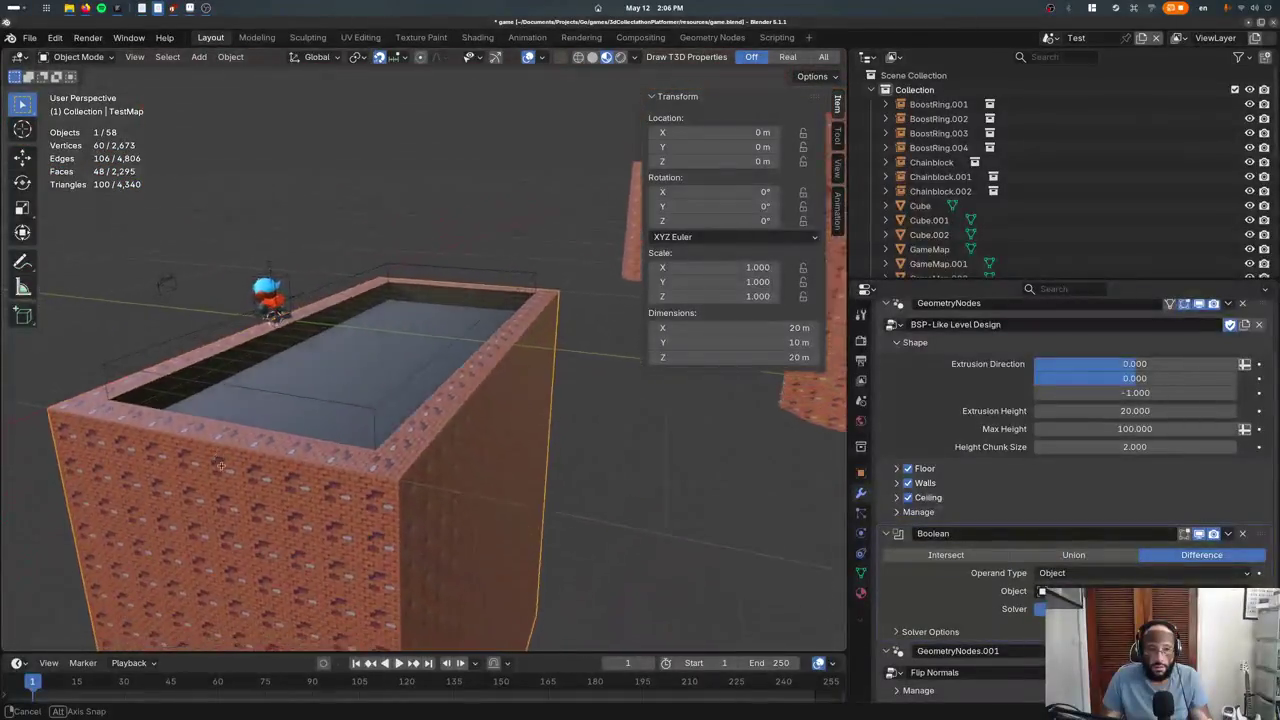
left_click(415, 282)
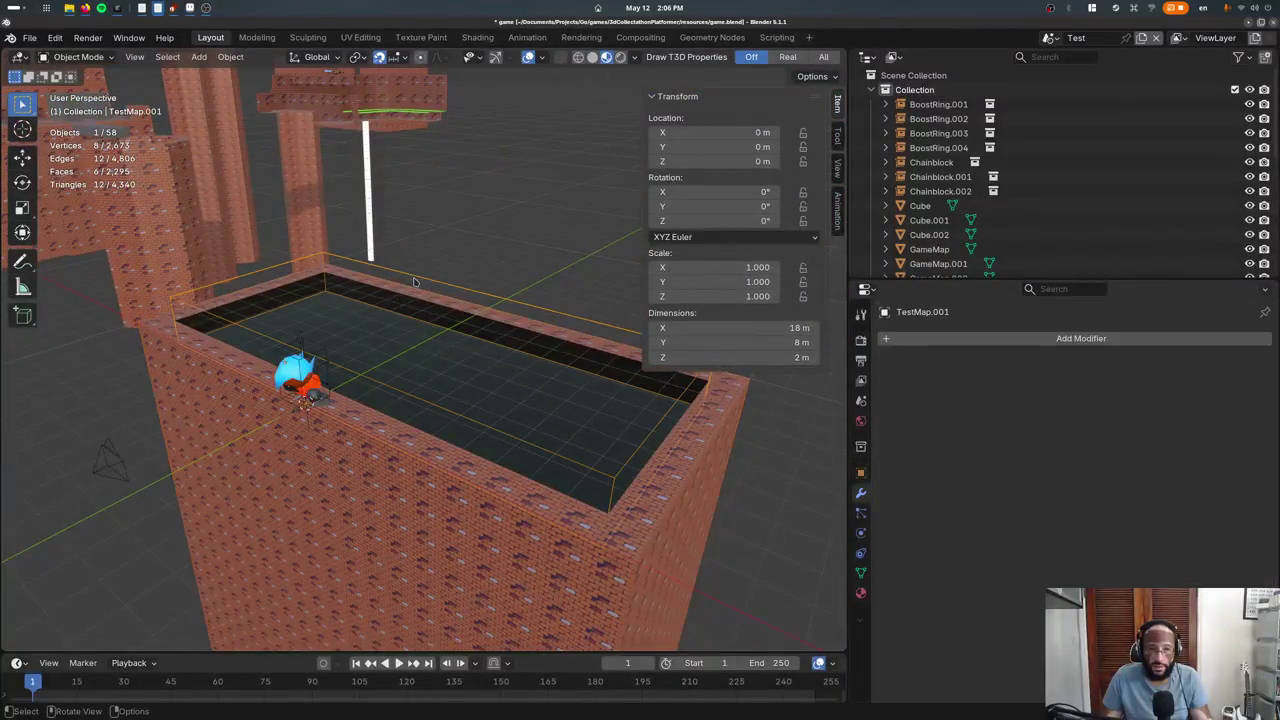
Apply the Bricks material to the pool box
left_click(861, 592)
left_click(887, 399)
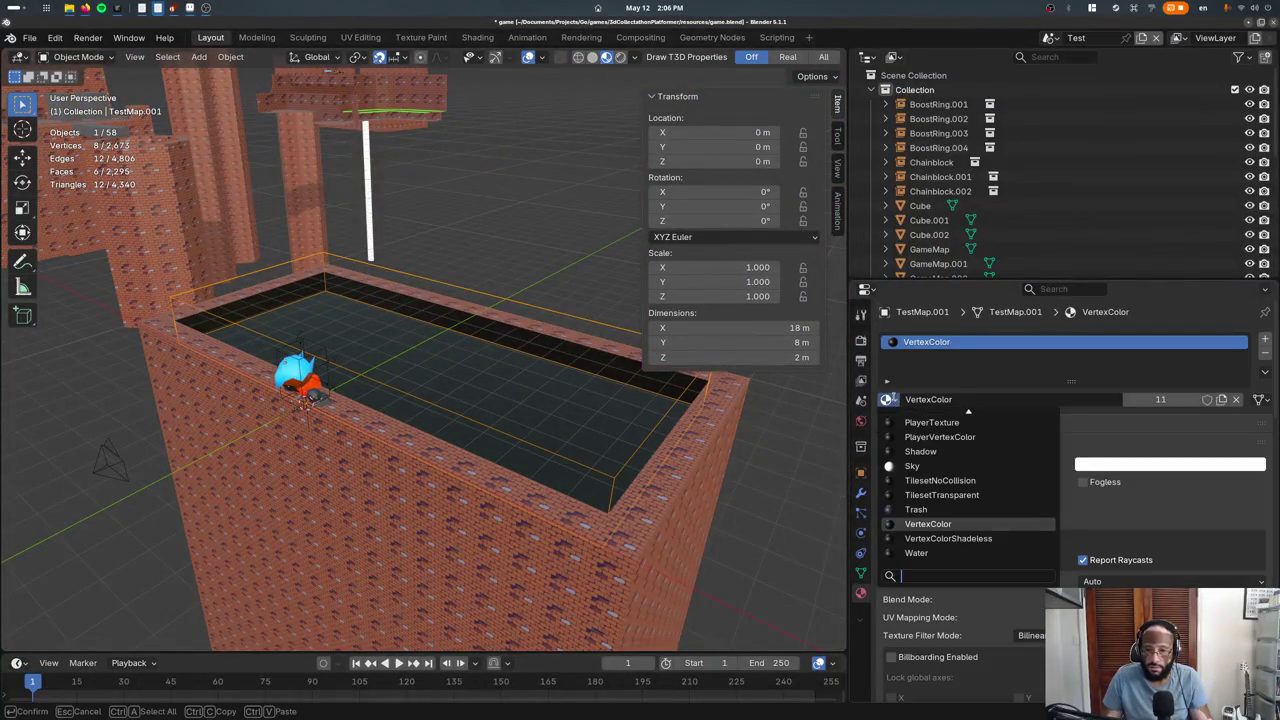
type("bri")
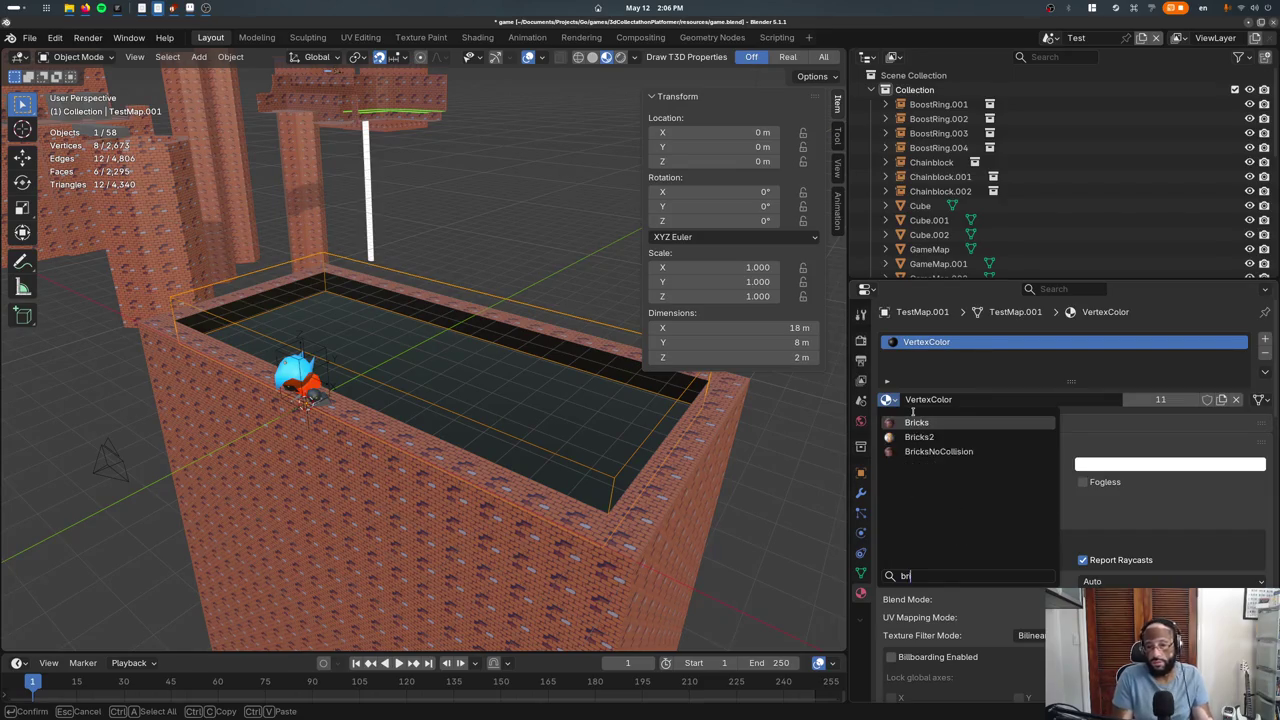
key("Return")
middle_click_drag(359, 424, 330, 400)
key("g")
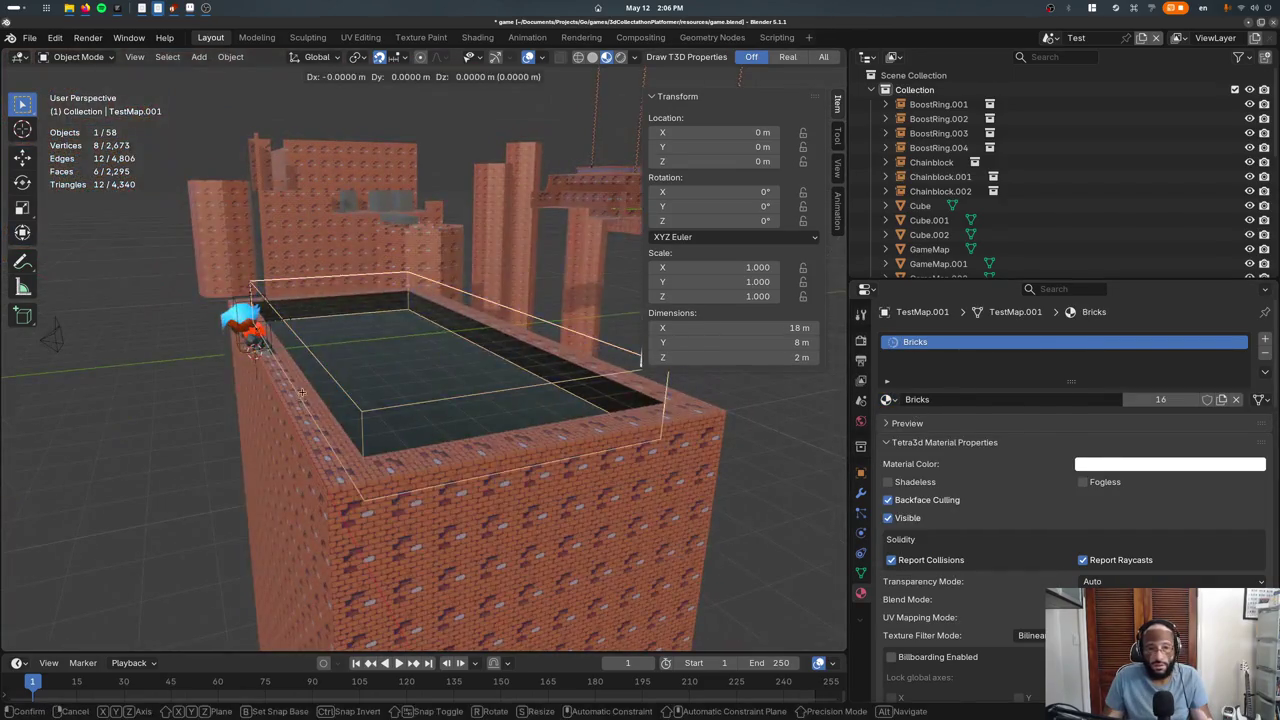
key("z")
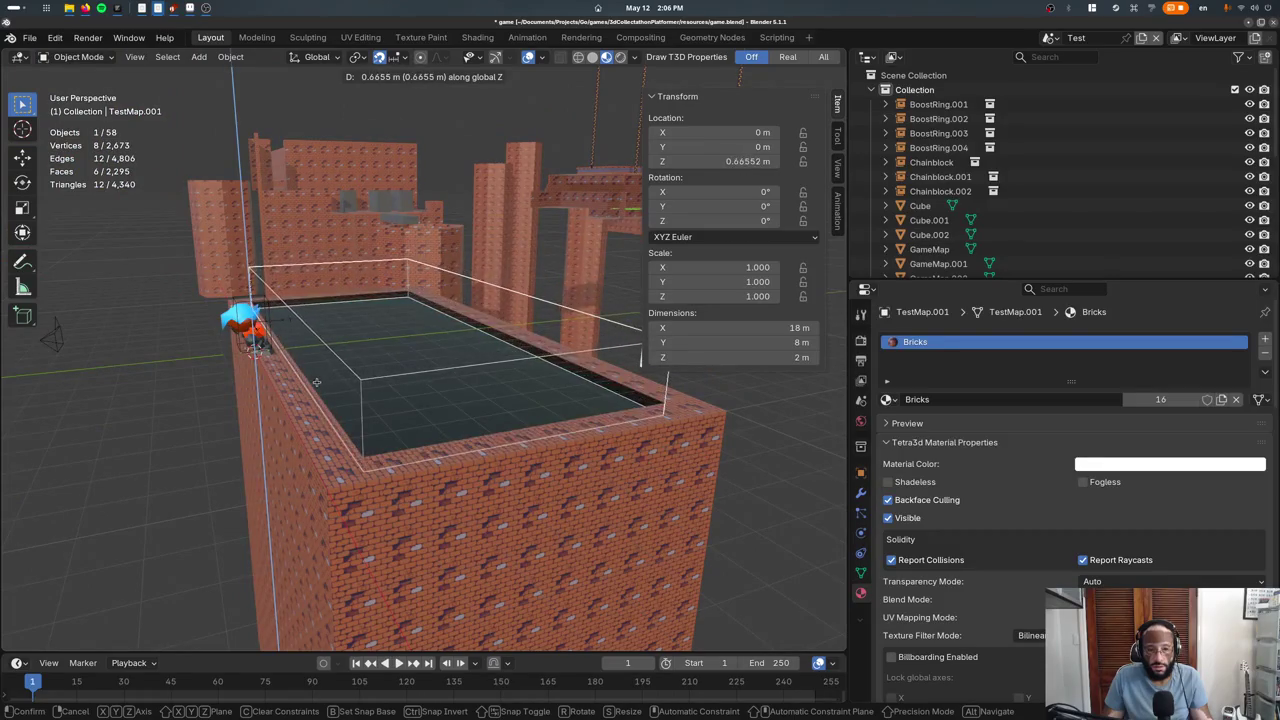
left_click(484, 425)
Apply Bricks to the brick block's top surface
key("Tab")
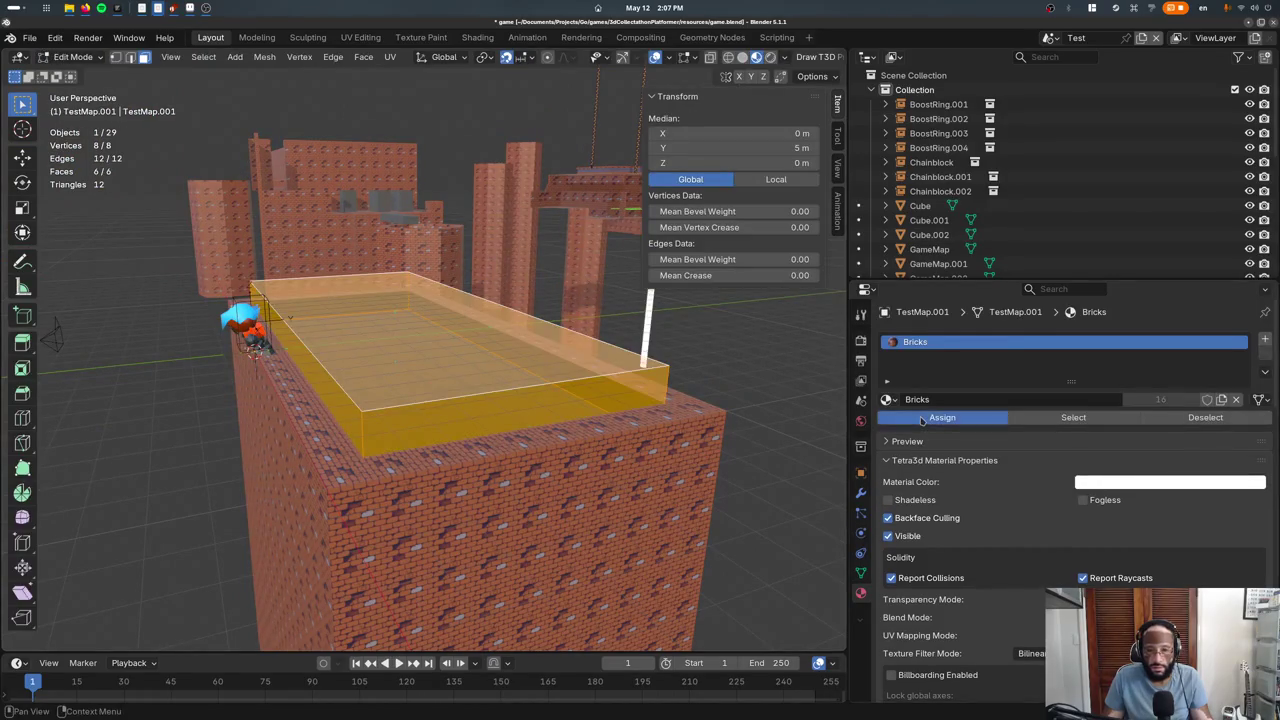
key("ctrl+z")
key("ctrl+z")
key("ctrl+z")
middle_click_drag(528, 405, 579, 495)
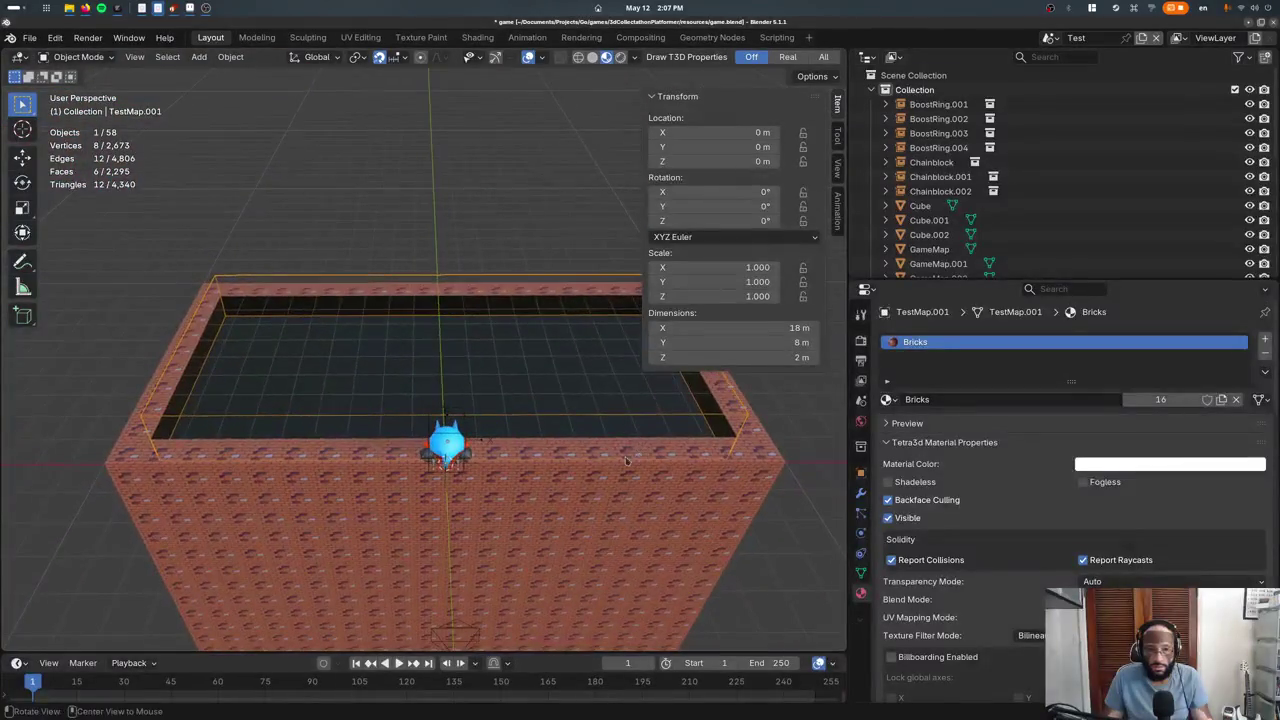
left_click(886, 399)
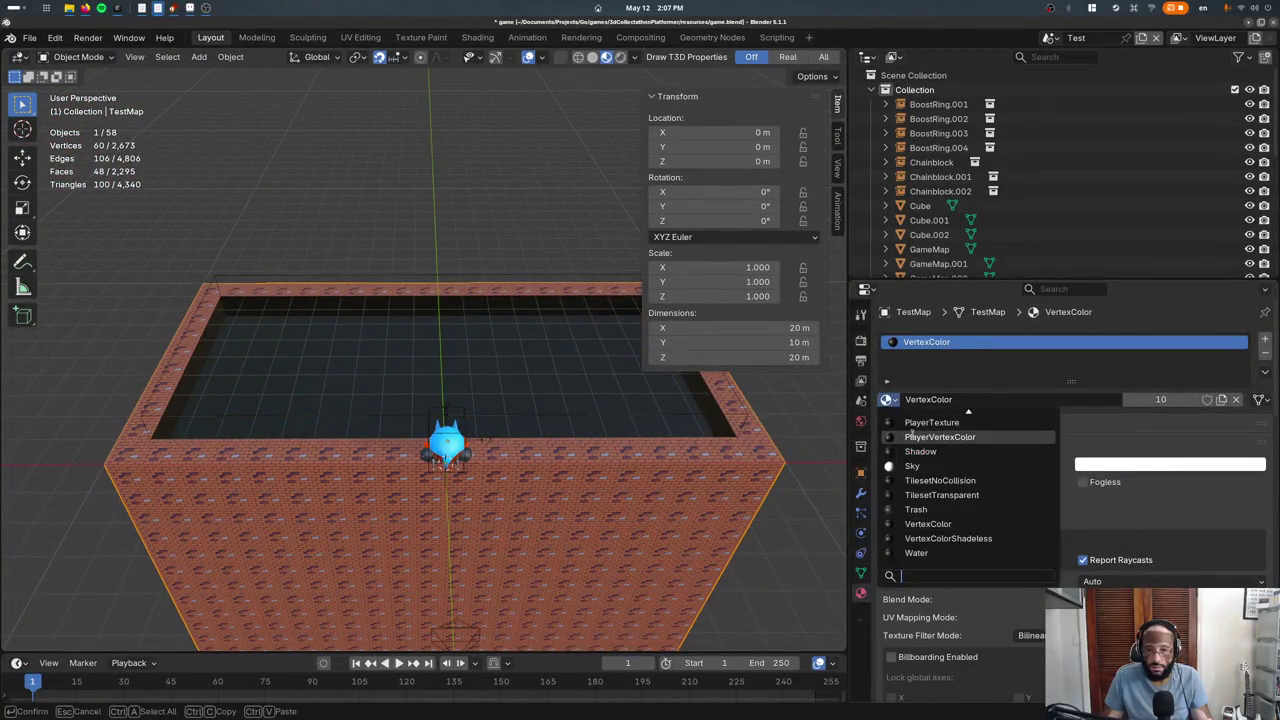
type("bri")
left_click(918, 423)
mouse_move(560, 450)
middle_mouse_down()
mouse_move(535, 420)
mouse_move(530, 443)
middle_mouse_up()
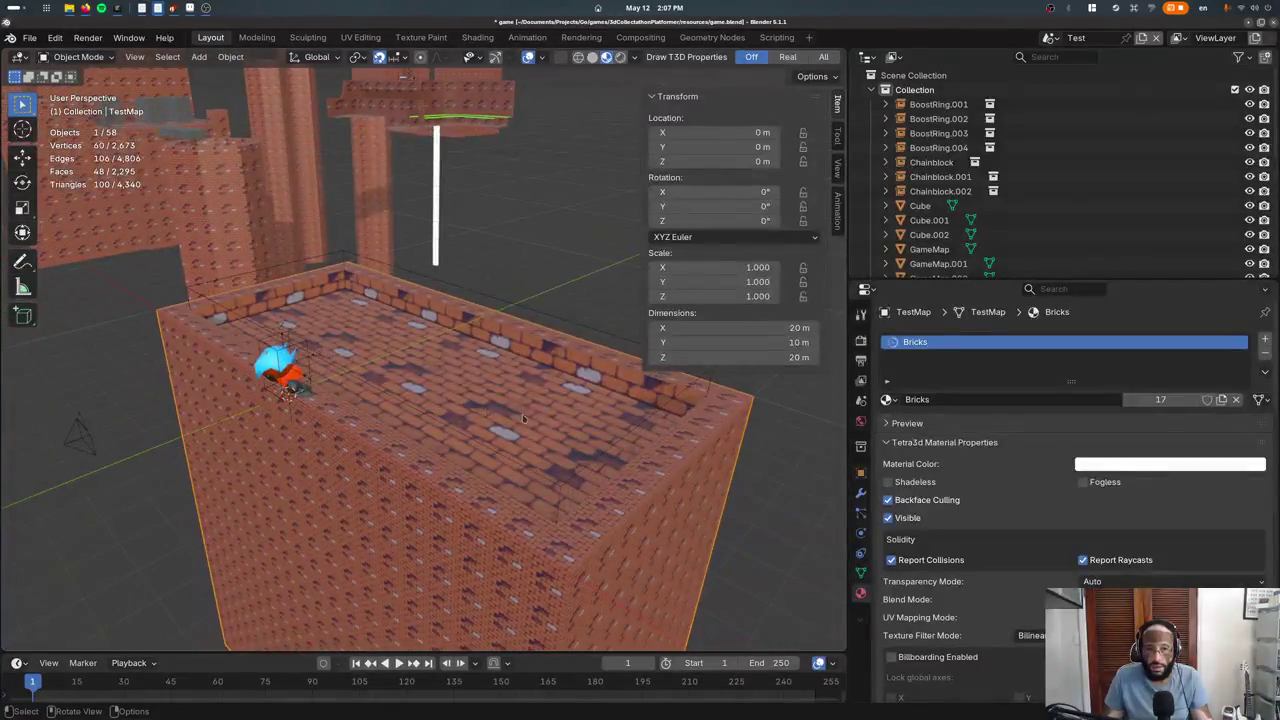
View the pool box from above, cancelling trial moves and resizes
key("Tab")
key("Tab")
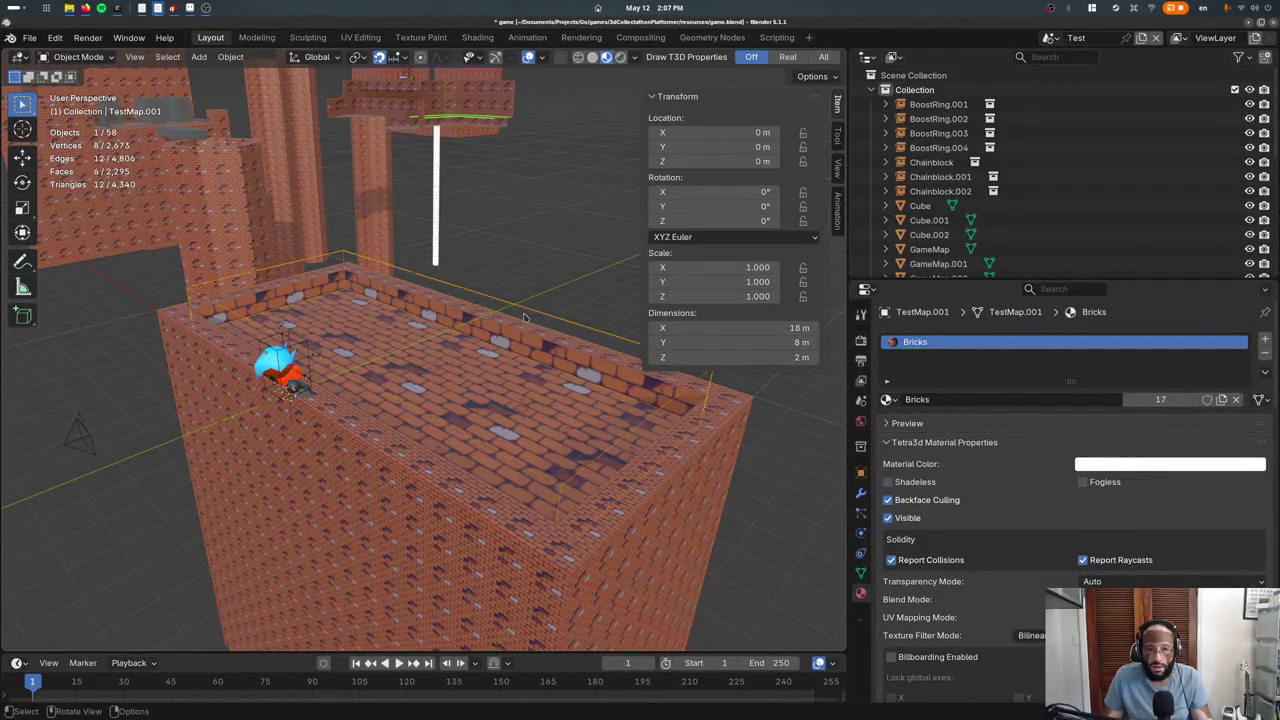
key("g")
key("z")
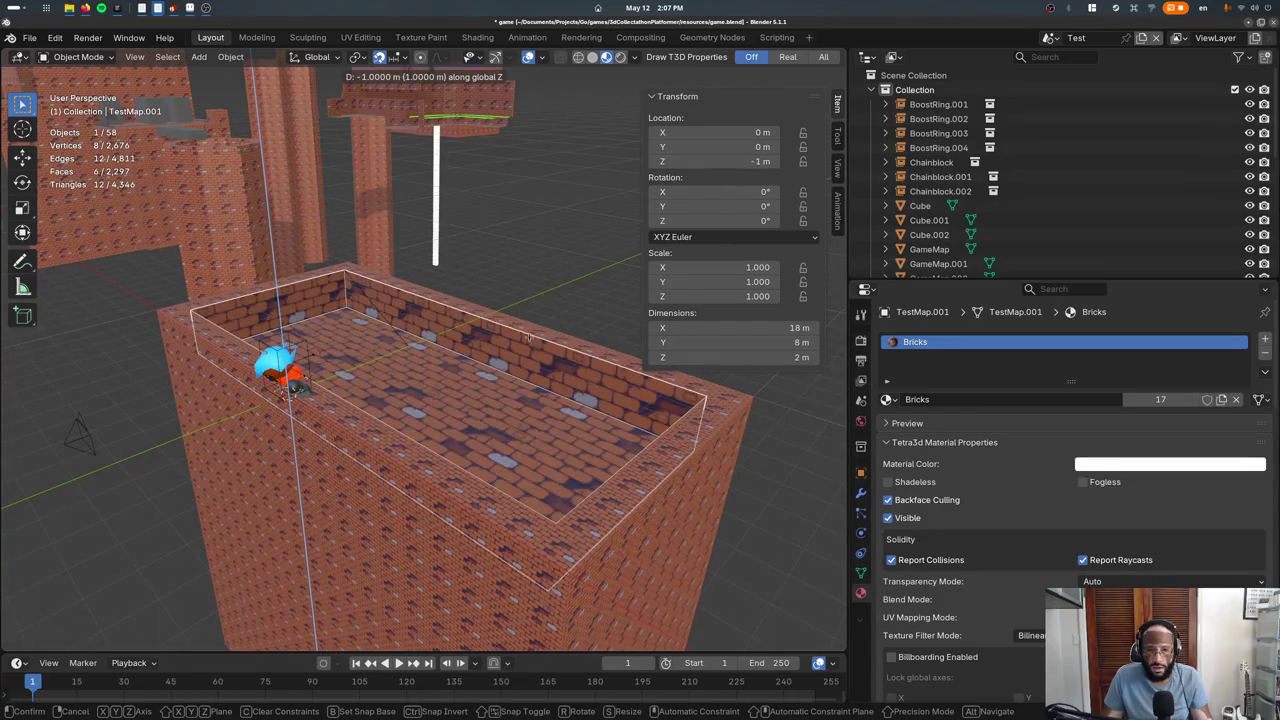
left_click(530, 311)
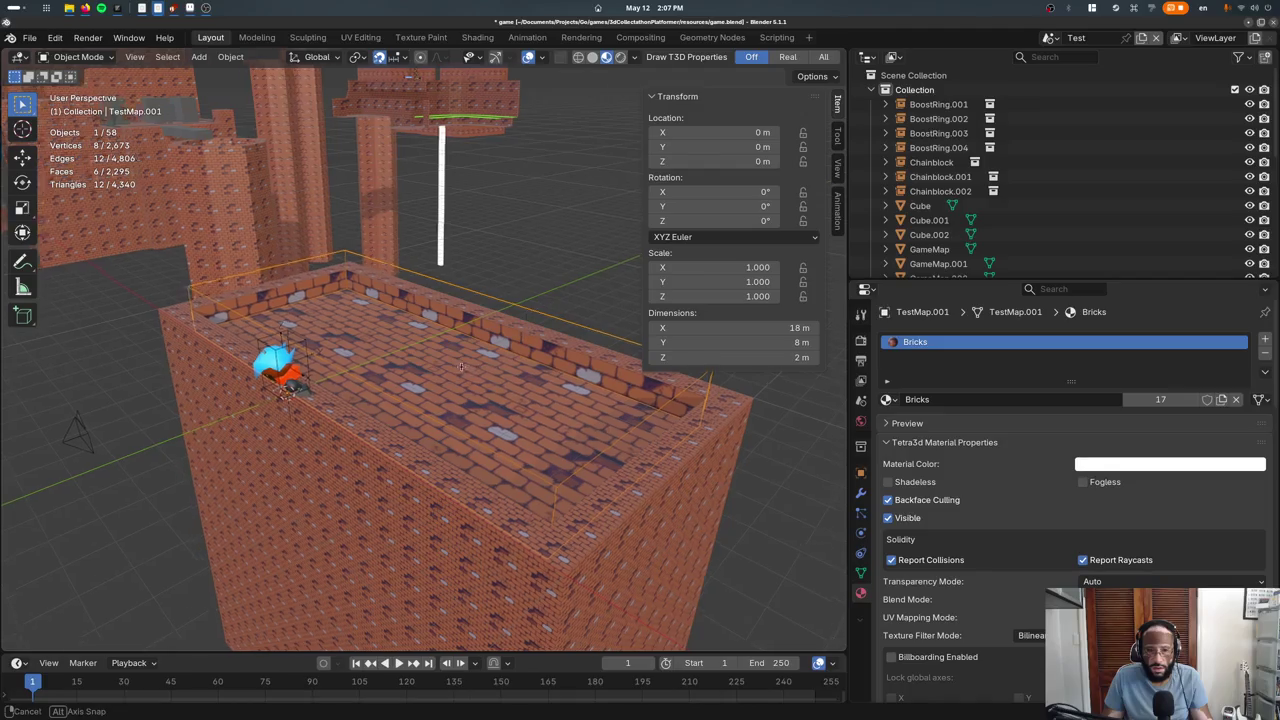
mouse_move(530, 311)
middle_mouse_down()
mouse_move(294, 350)
mouse_move(560, 370)
middle_mouse_up()
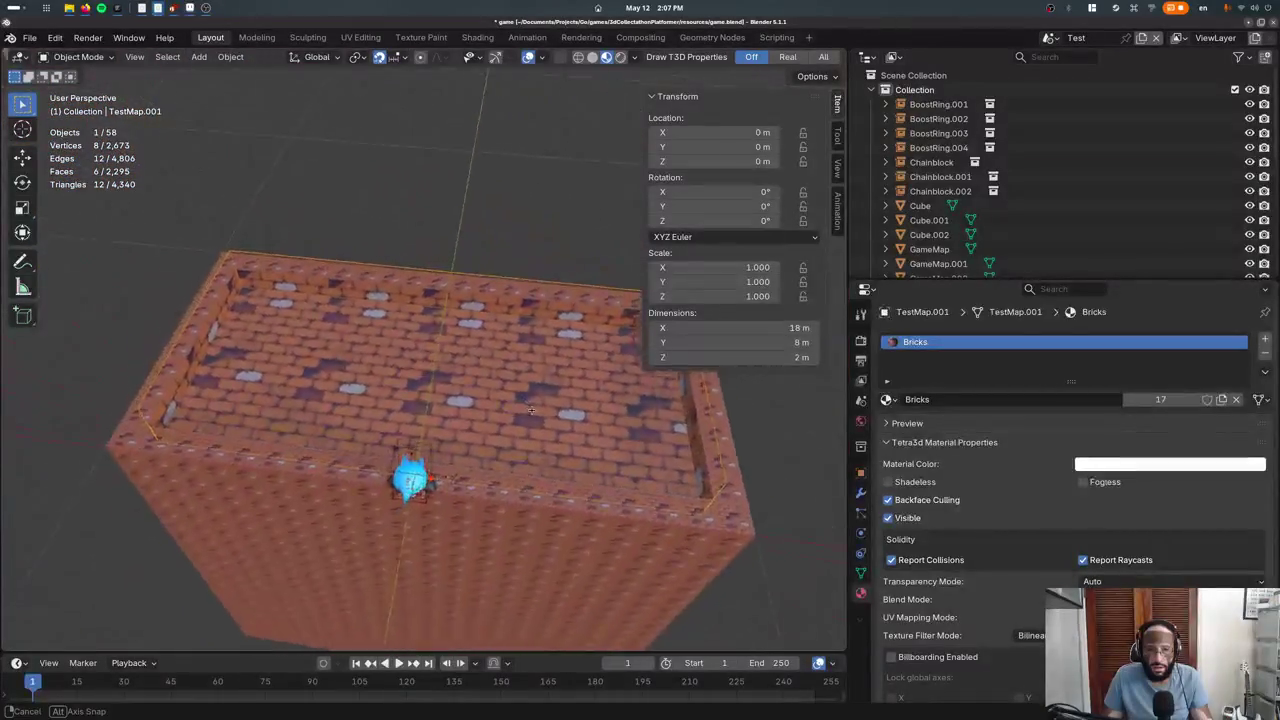
key("s")
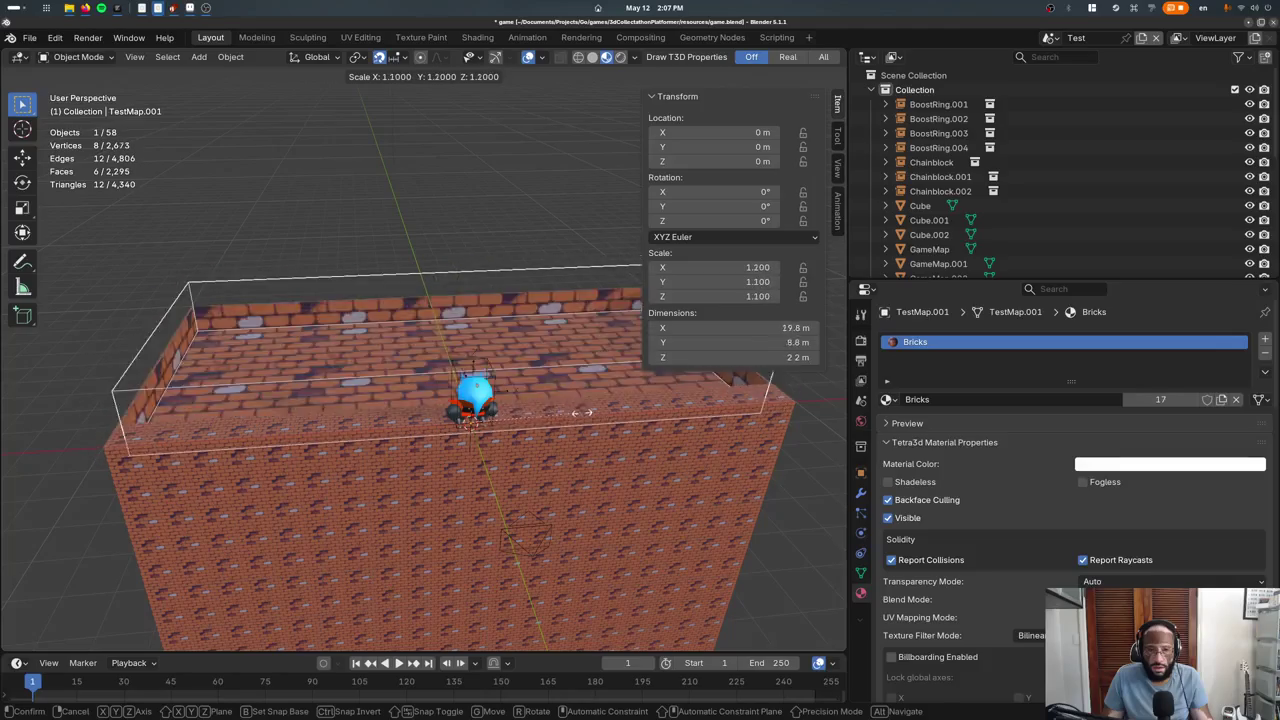
key("Escape")
Cube-project the rim's UVs with Cube Size 1.41
key("Tab")
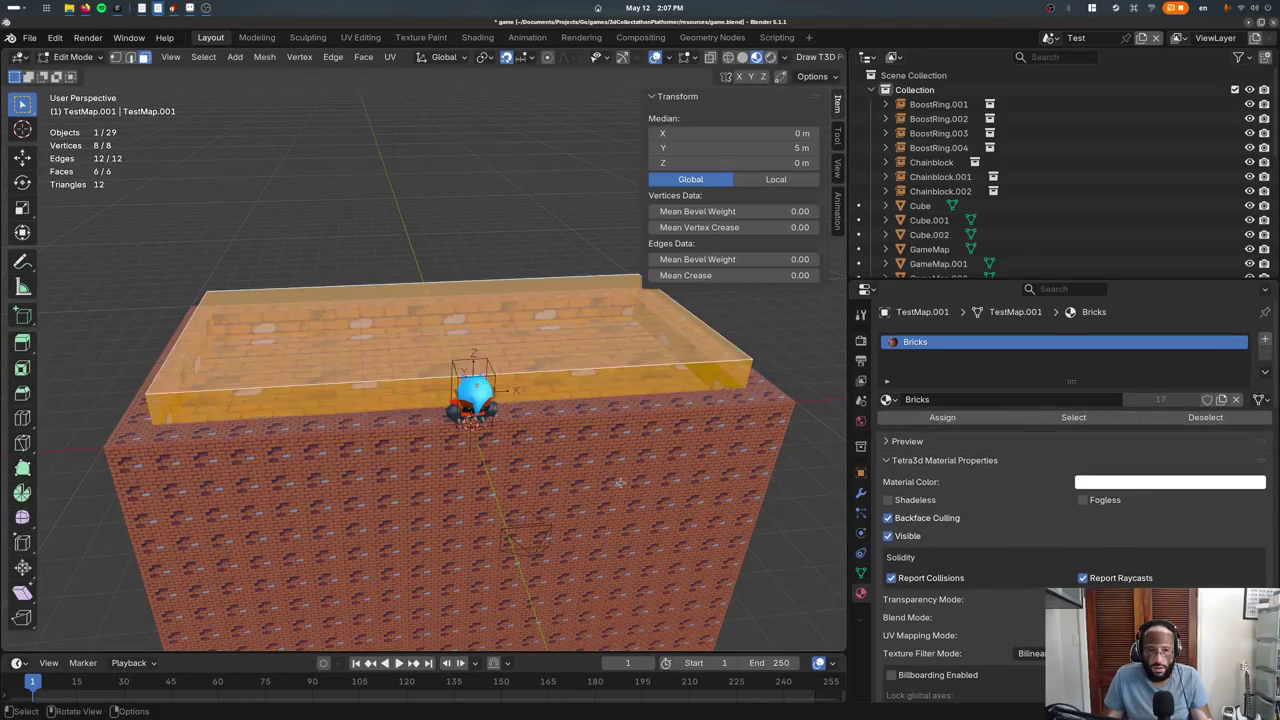
key("u")
left_click(563, 443)
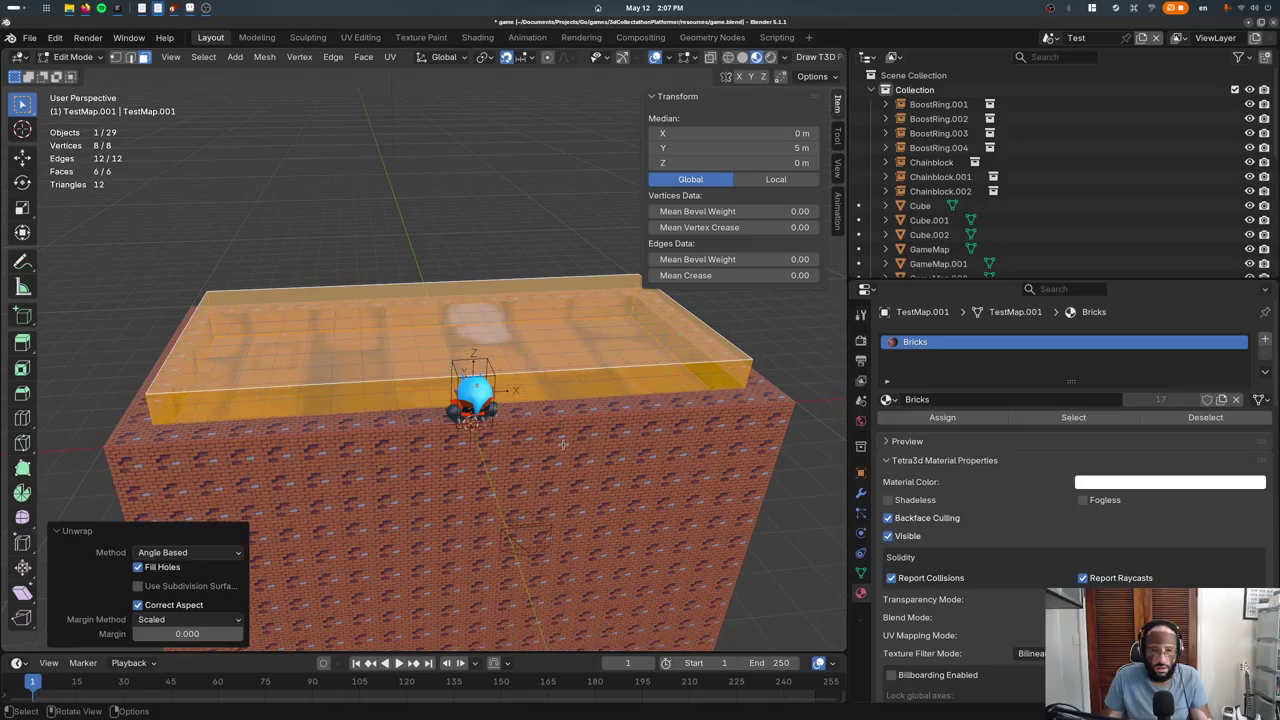
key("u")
left_click(489, 539)
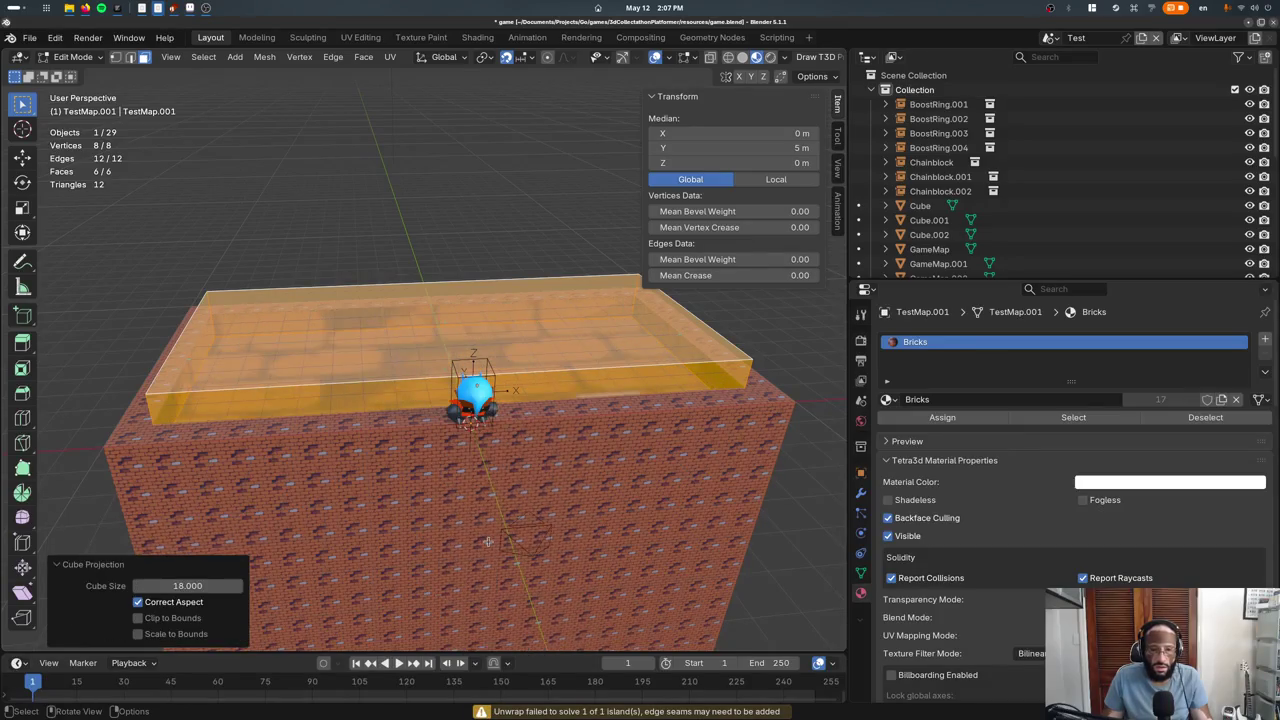
key("u")
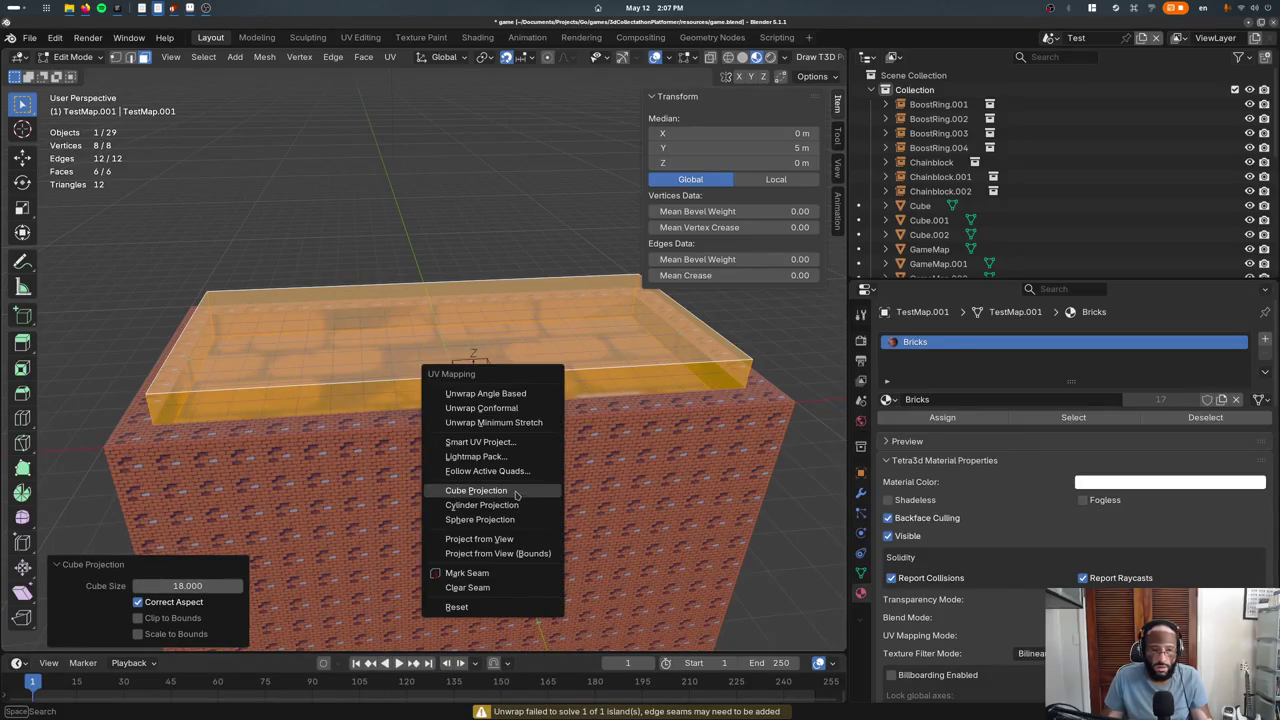
left_click(515, 494)
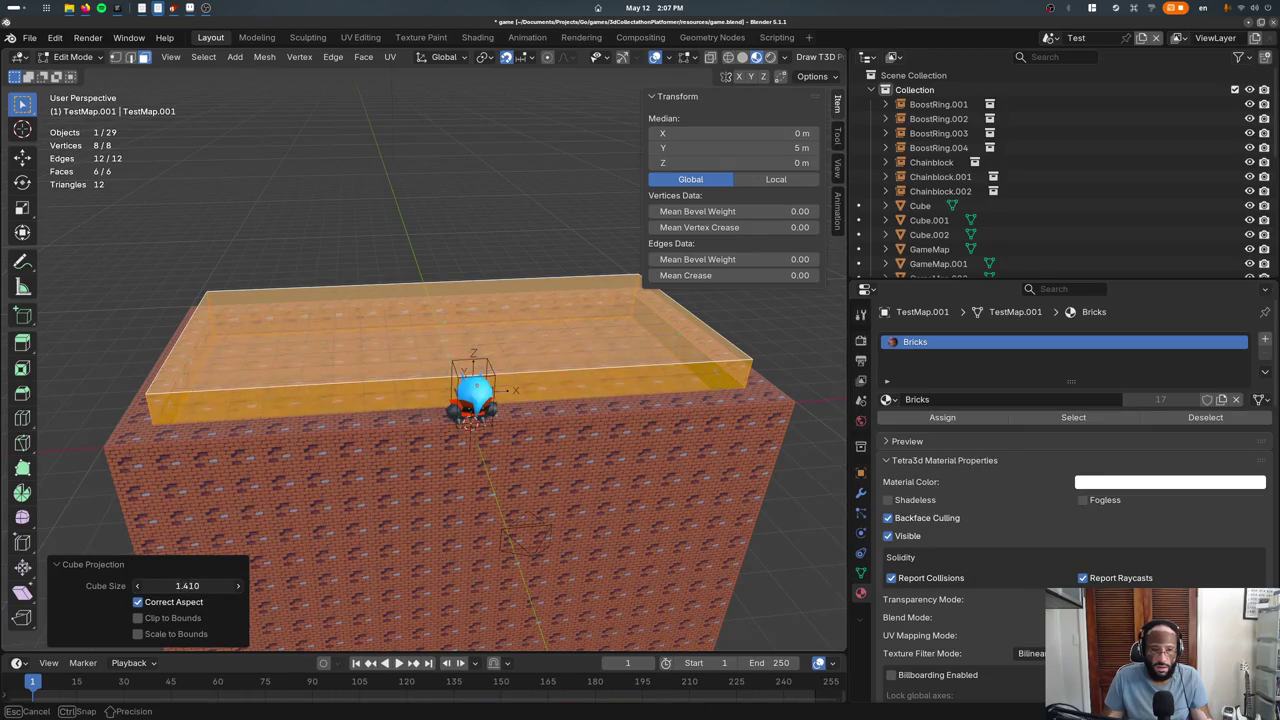
key("Tab")
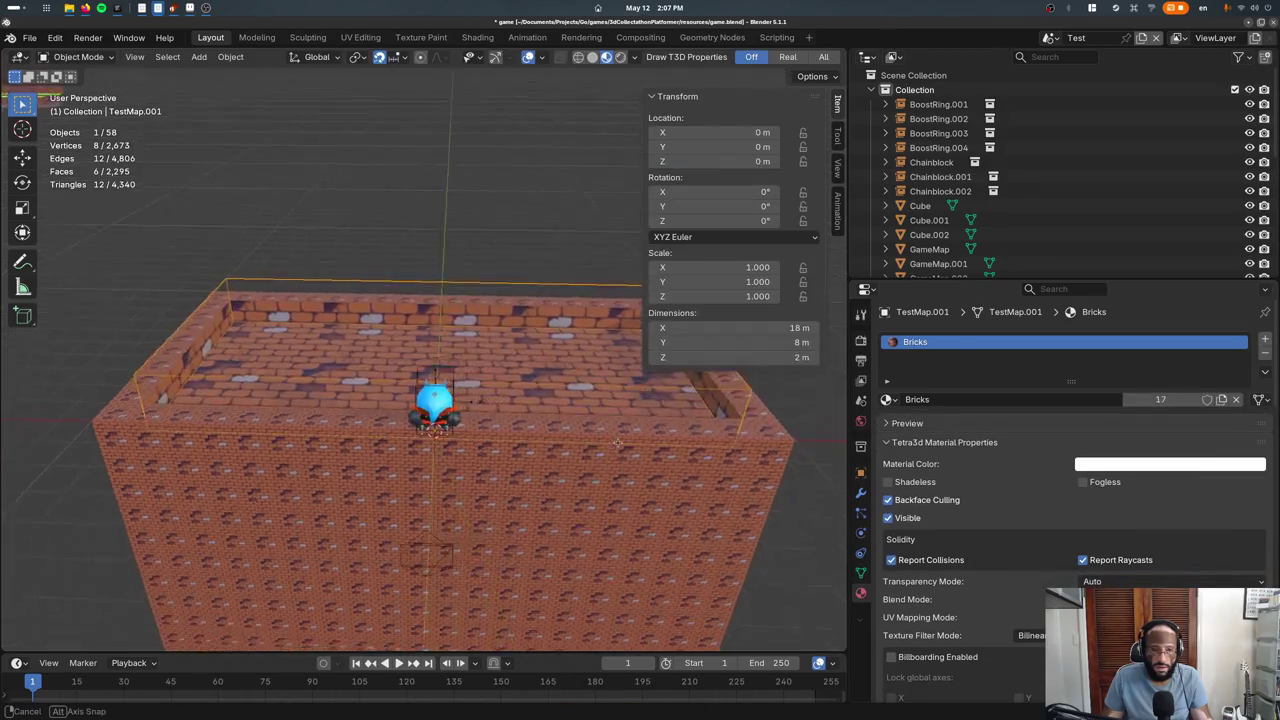
Orbit to a low view to inspect the retextured rim
middle_click_drag(646, 433, 489, 459)
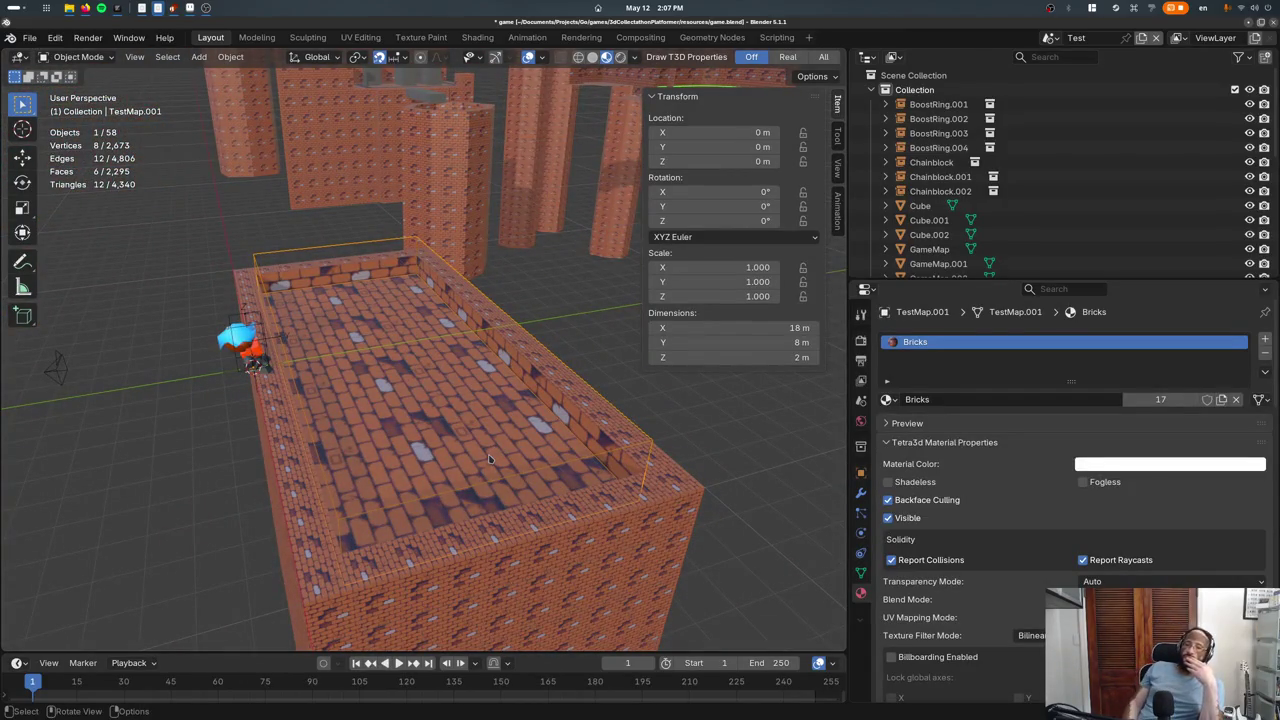
mouse_move(492, 459)
middle_mouse_down()
mouse_move(482, 385)
mouse_move(327, 350)
mouse_move(386, 380)
middle_mouse_up()
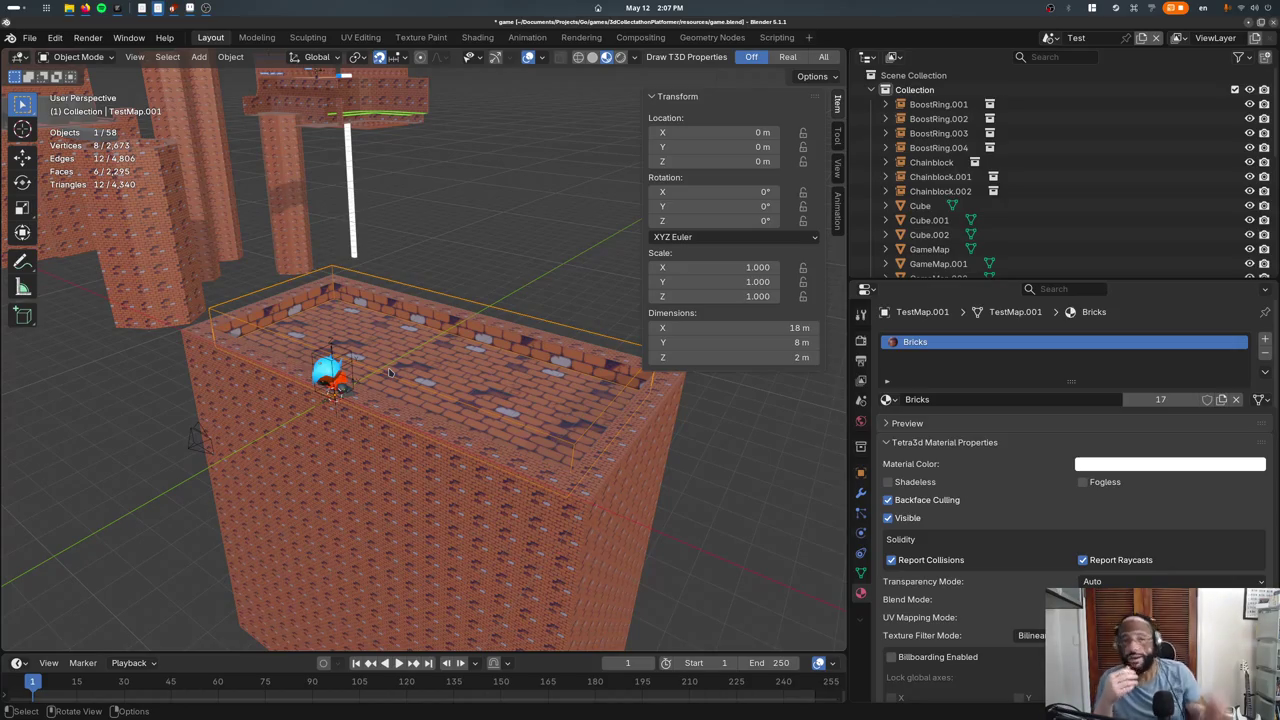
left_click(487, 389)
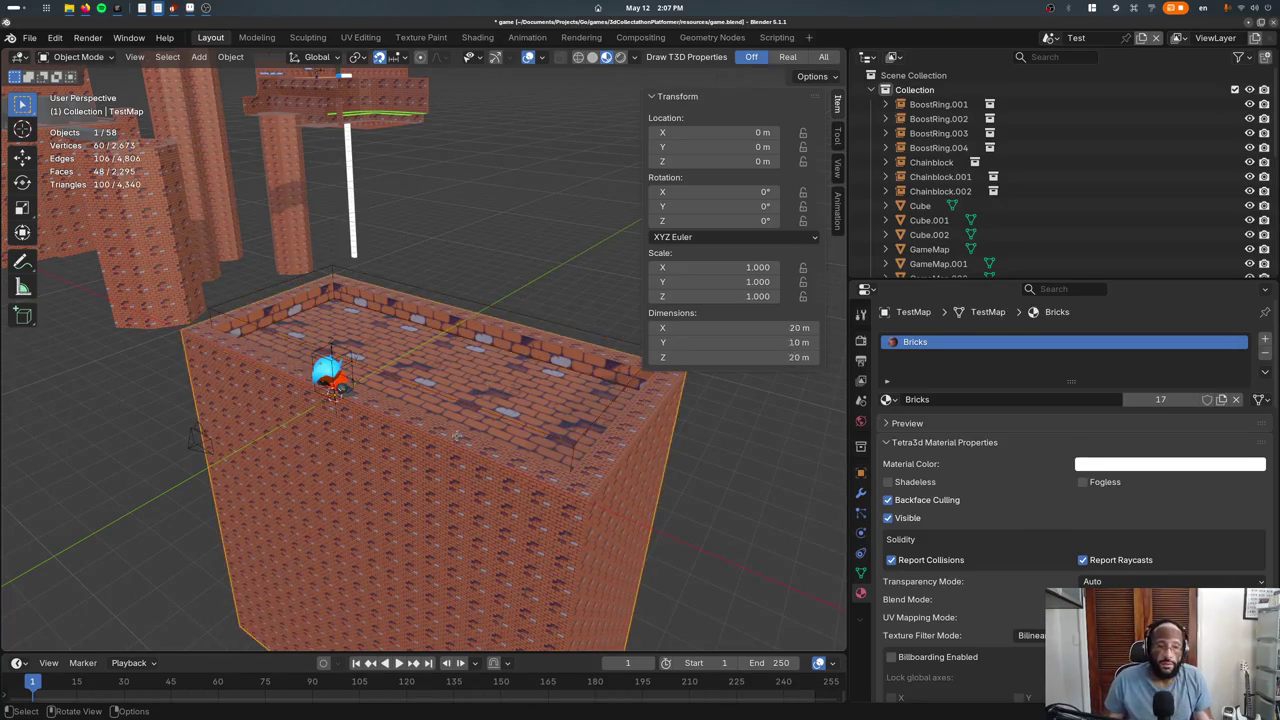
Frame the block's top face from a top view in Edit Mode
key("Tab")
key("slash")
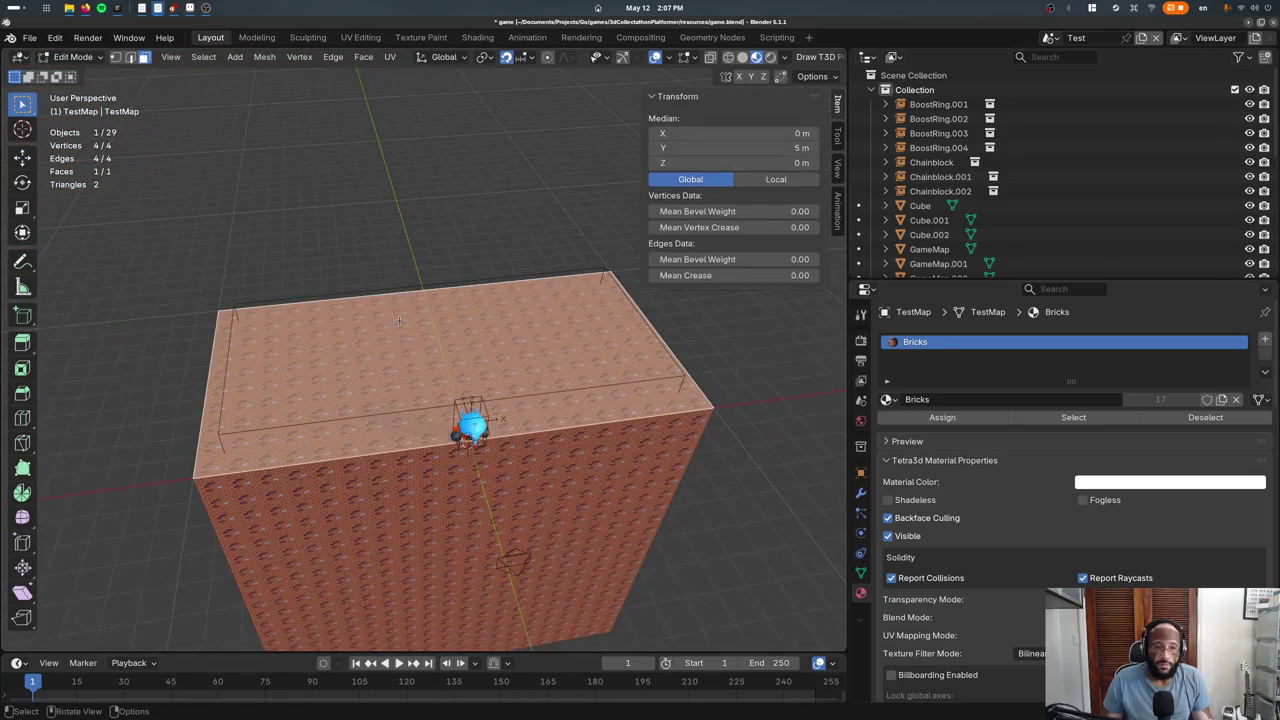
key("ctrl+r")
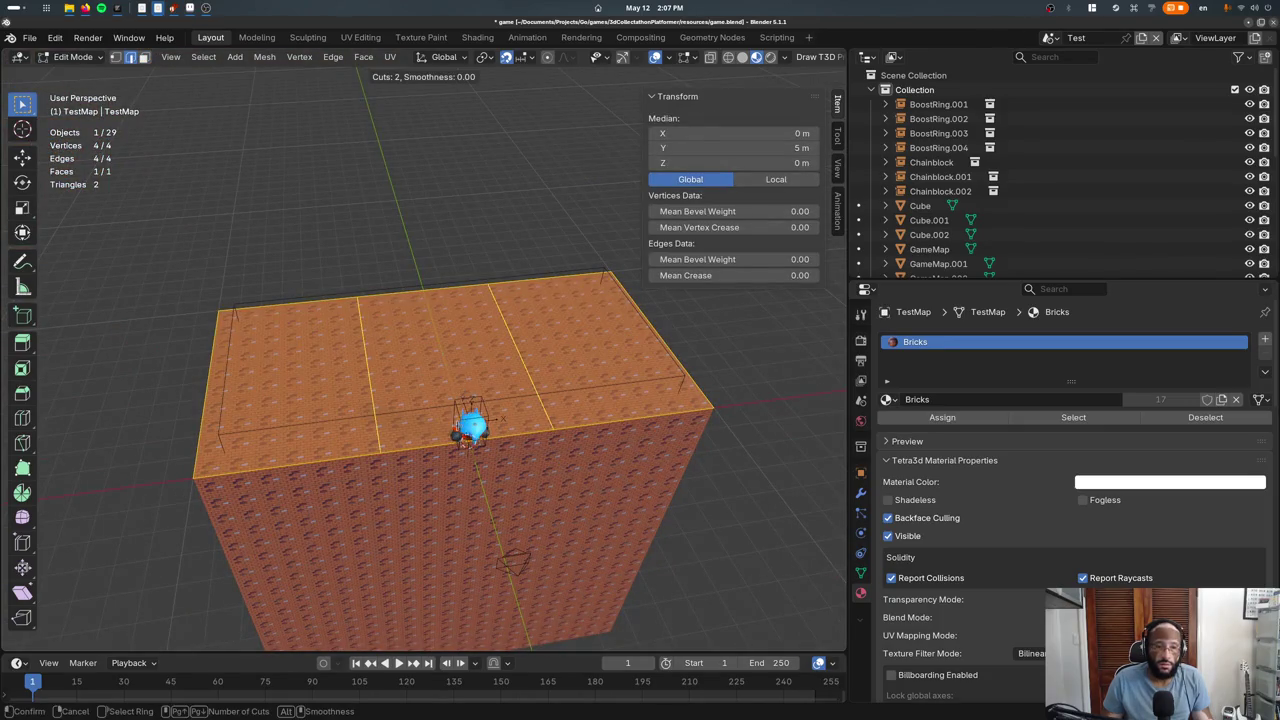
key("Escape")
key("KP_7")
scroll(470, 374, "down", 1)
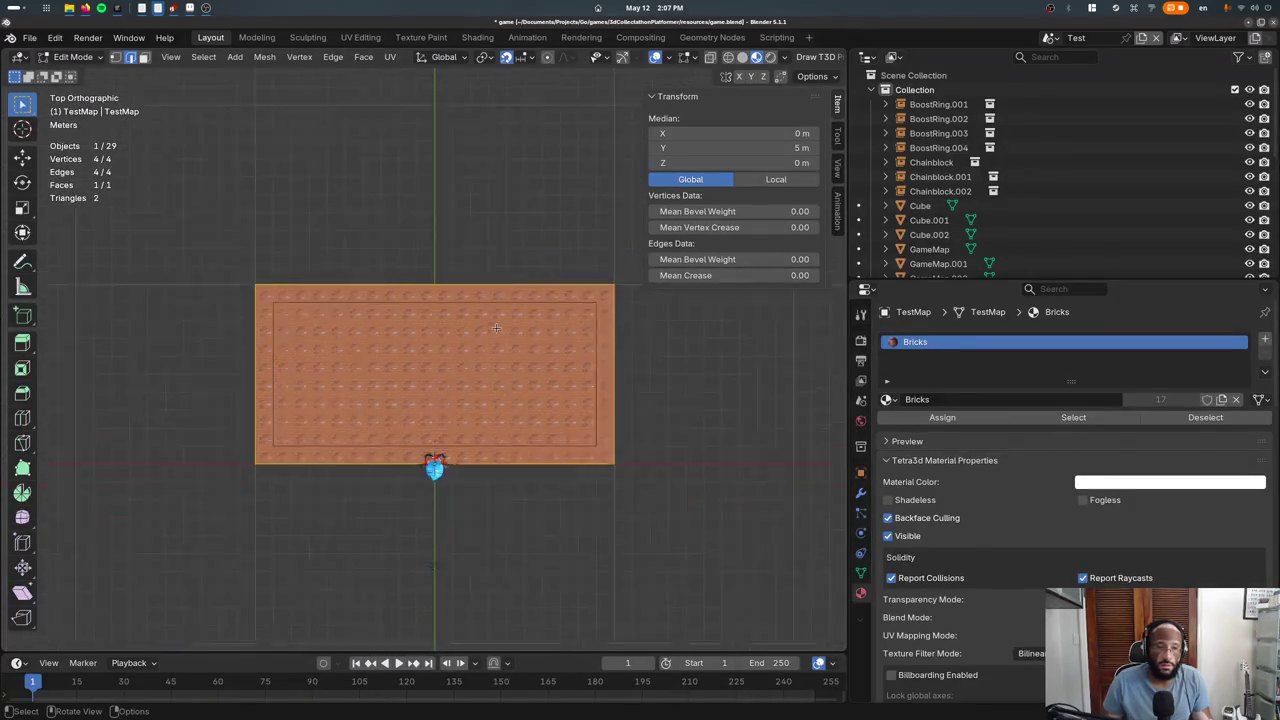
scroll(470, 374, "down", 1)
Duplicate the top face behind the block and narrow it by moving its right edge left
key("shift+d")
left_click(519, 176)
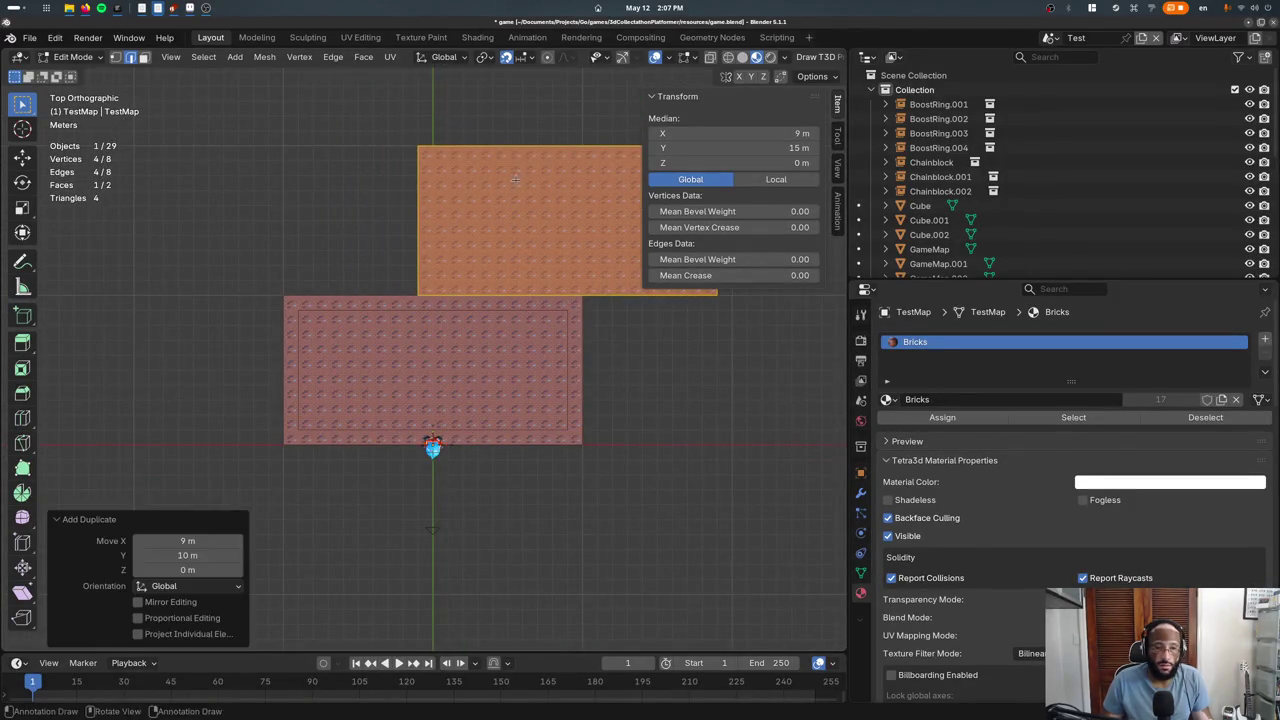
middle_click_drag(519, 176, 373, 242, "shift")
key("alt+z")
left_click_drag(430, 190, 691, 449)
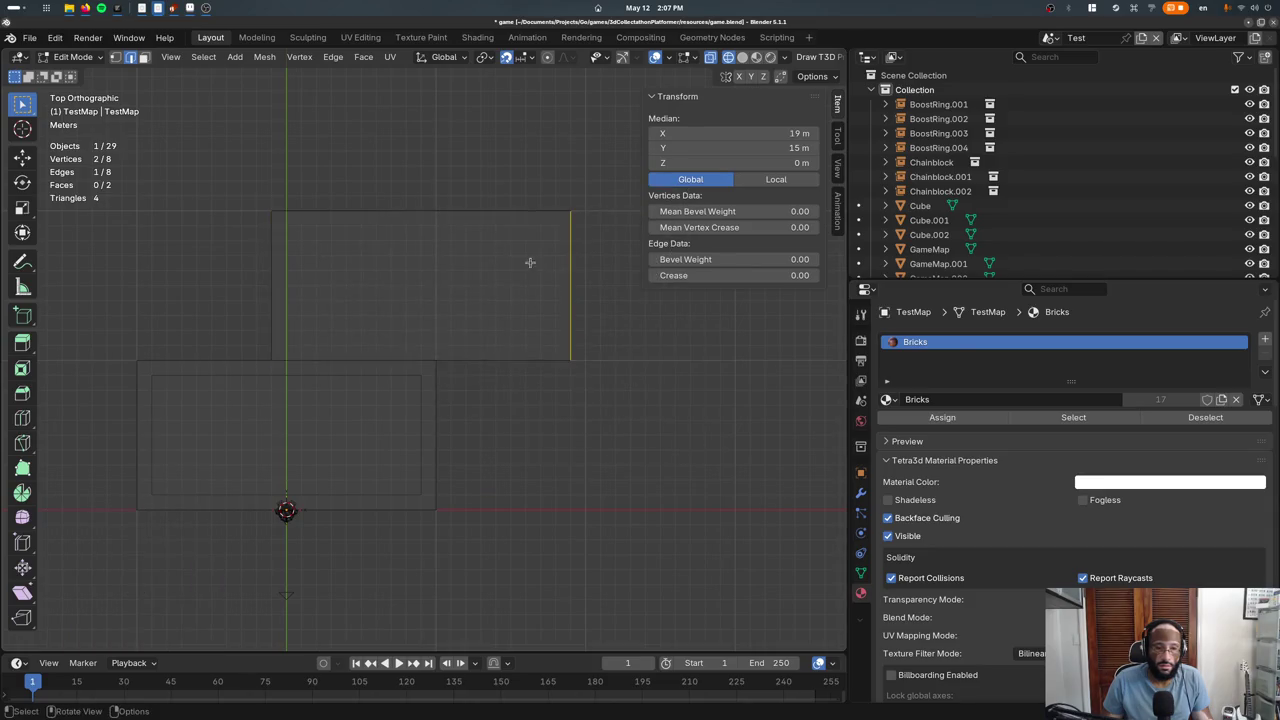
key("g")
left_click(272, 259)
key("g")
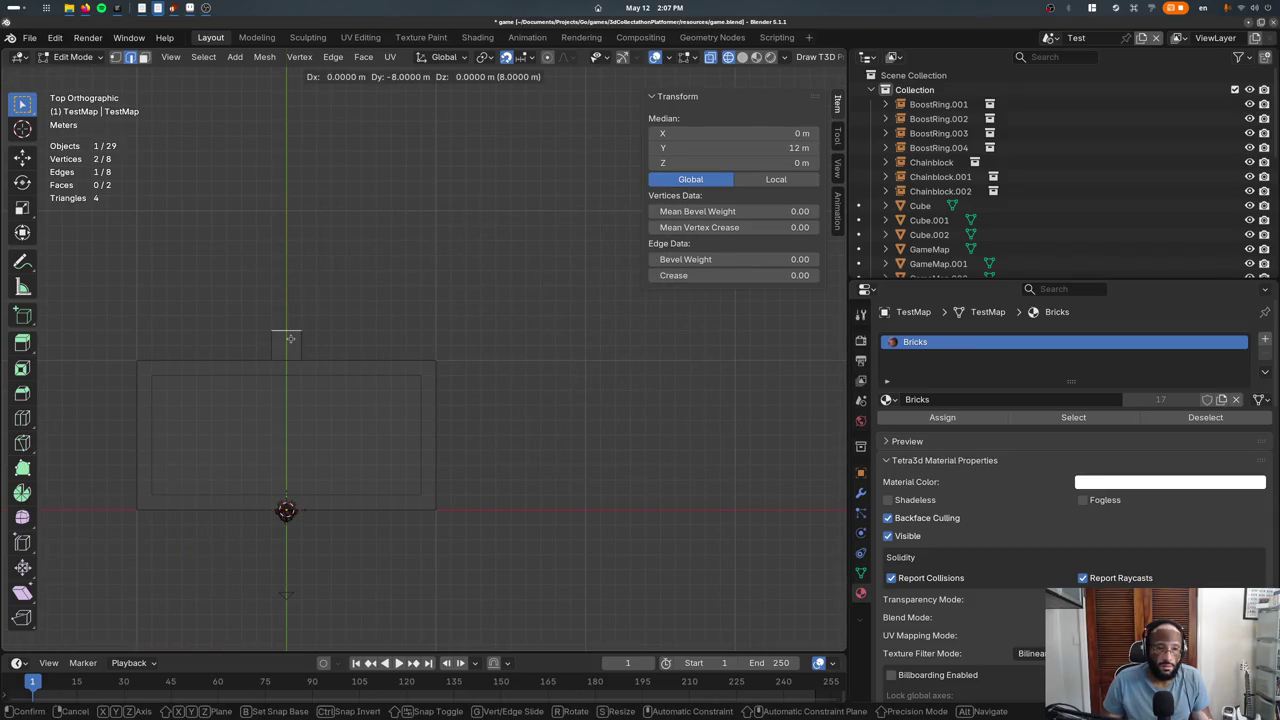
left_click(272, 300)
key("Tab")
Switch to Material Preview and inspect the bricks up close
middle_click_drag(272, 300, 308, 356)
key("z")
left_click(293, 460)
mouse_move(293, 460)
middle_mouse_down()
mouse_move(375, 420)
mouse_move(500, 410)
mouse_move(514, 375)
mouse_move(424, 447)
mouse_move(300, 516)
mouse_move(400, 450)
mouse_move(400, 430)
middle_mouse_up()
scroll(375, 420, "up", 5)
scroll(500, 410, "down", 4)
scroll(470, 410, "up", 5)
scroll(400, 450, "down", 3)
key("Tab")
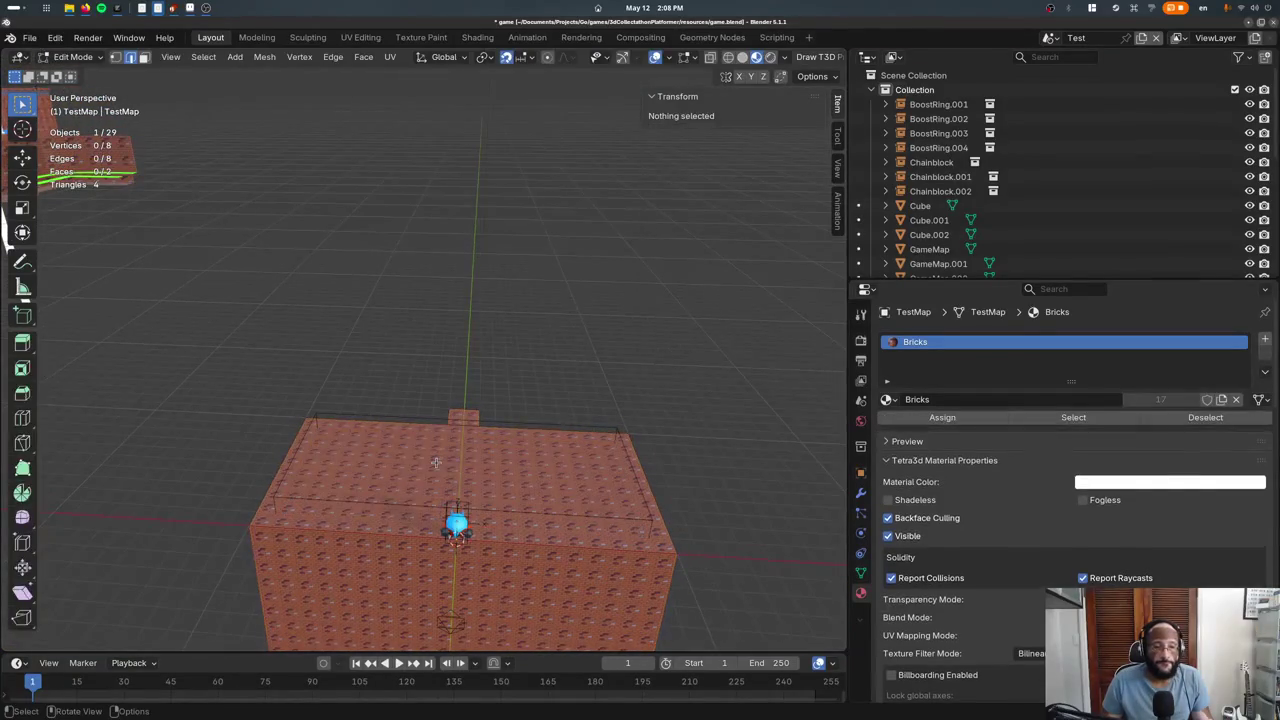
scroll(367, 386, "down", 4)
key("Tab")
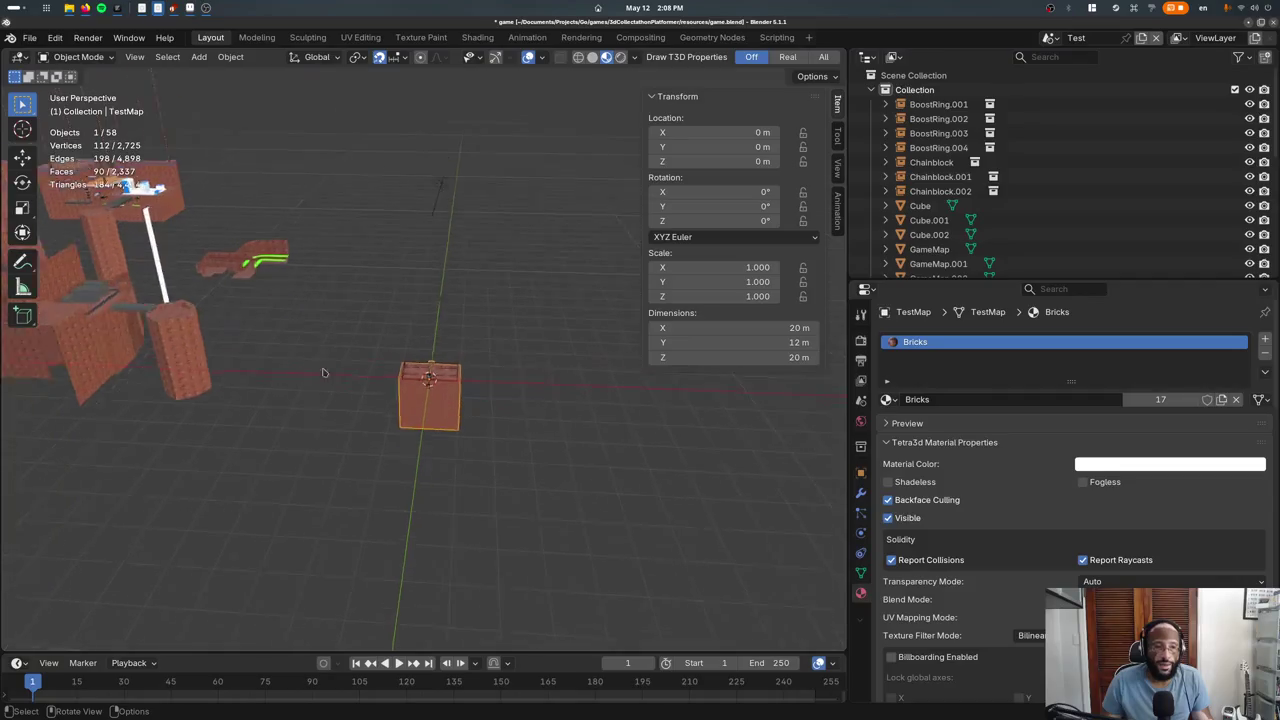
Enter Edit Mode on the brick block and select its top faces from Top view
mouse_move(367, 386)
middle_mouse_down()
mouse_move(382, 366)
mouse_move(365, 368)
middle_mouse_up()
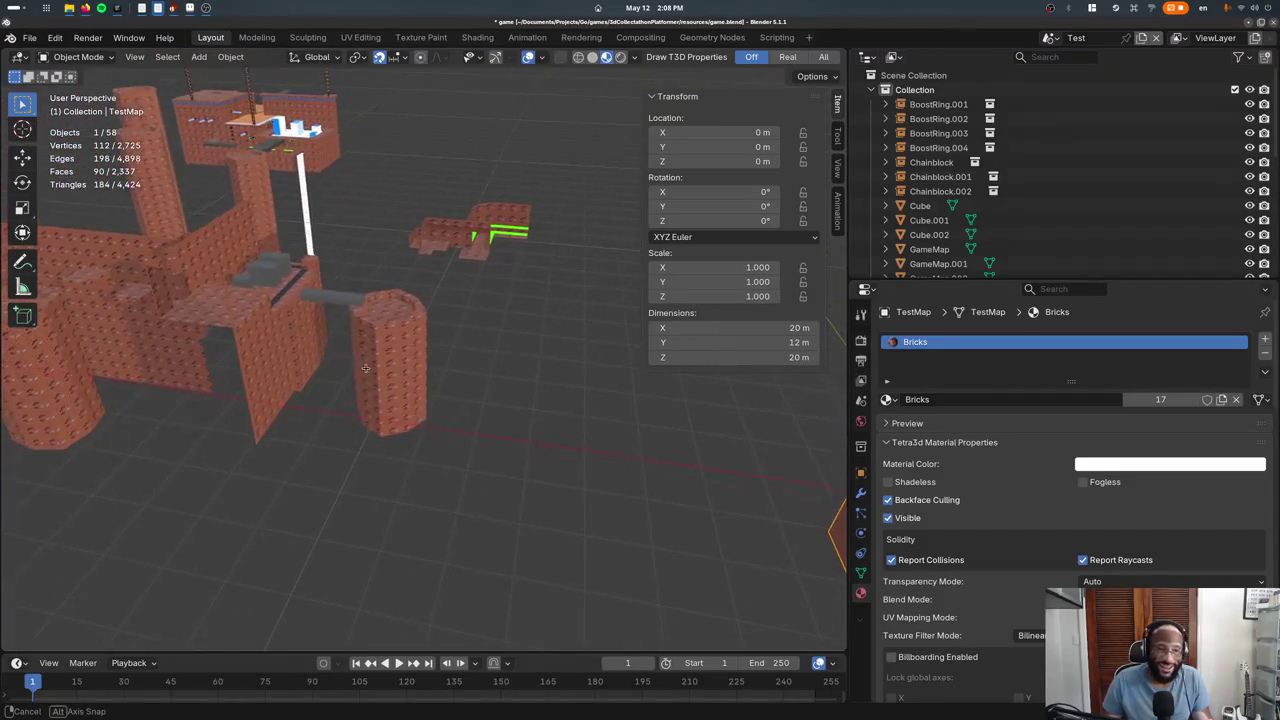
key("KP_Decimal")
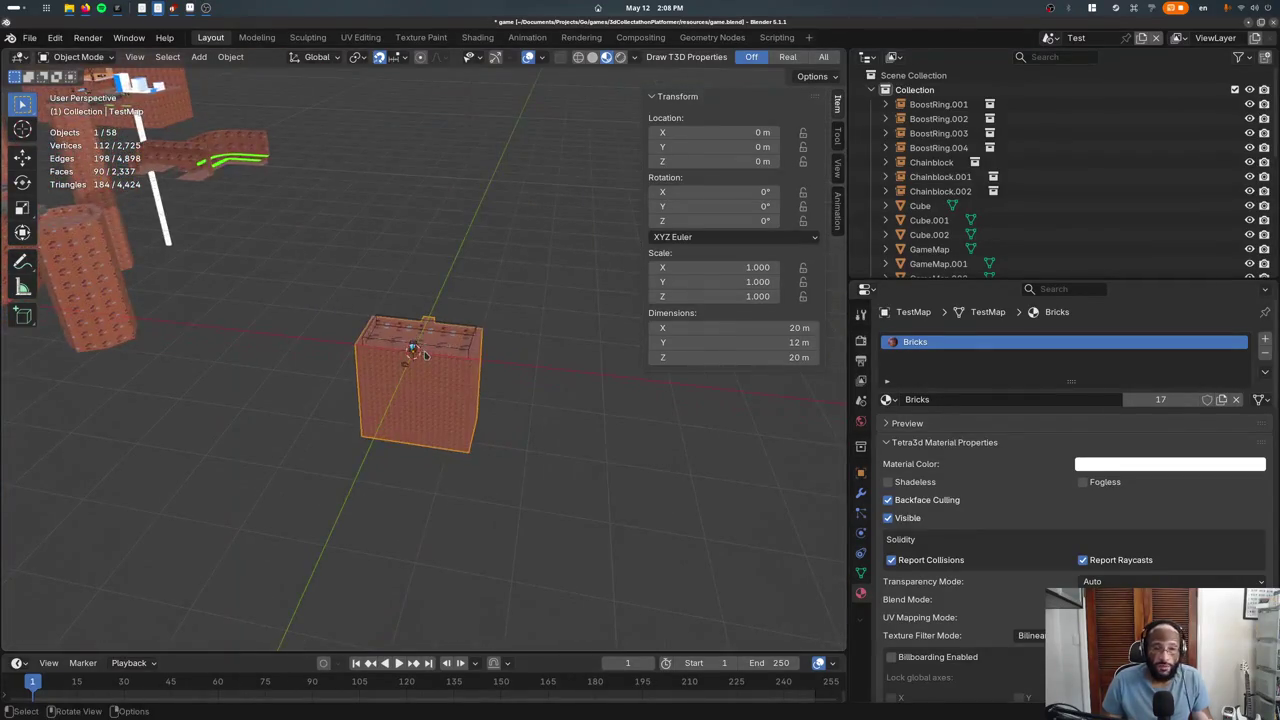
key("Tab")
key("KP_7")
left_click(454, 398)
key("ctrl+KP_Add")
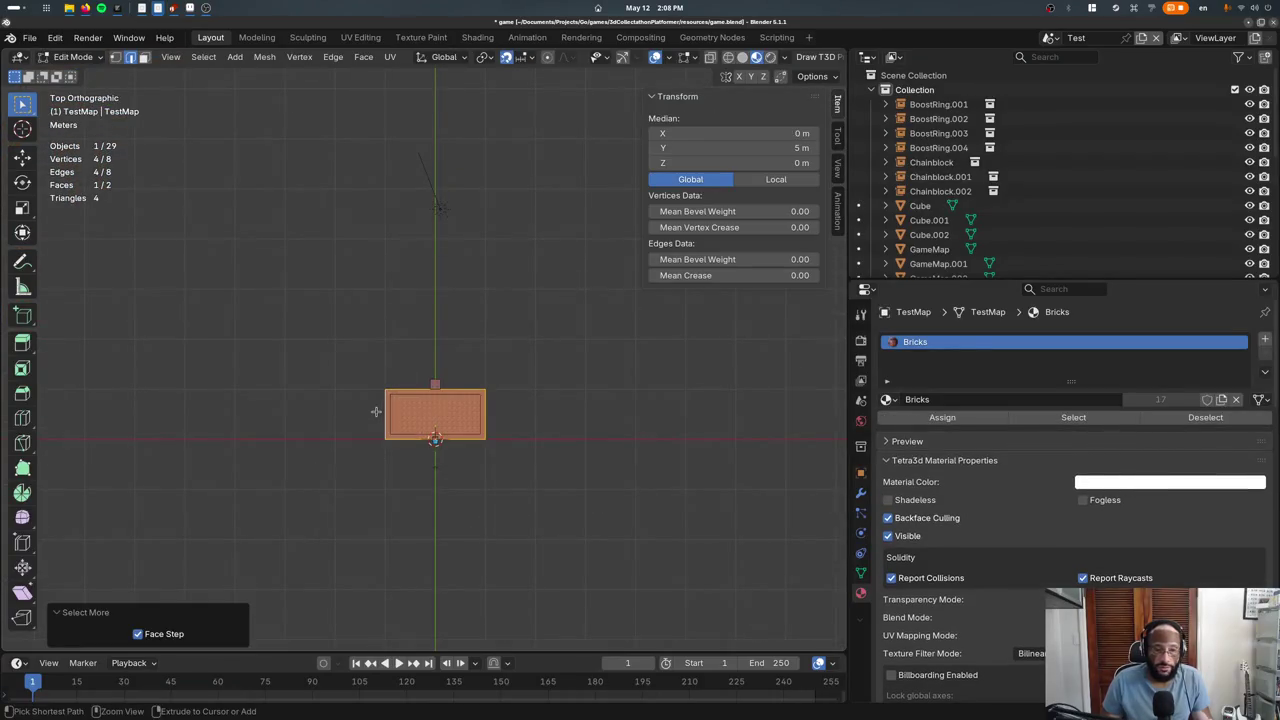
middle_click_drag(458, 441, 460, 402)
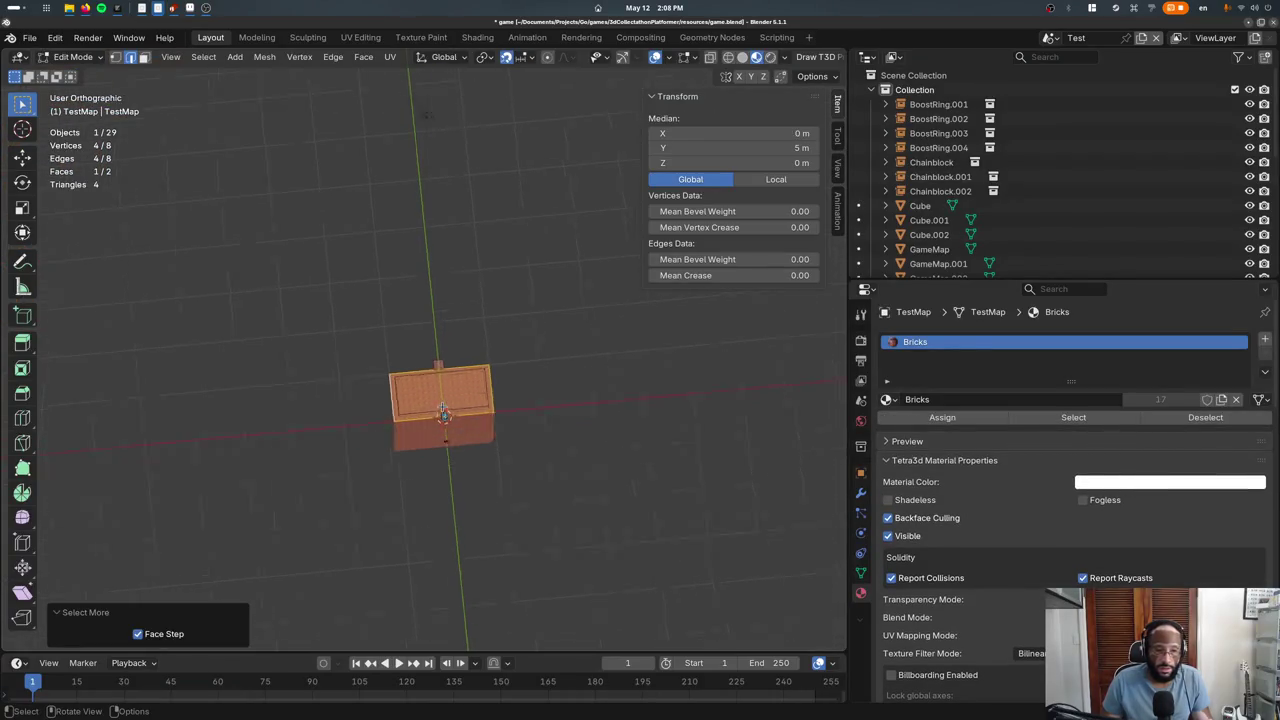
key("KP_7")
Delete the narrow back strip face behind the block
key("shift+d")
left_click(342, 354)
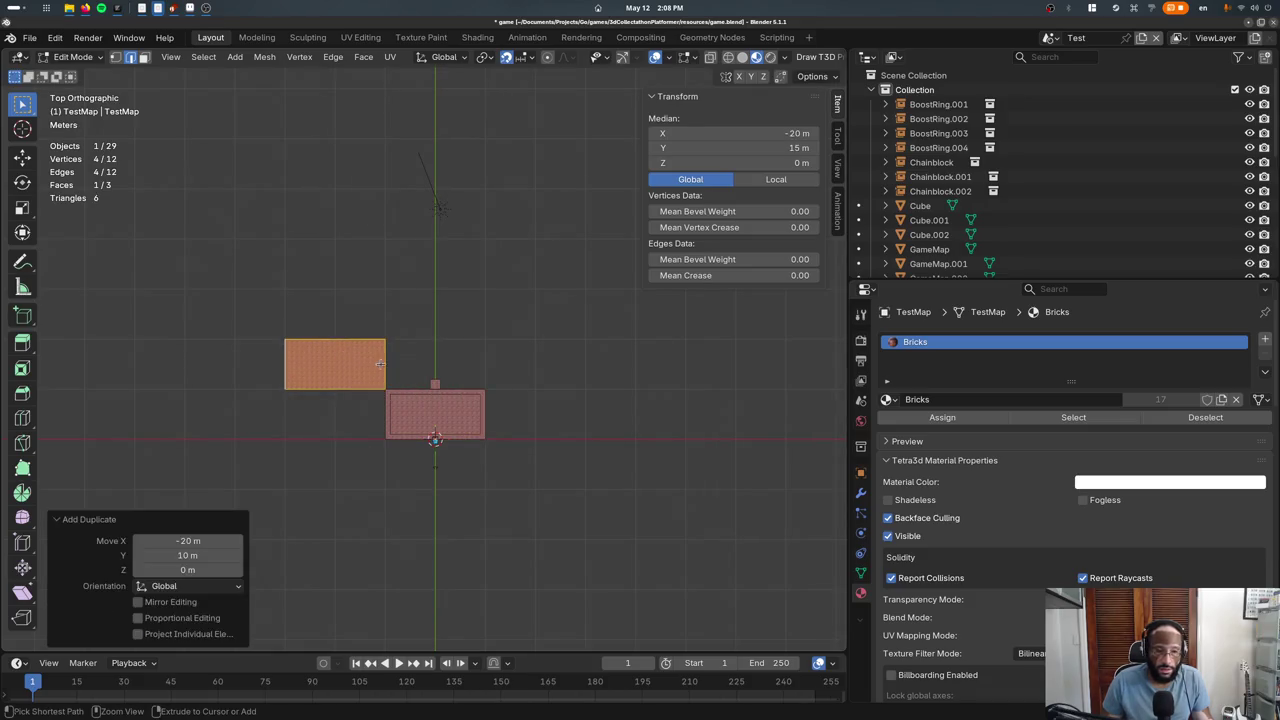
key("ctrl+z")
left_click(435, 386)
left_click(436, 398)
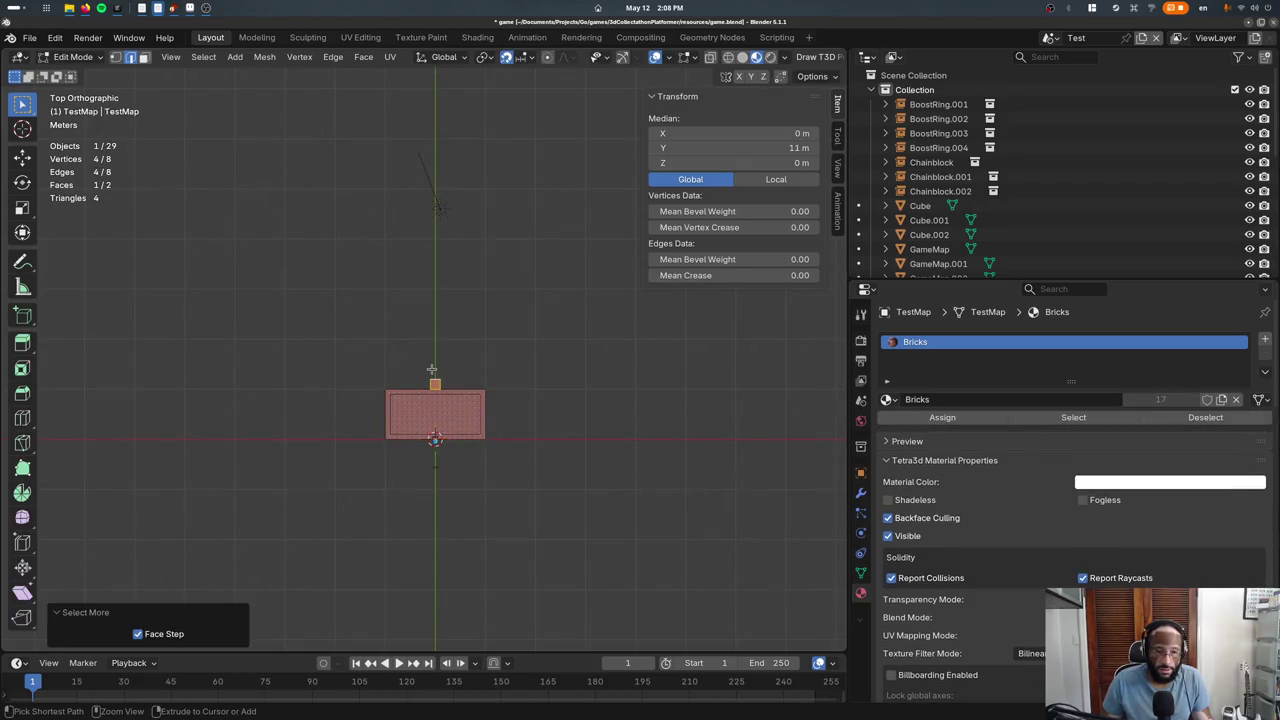
key("x")
left_click(419, 366)
Duplicate the top face and place the copy 20 m left of the block
key("a")
key("shift+d")
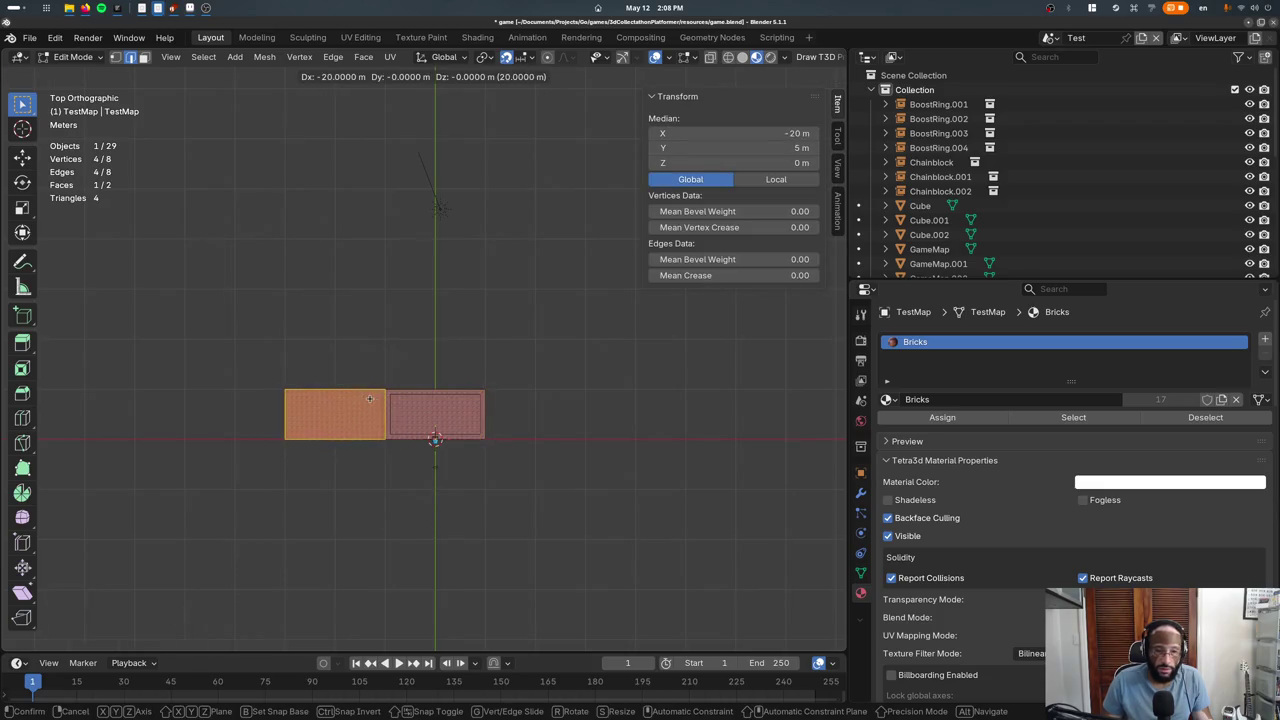
left_click(369, 399)
middle_click_drag(309, 471, 316, 374, "shift")
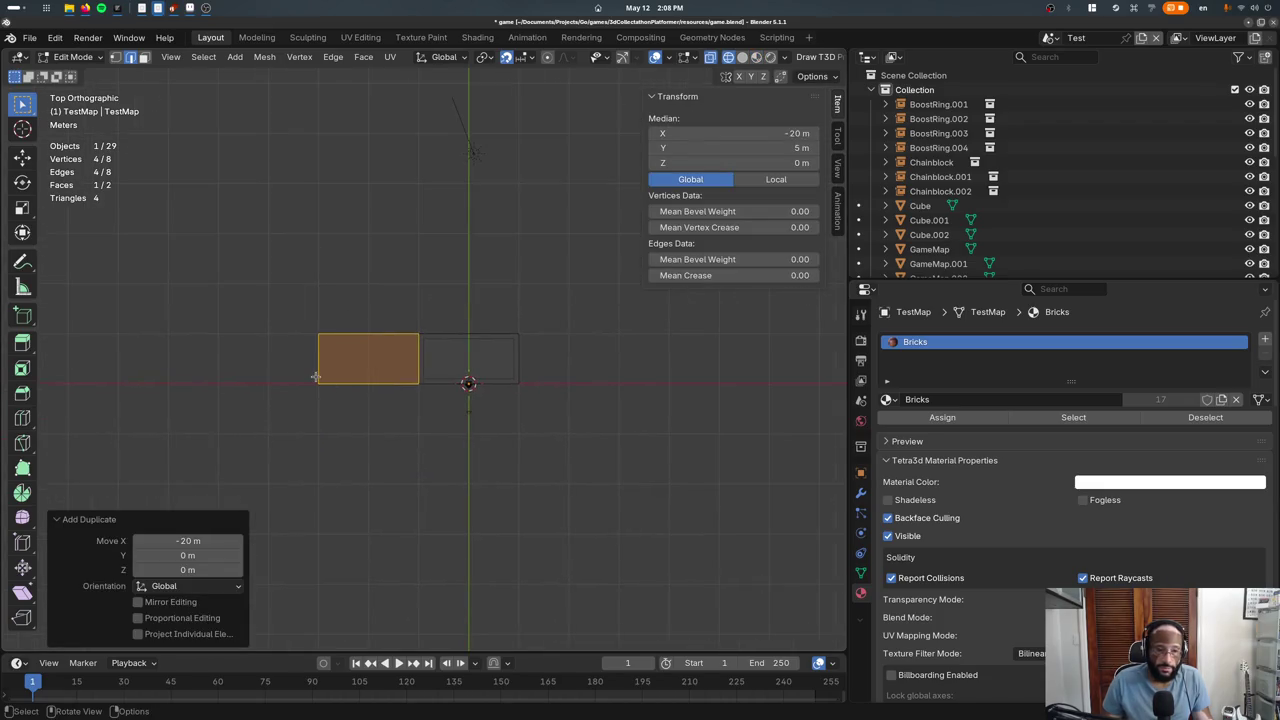
key("KP_1")
Raise the face copy 6 m along Z in Front view and leave Edit Mode
key("g")
key("z")
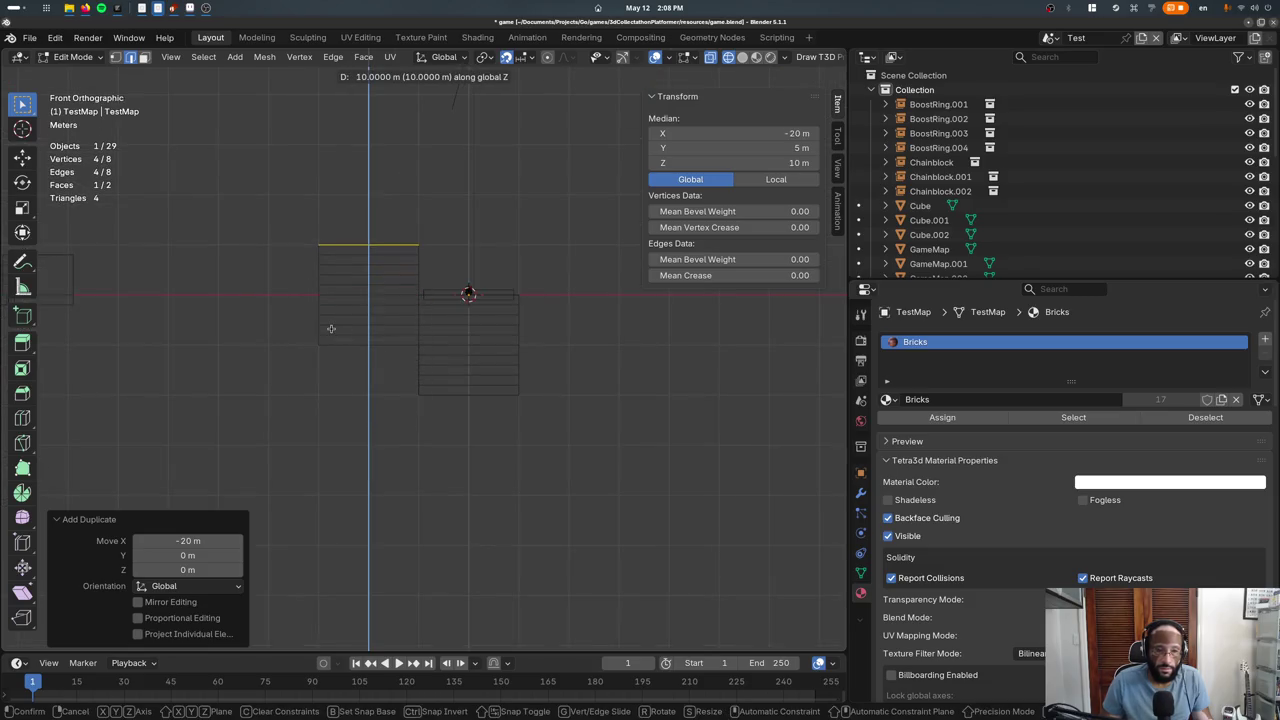
scroll(333, 351, "up", 5)
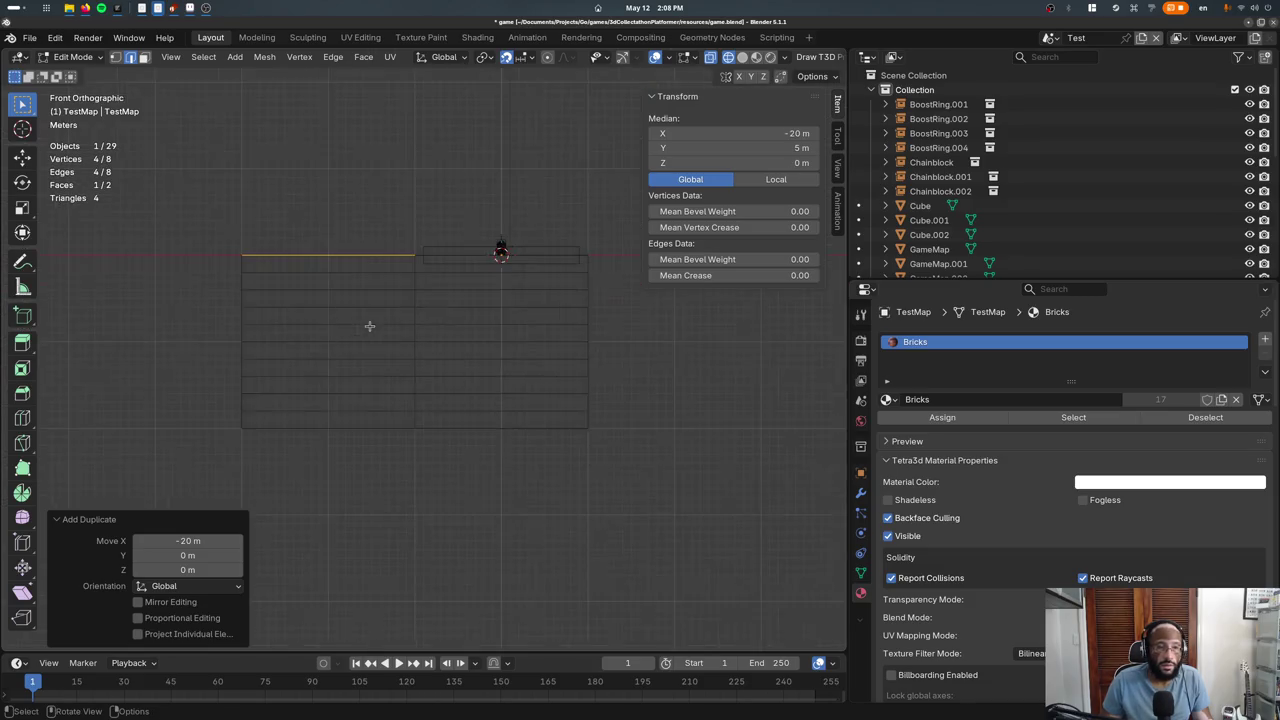
middle_click_drag(366, 326, 408, 370, "shift")
left_click(410, 360)
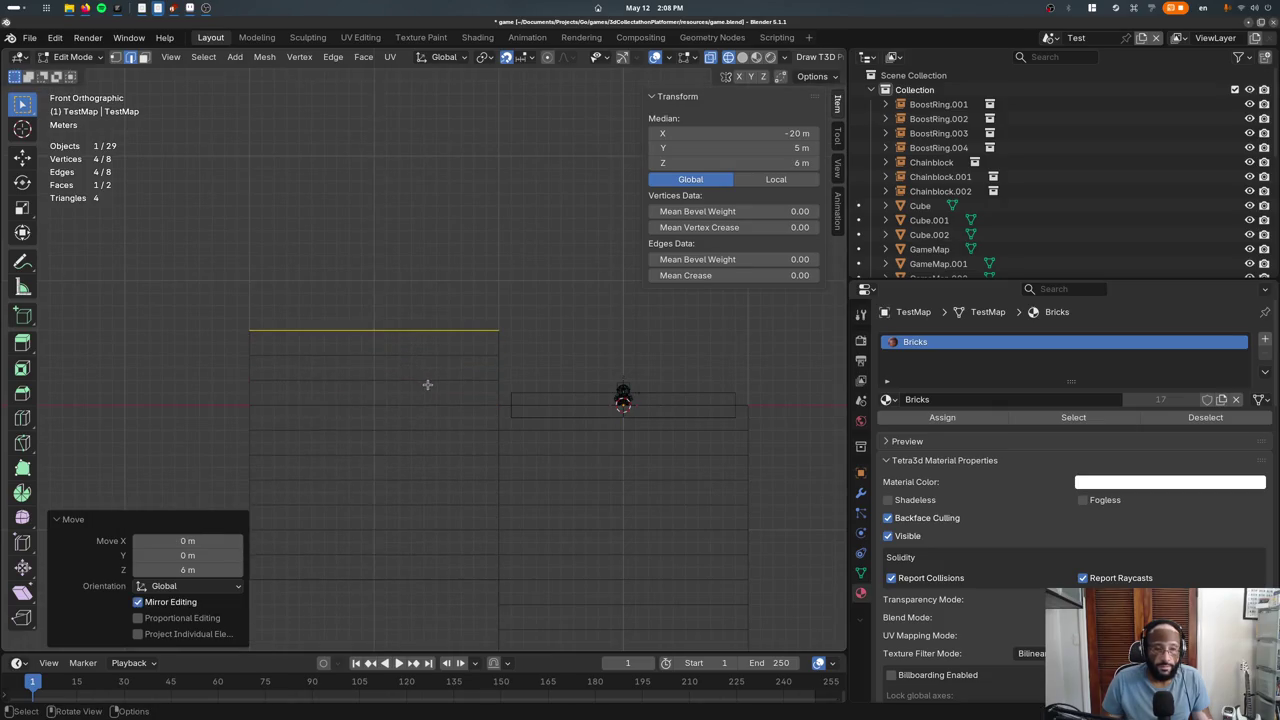
key("g")
key("z")
key("Escape")
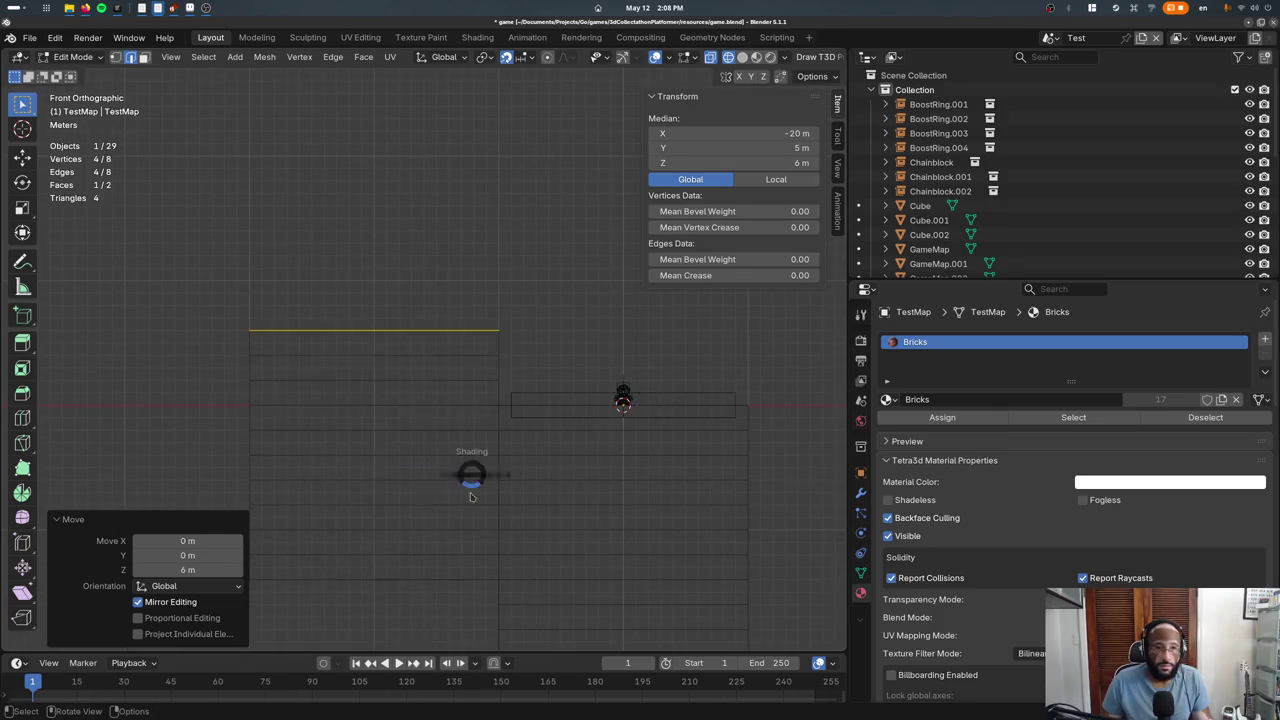
key("Tab")
Orbit around the brick block to inspect the new raised tower
mouse_move(479, 482)
middle_mouse_down()
mouse_move(467, 517)
mouse_move(351, 463)
middle_mouse_up()
key("Tab")
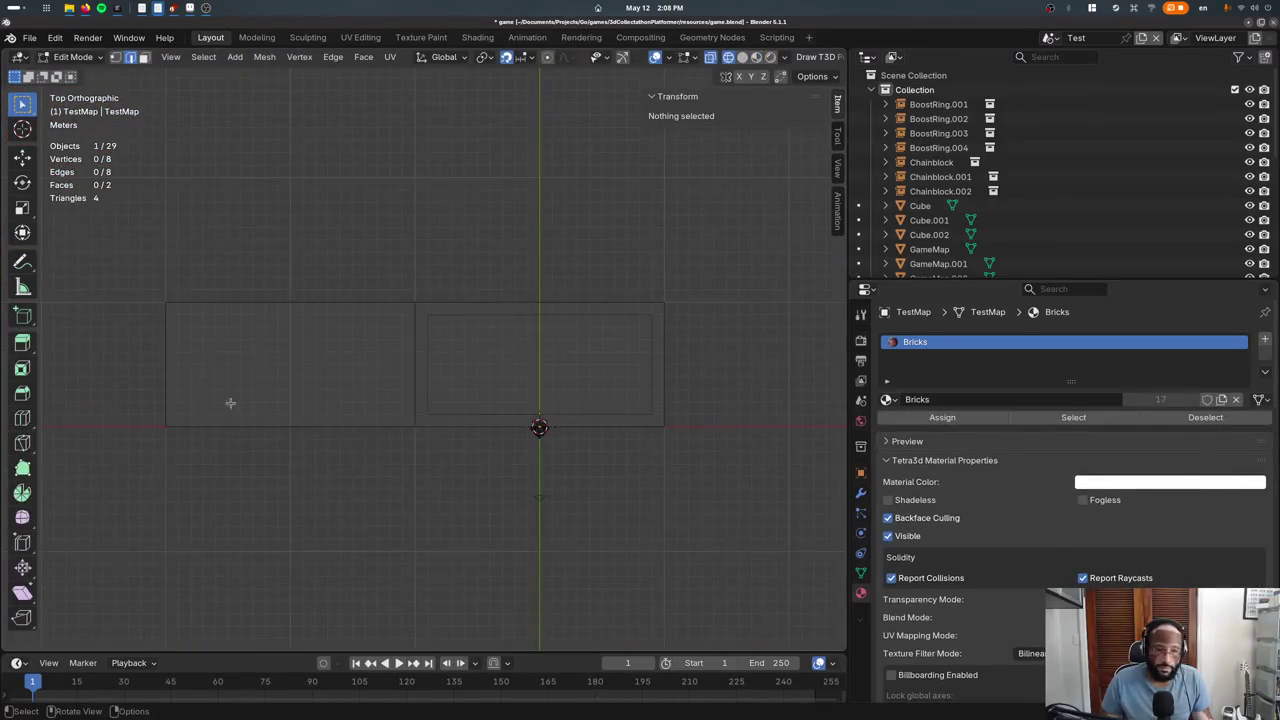
key("Tab")
mouse_move(434, 505)
middle_mouse_down()
mouse_move(340, 492)
mouse_move(408, 453)
mouse_move(115, 370)
middle_mouse_up()
Click through overlapping objects until the Water pool object is selected
scroll(408, 453, "up", 3)
scroll(408, 453, "down", 5)
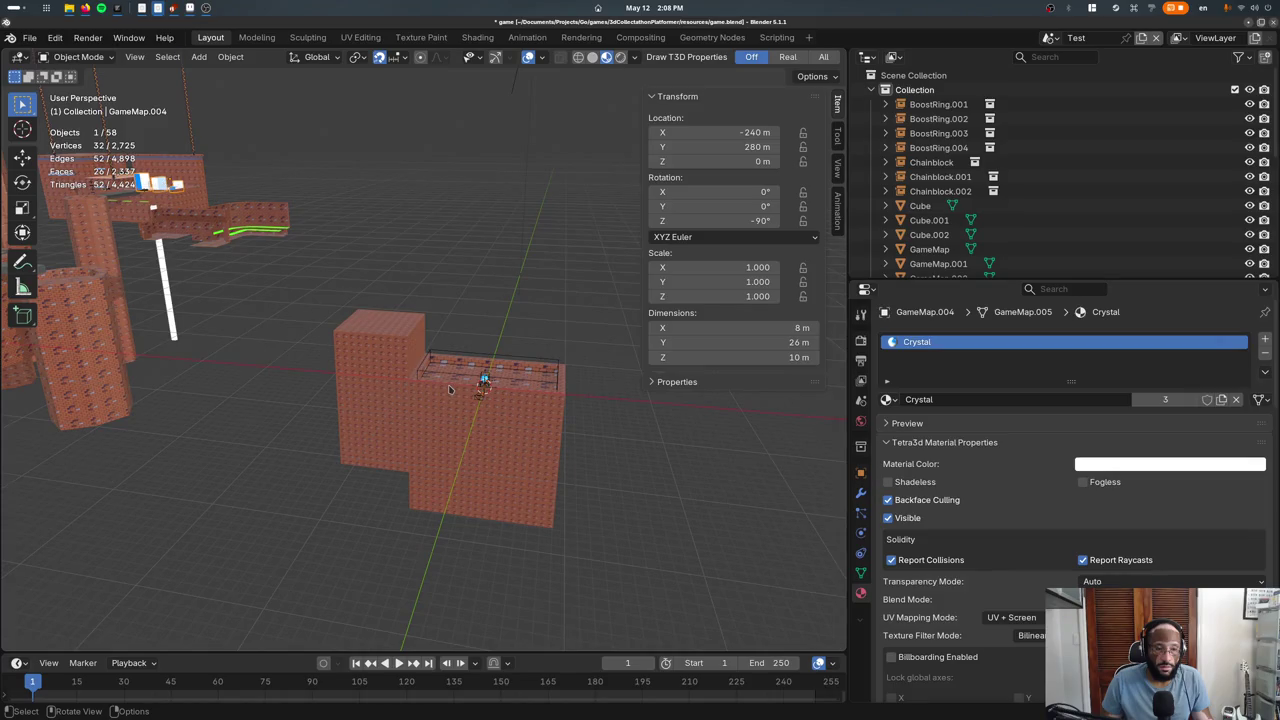
scroll(450, 390, "down", 2)
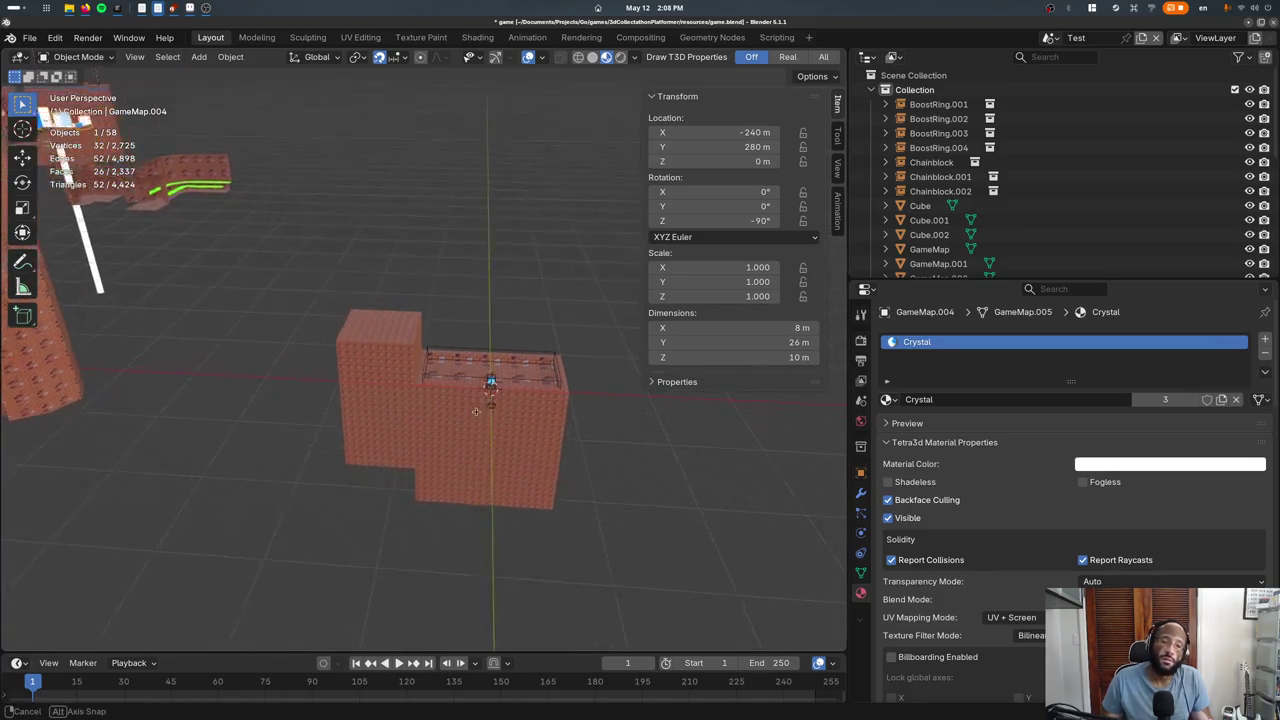
middle_click_drag(450, 390, 256, 276)
left_click(190, 198)
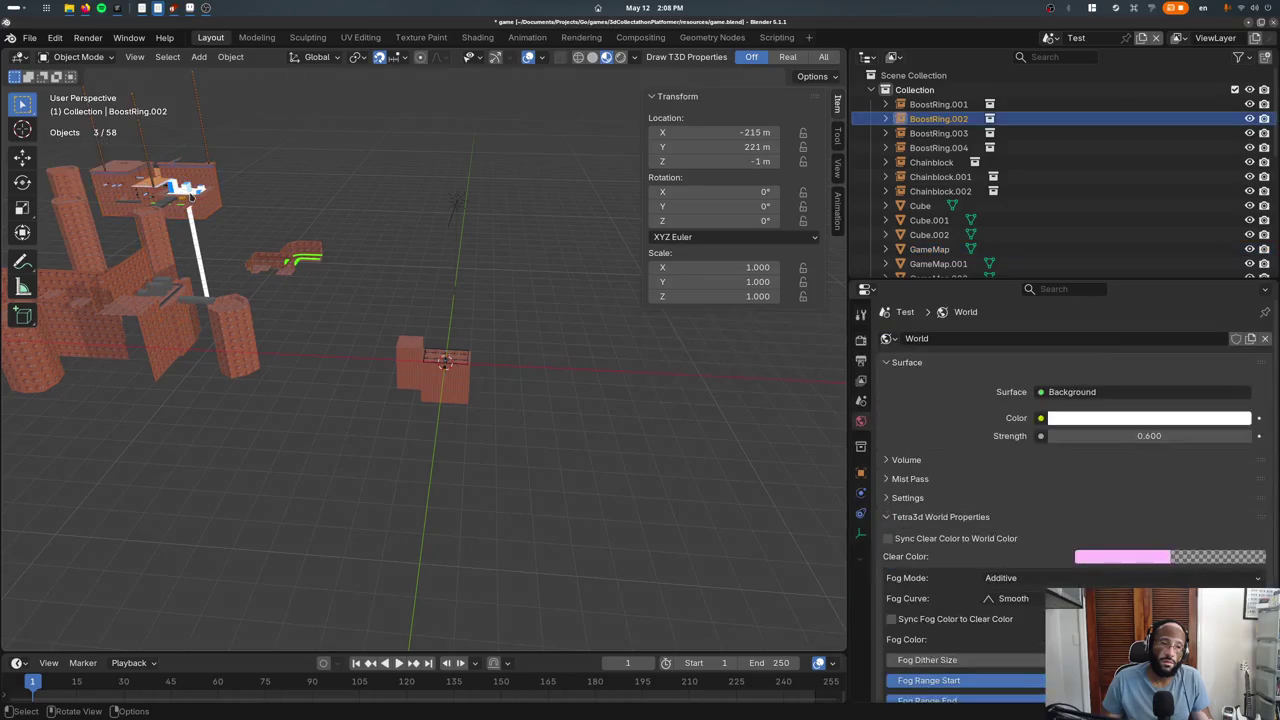
left_click(190, 198)
left_click(194, 208)
left_click(192, 222)
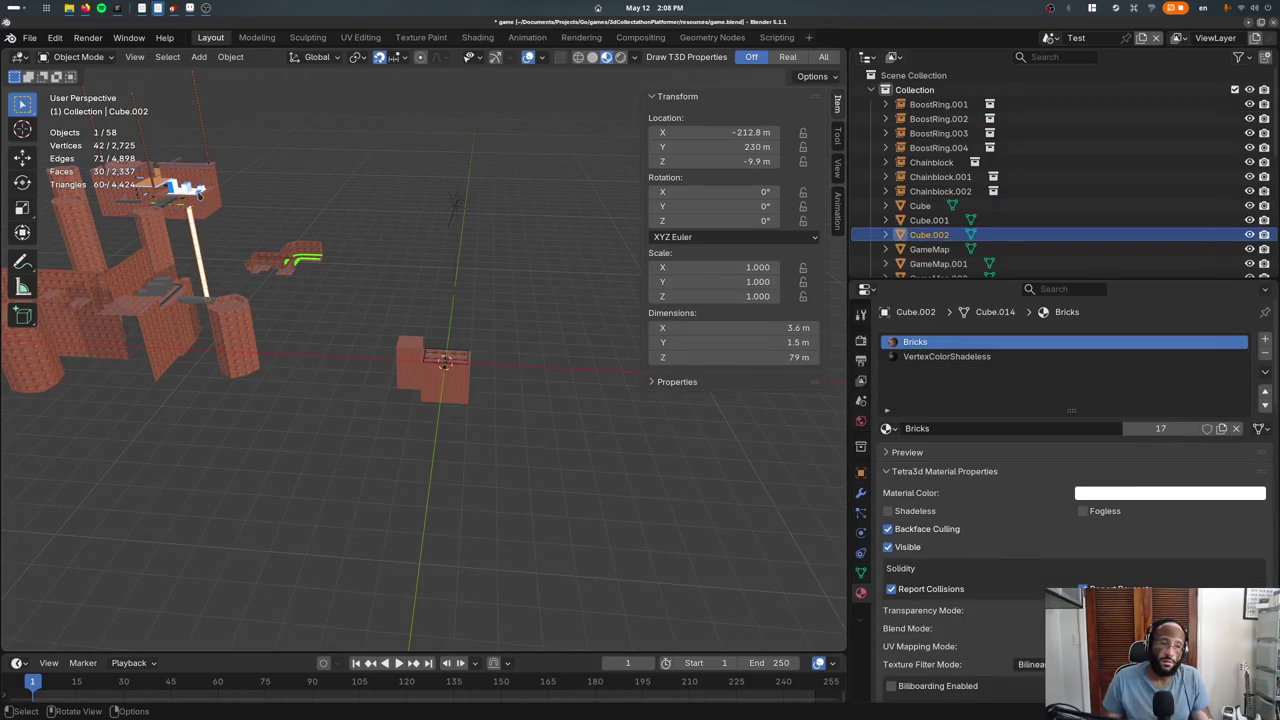
left_click(196, 195)
Frame Water, then view the whole level from Top view in wireframe
key("KP_Decimal")
scroll(357, 400, "down", 3)
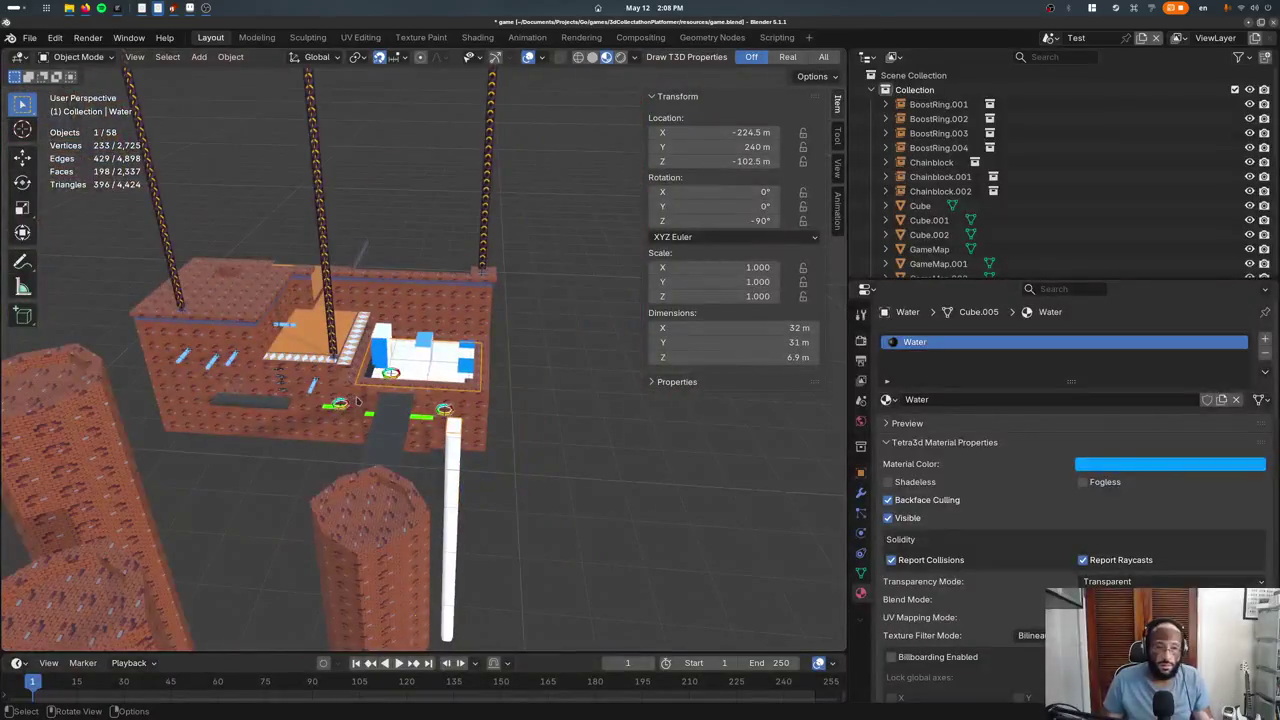
key("KP_7")
scroll(395, 328, "down", 4)
middle_click_drag(445, 389, 275, 332, "shift")
key("shift+z")
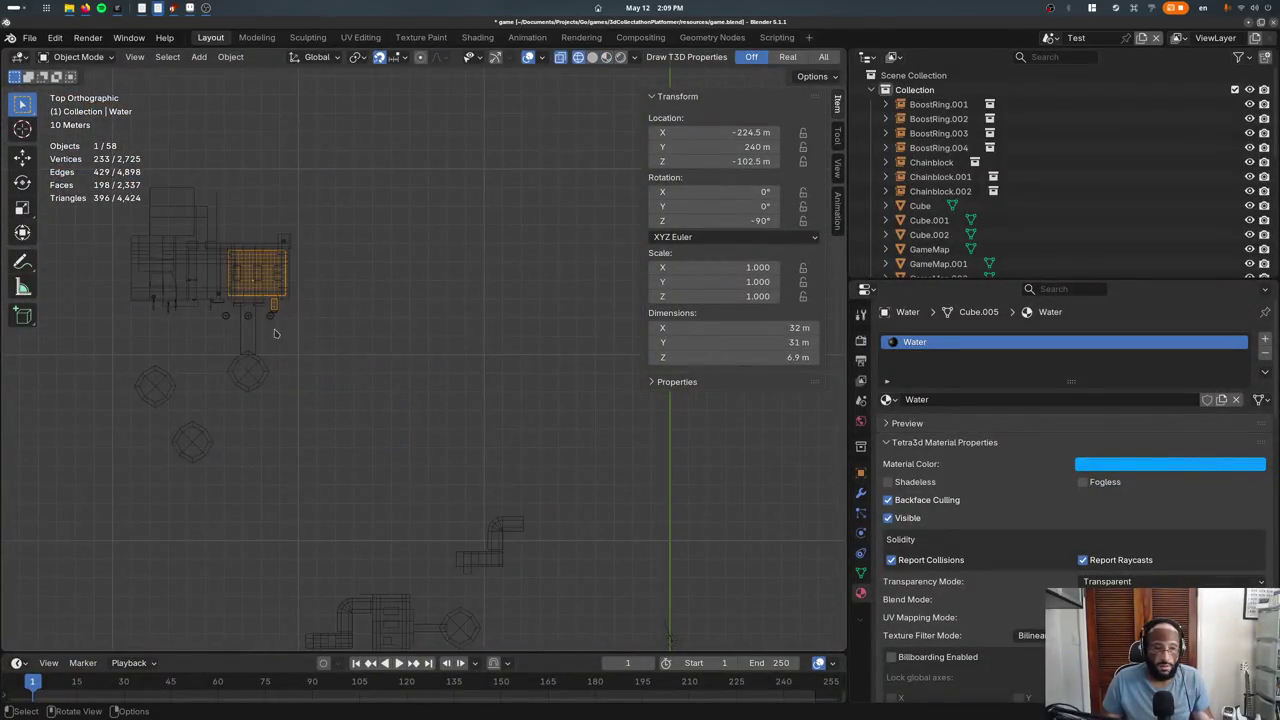
Reselect Water and move it near the world origin, shifting it along Y
left_click(275, 312)
left_click(275, 312)
left_click(275, 312)
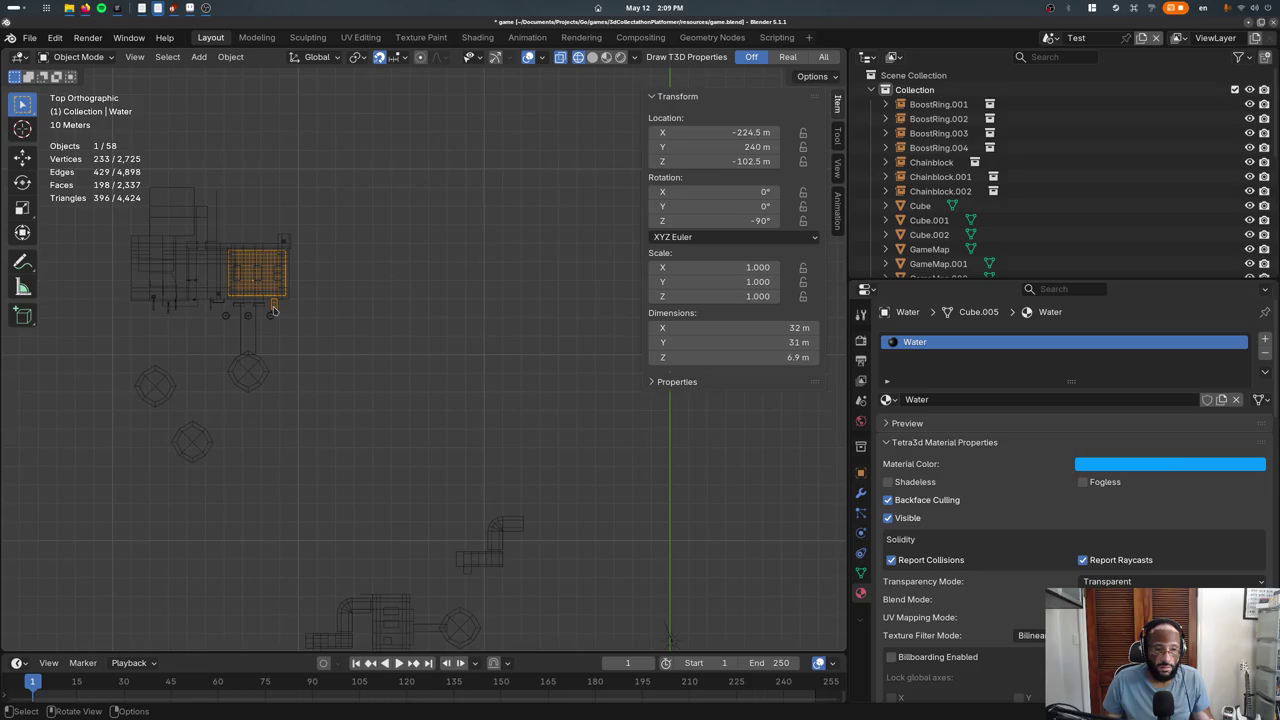
key("Tab")
key("Tab")
key("g")
left_click(432, 383)
scroll(432, 383, "down", 2)
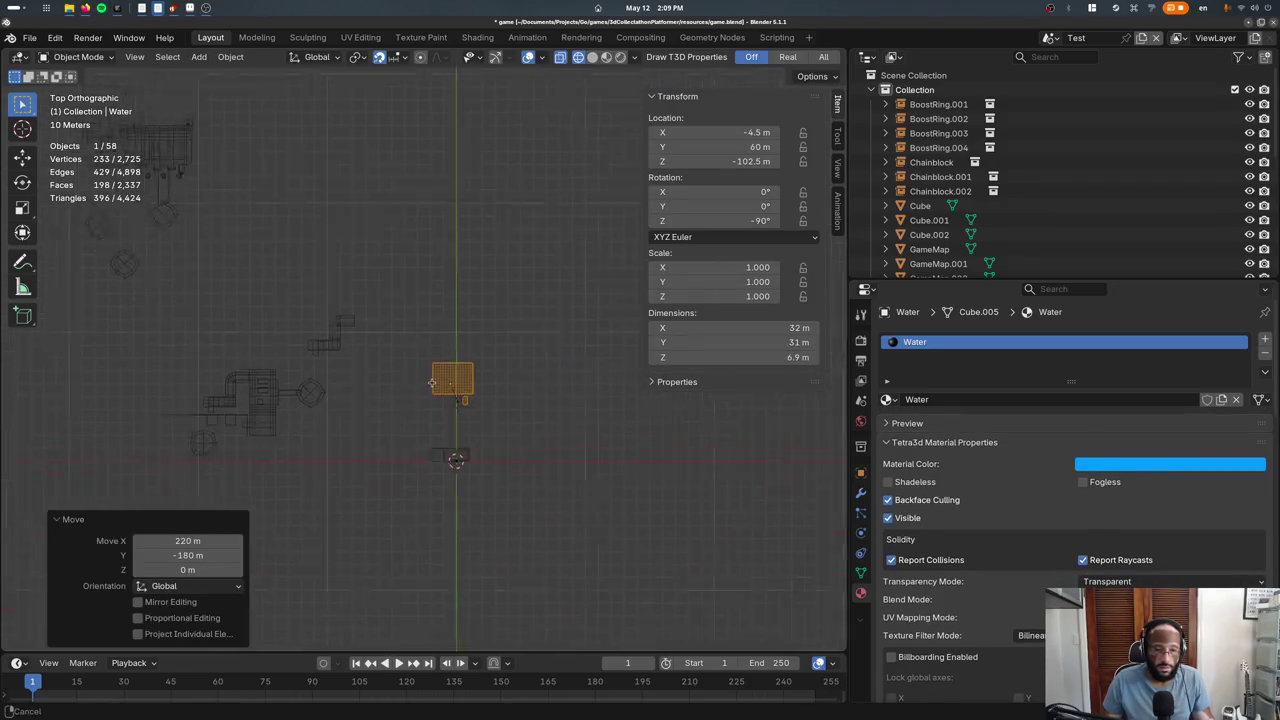
key("g")
key("Escape")
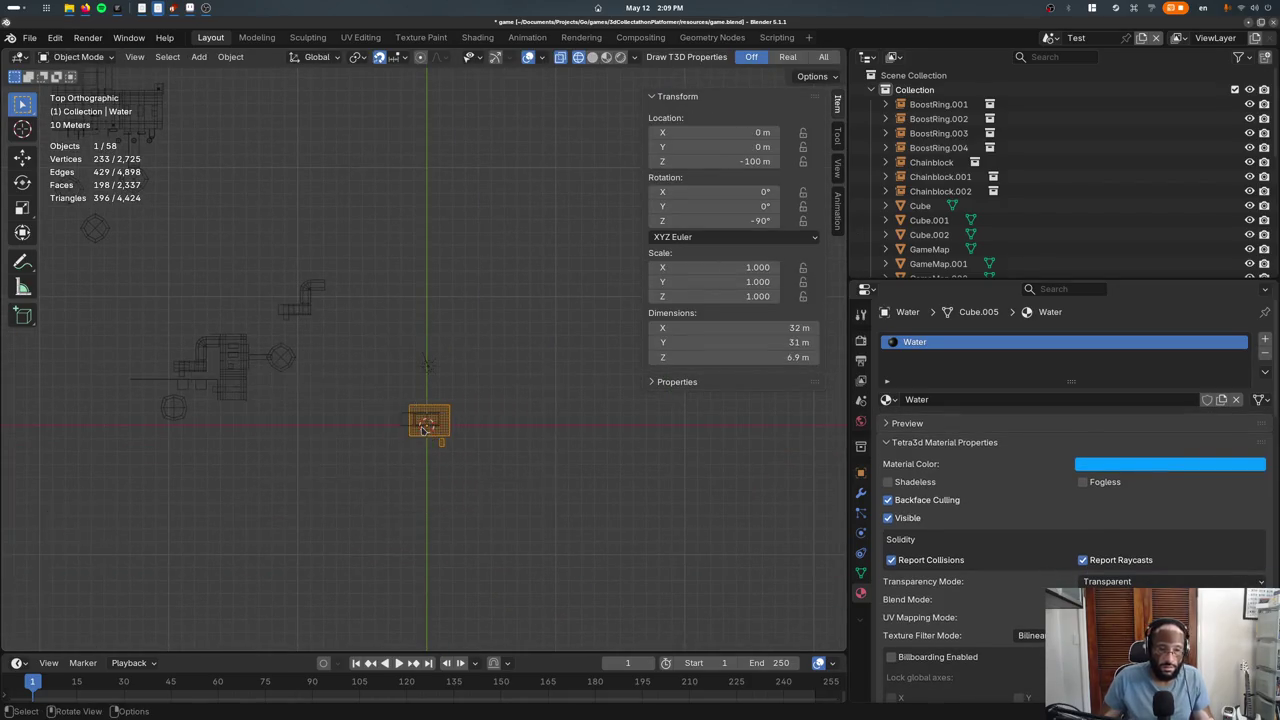
key("KP_Decimal")
key("g")
key("y")
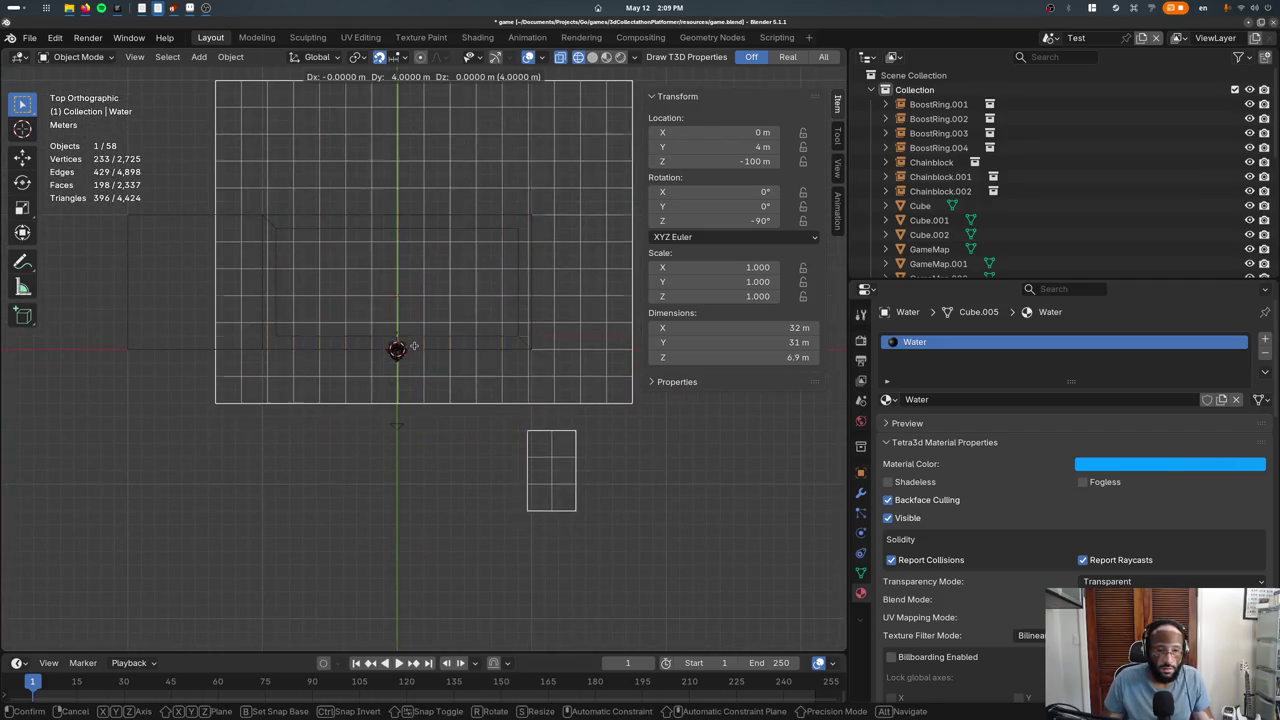
left_click(433, 358)
In Edit Mode, delete most of the water geometry, keeping a single face
key("Tab")
scroll(433, 358, "down", 4)
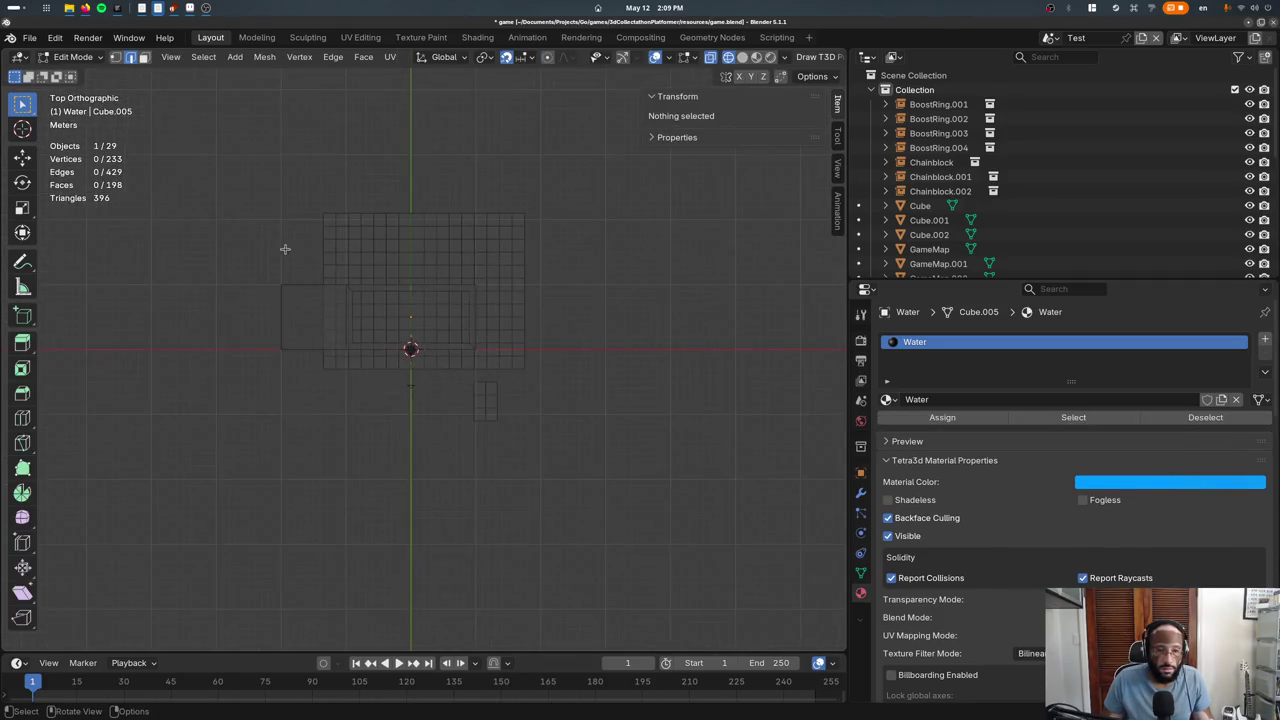
left_click_drag(284, 198, 591, 355)
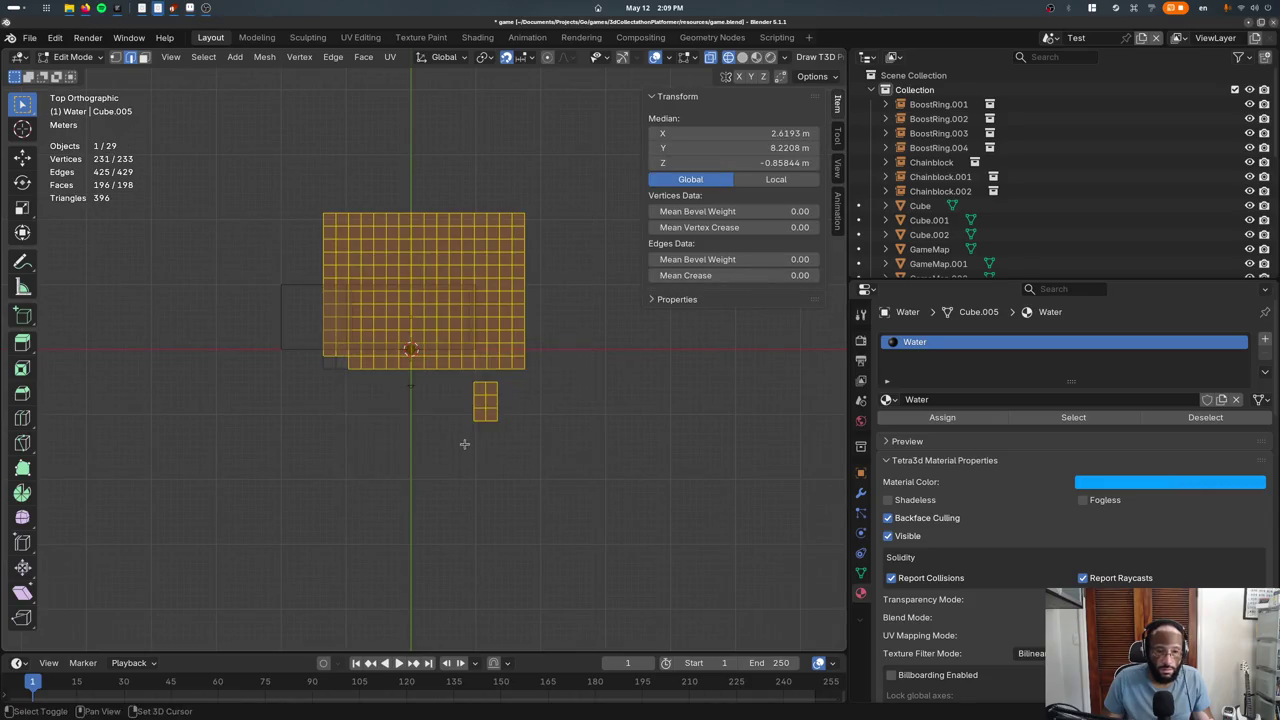
key("x")
left_click(379, 409)
key("g")
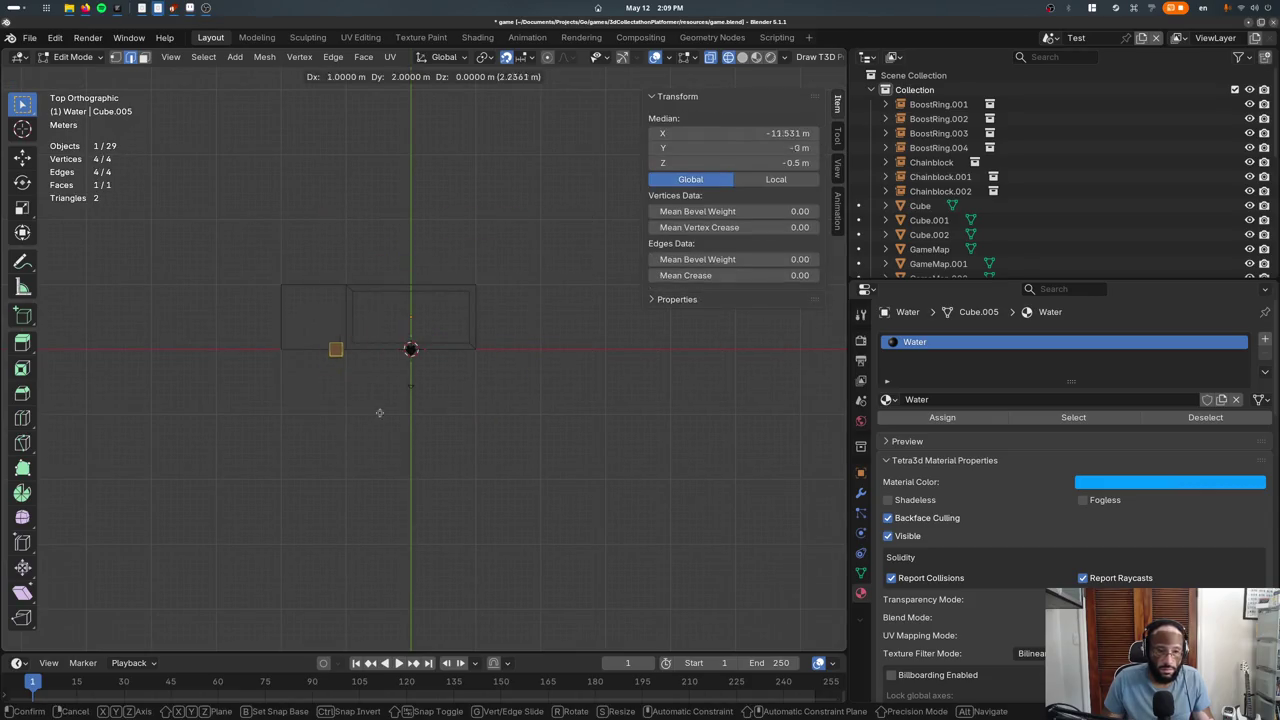
left_click(404, 360)
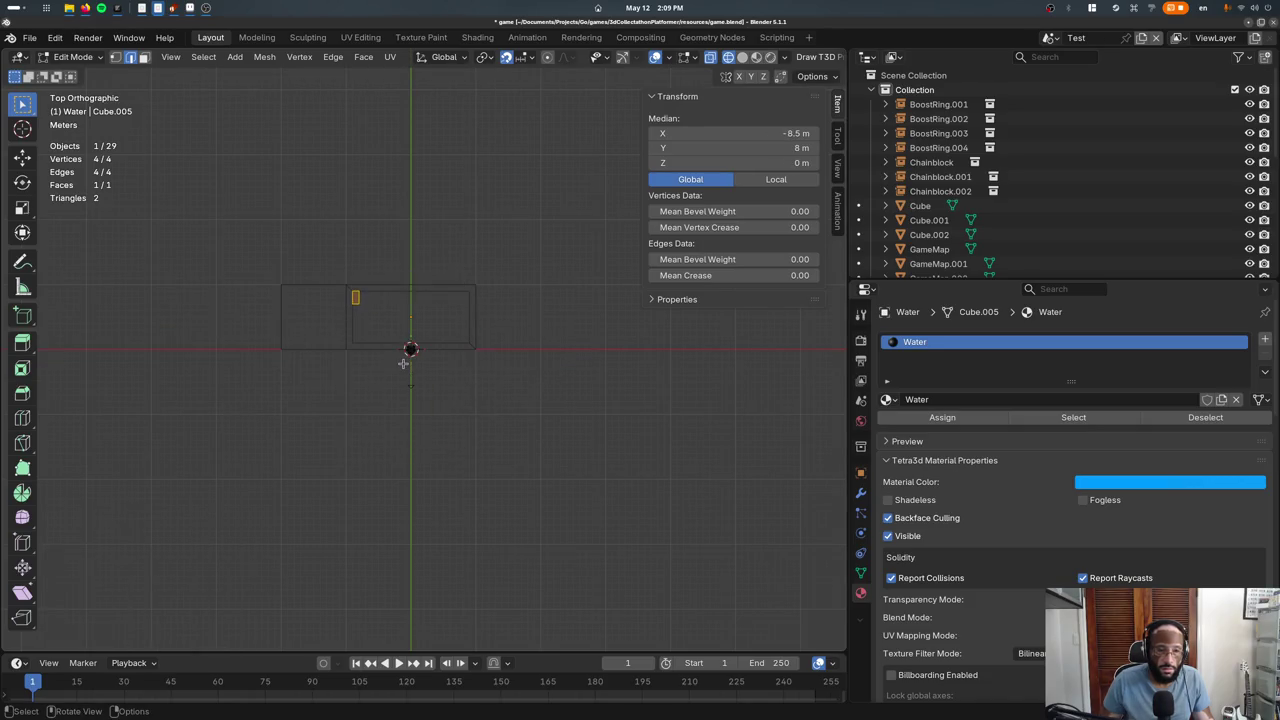
key("KP_Decimal")
scroll(414, 423, "down", 3)
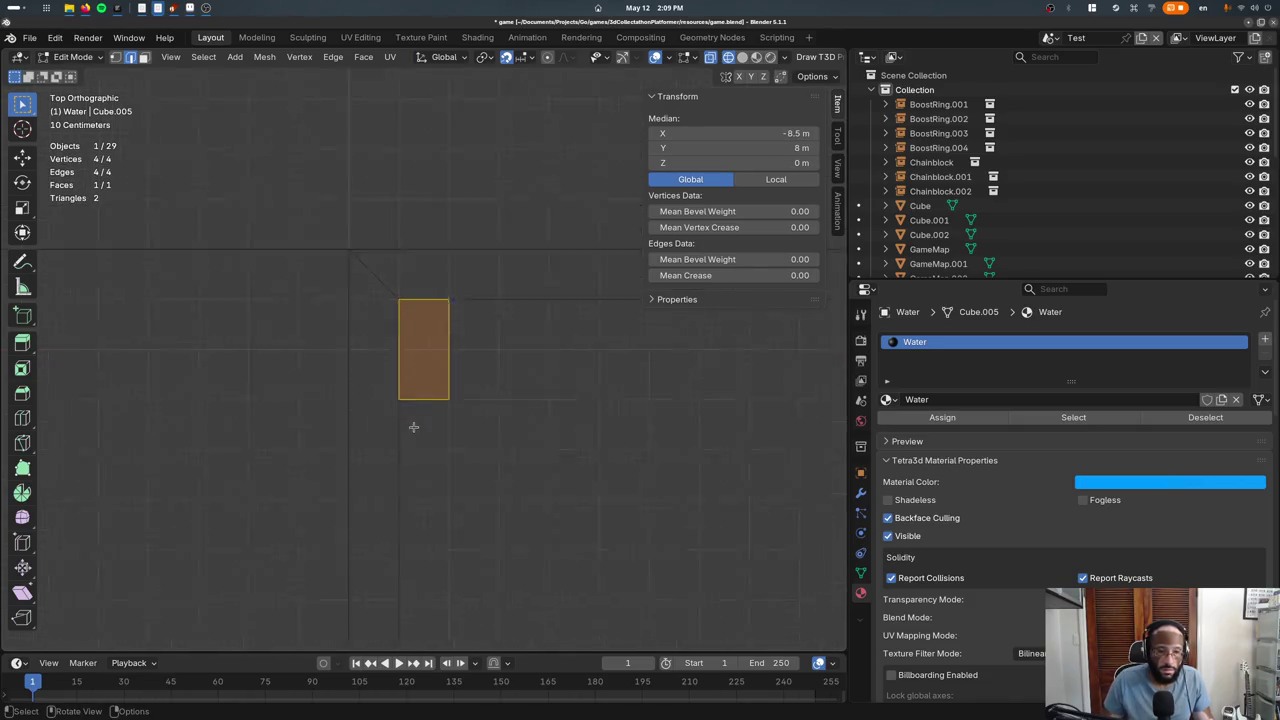
Move one face edge 1 m along Y and extrude another edge 1 m along X
left_click(420, 348)
key("g")
key("y")
key("1")
key("Return")
left_click(440, 345)
scroll(443, 343, "down", 3)
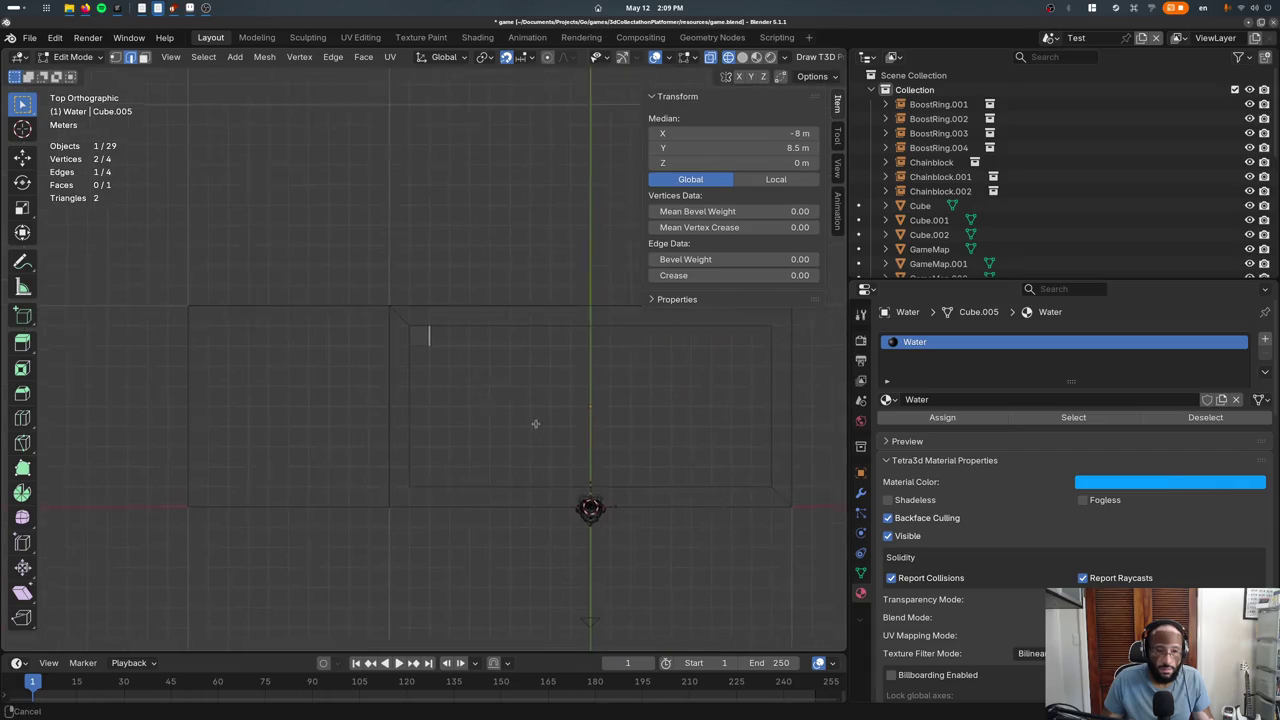
key("g")
key("Escape")
key("e")
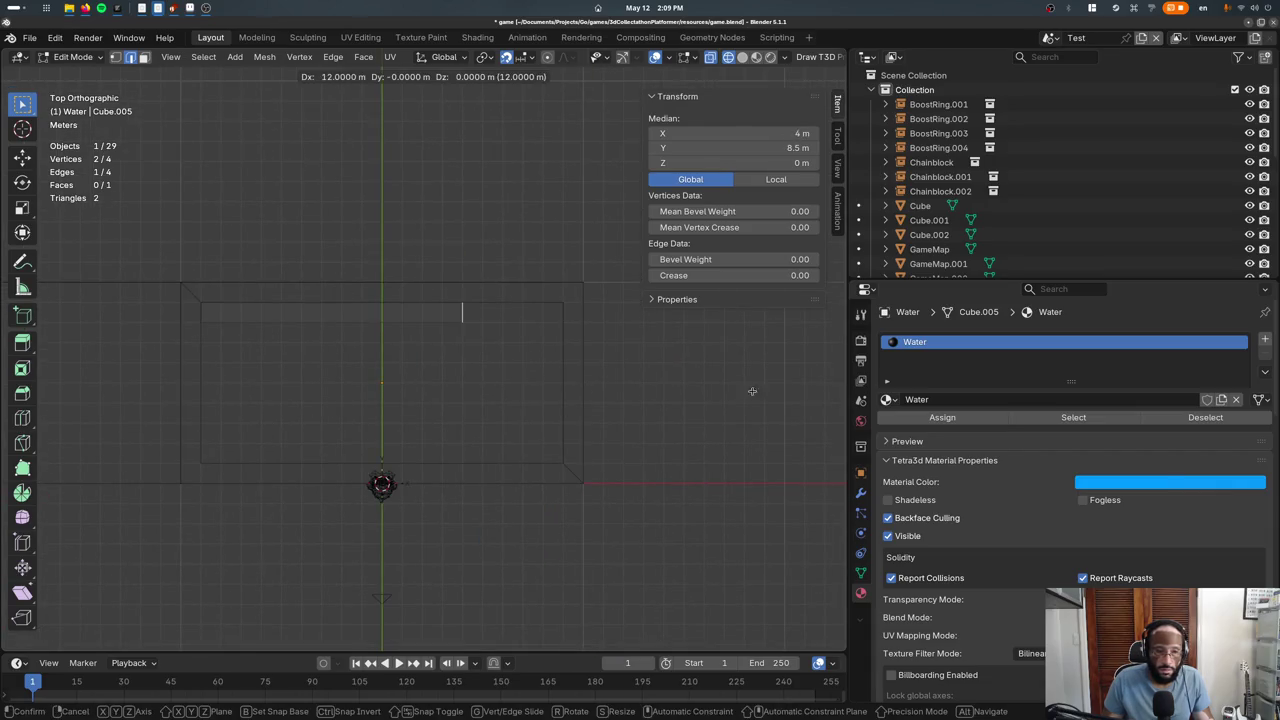
key("x")
key("1")
key("Return")
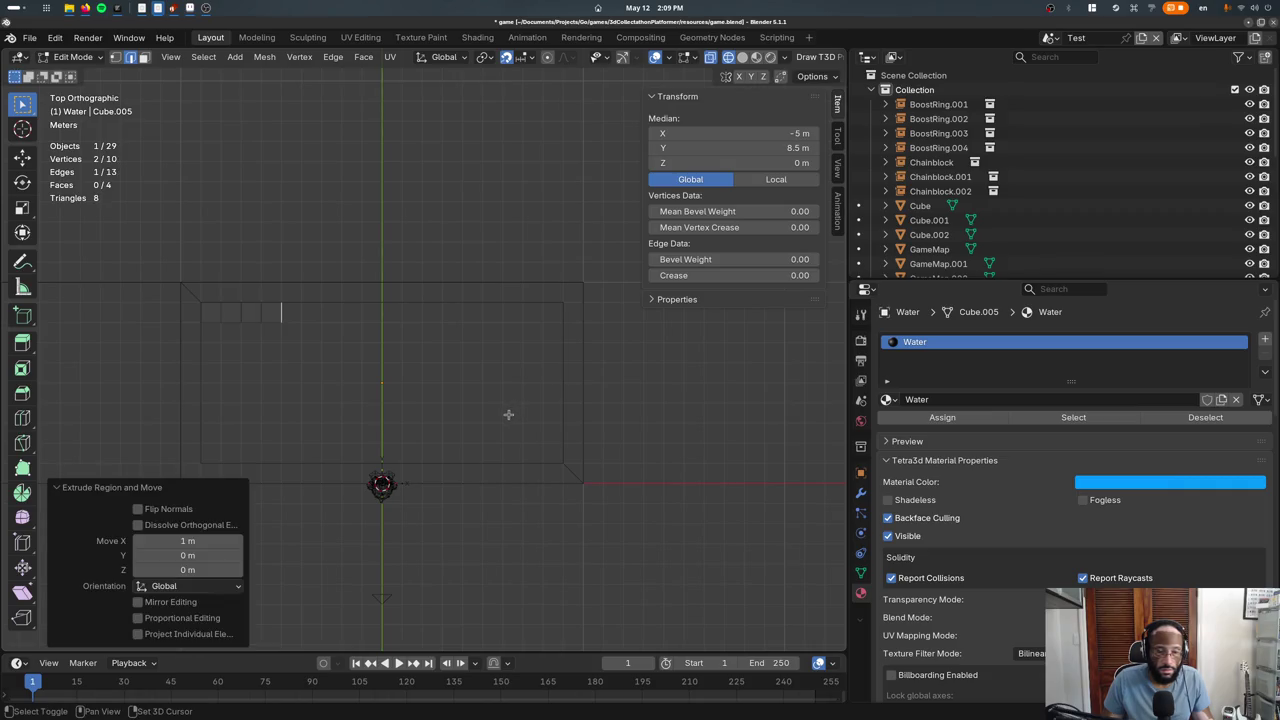
key("ctrl+z")
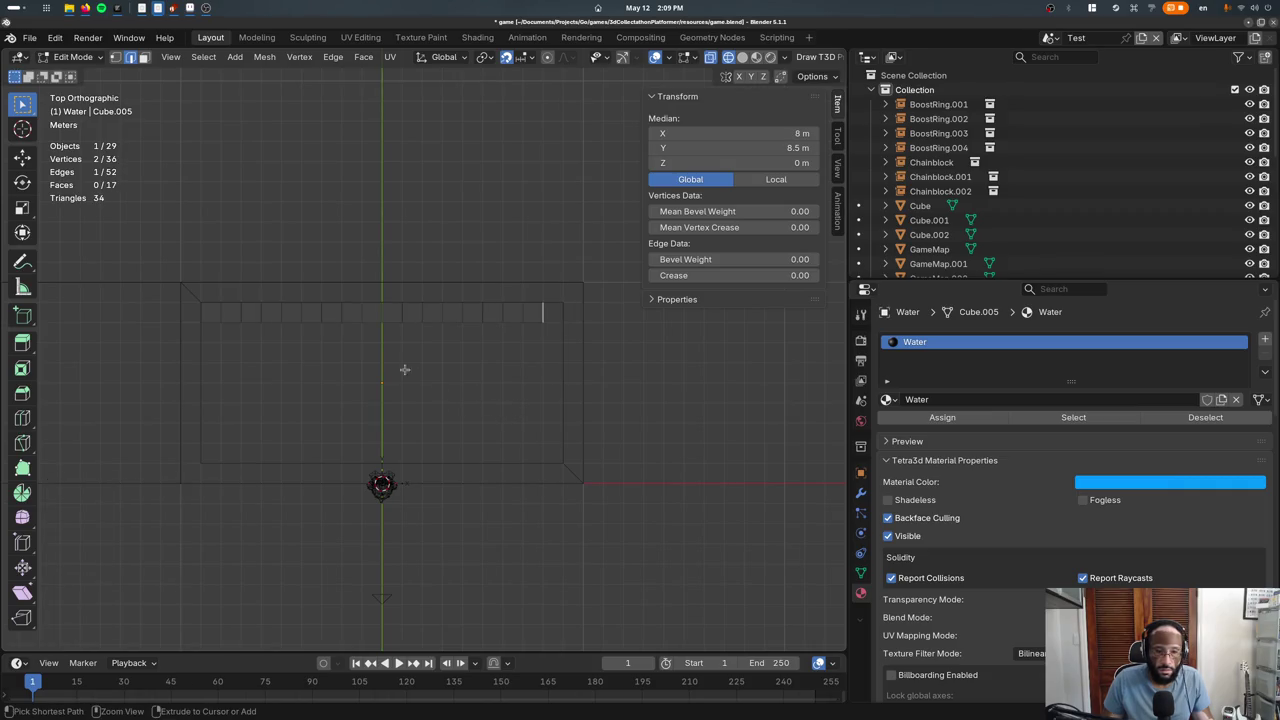
Move the end edge 1 m along X, then extrude it a further 2 m
key("g")
key("x")
key("1")
key("Return")
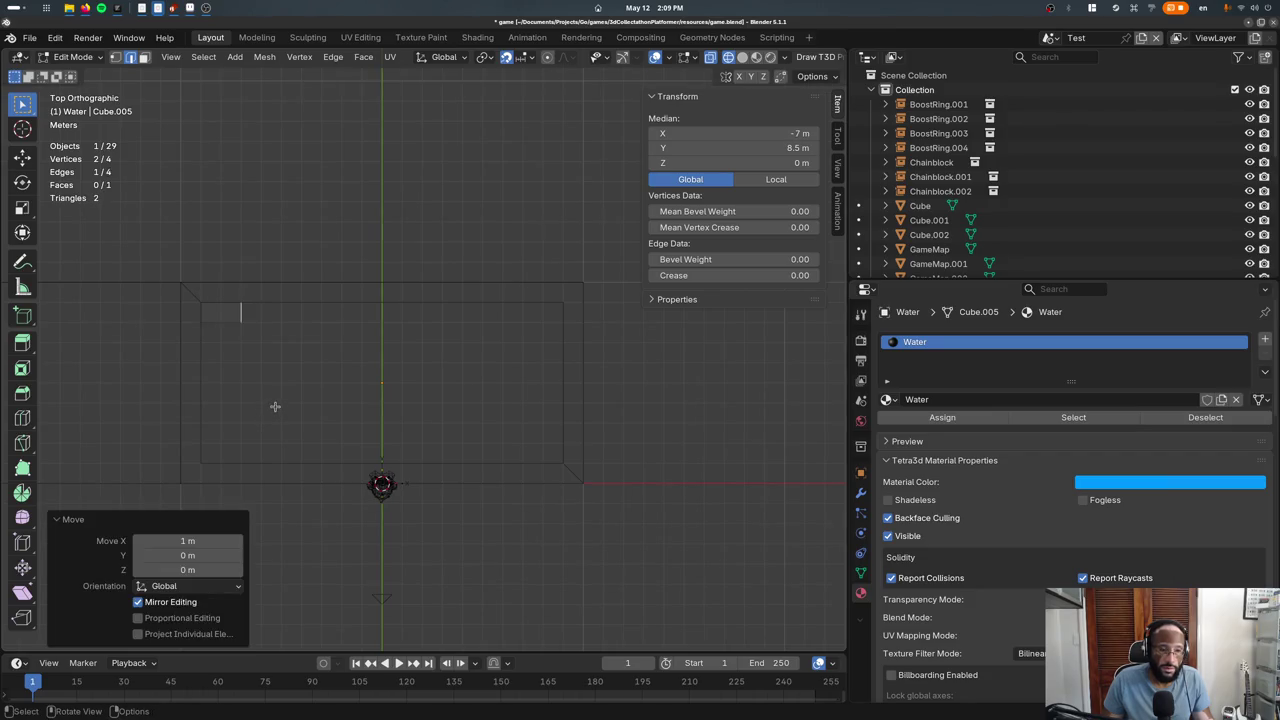
key("e")
key("x")
key("2")
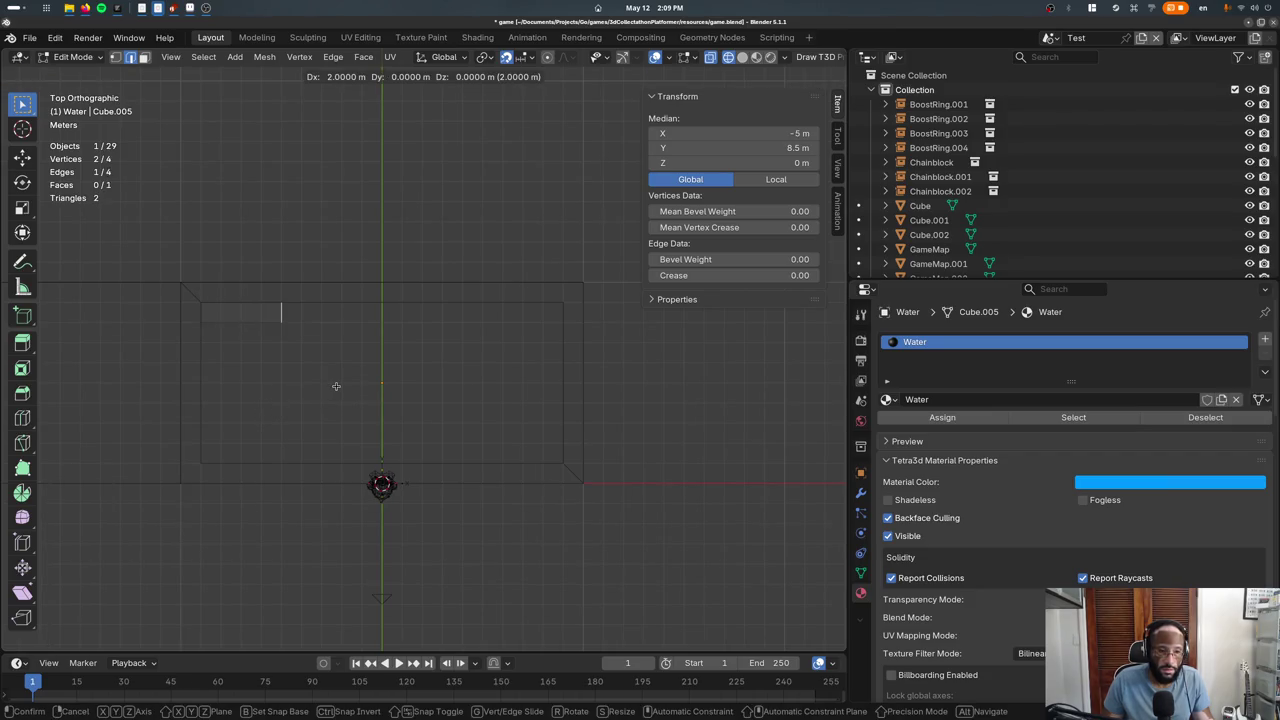
key("Return")
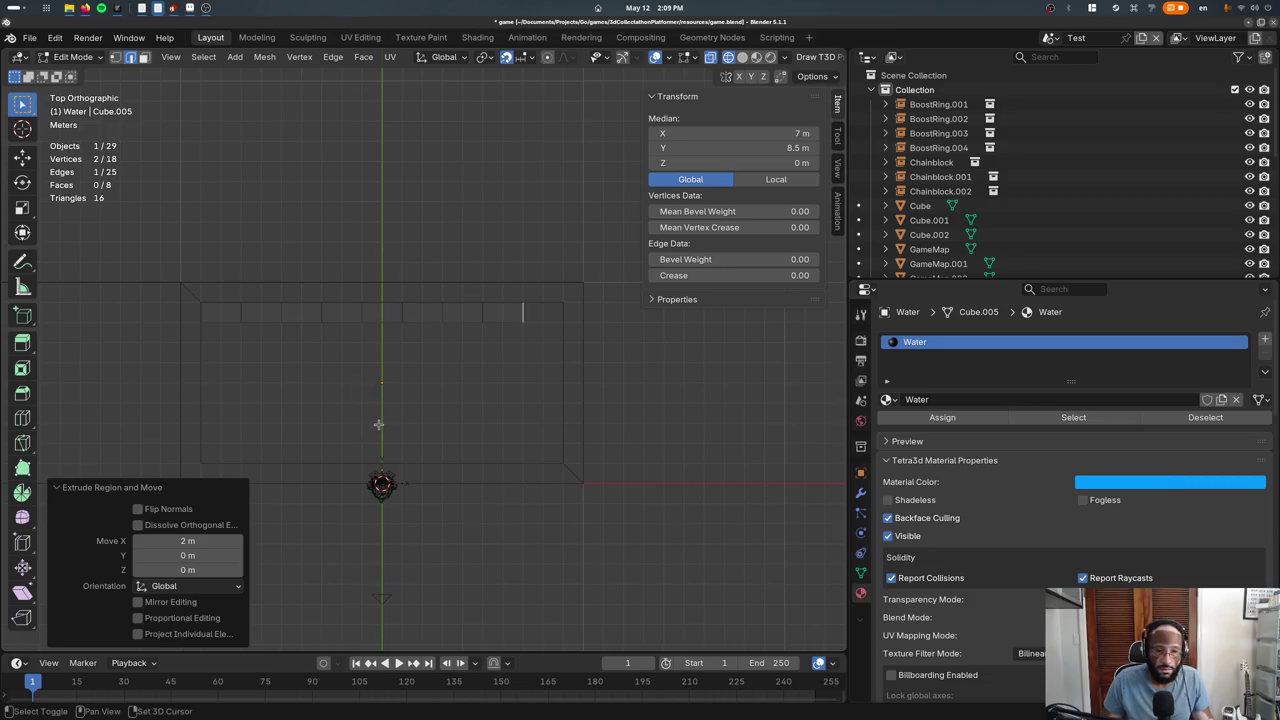
Extrude the bottom edge row 2 m down along Y to fill out the pool grid
left_click(216, 321, "alt")
key("g")
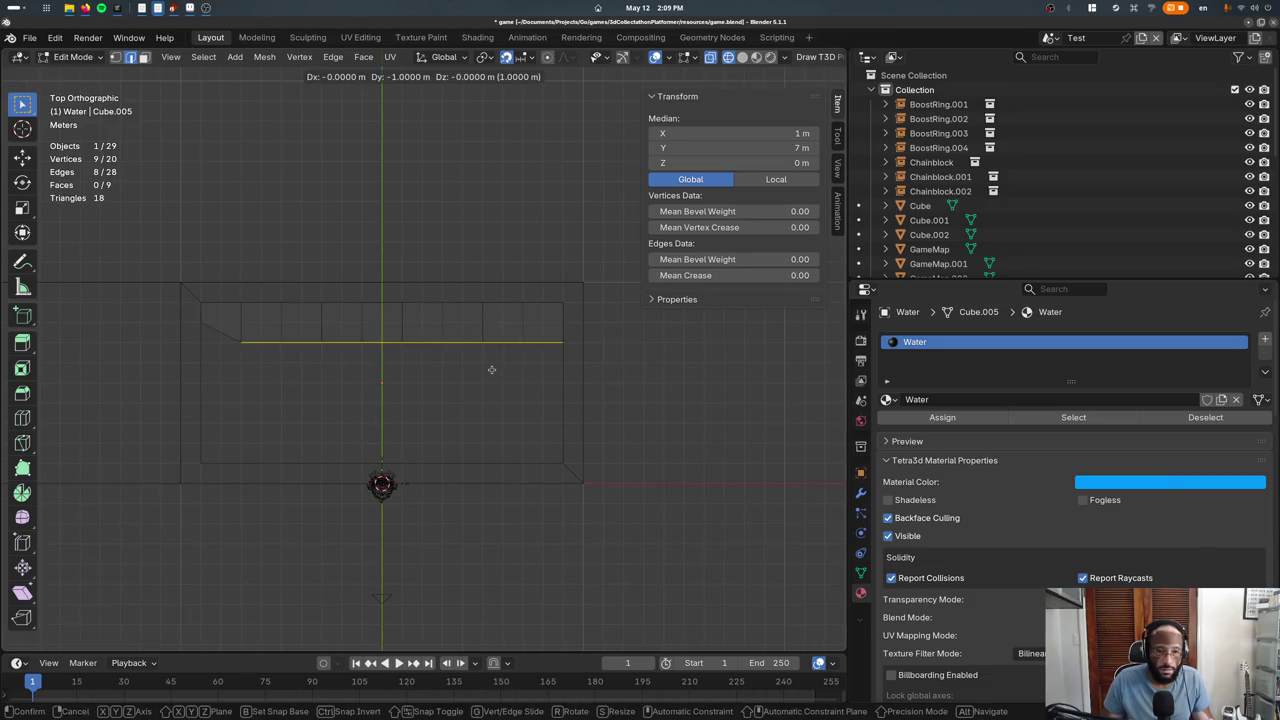
key("Escape")
key("g")
key("Return")
key("g")
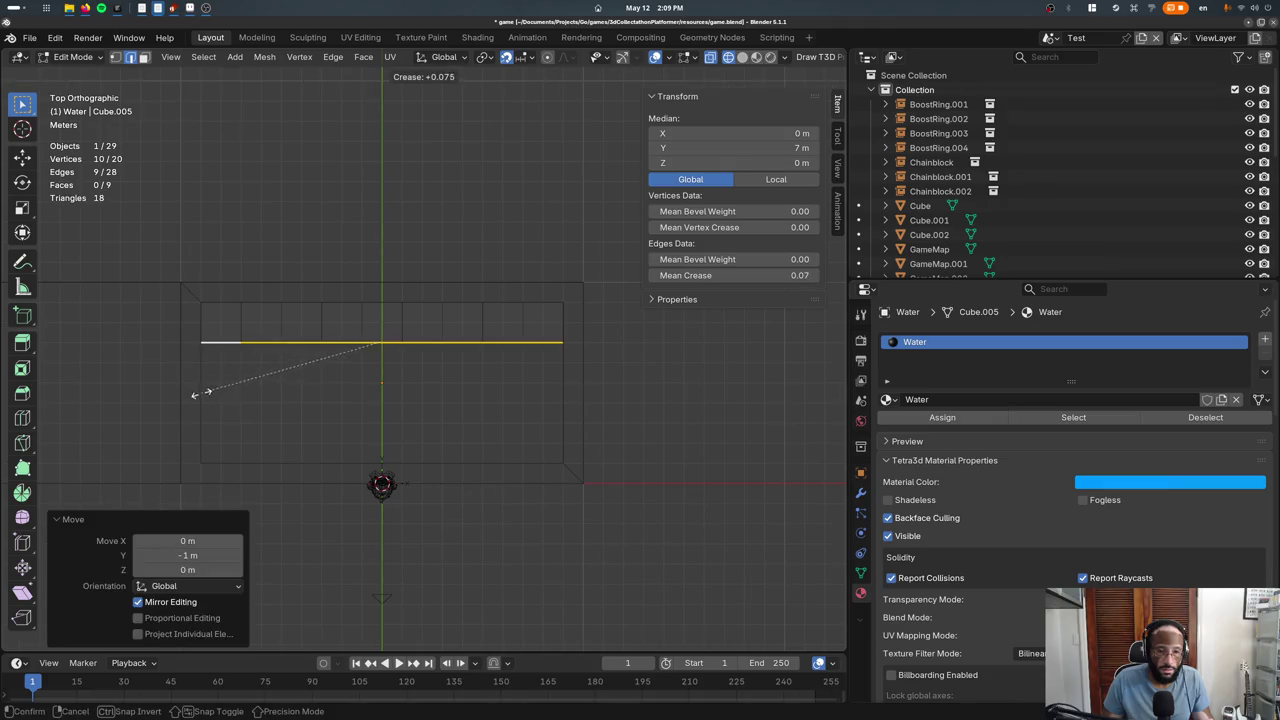
key("Return")
key("ctrl+z")
key("ctrl+shift+z")
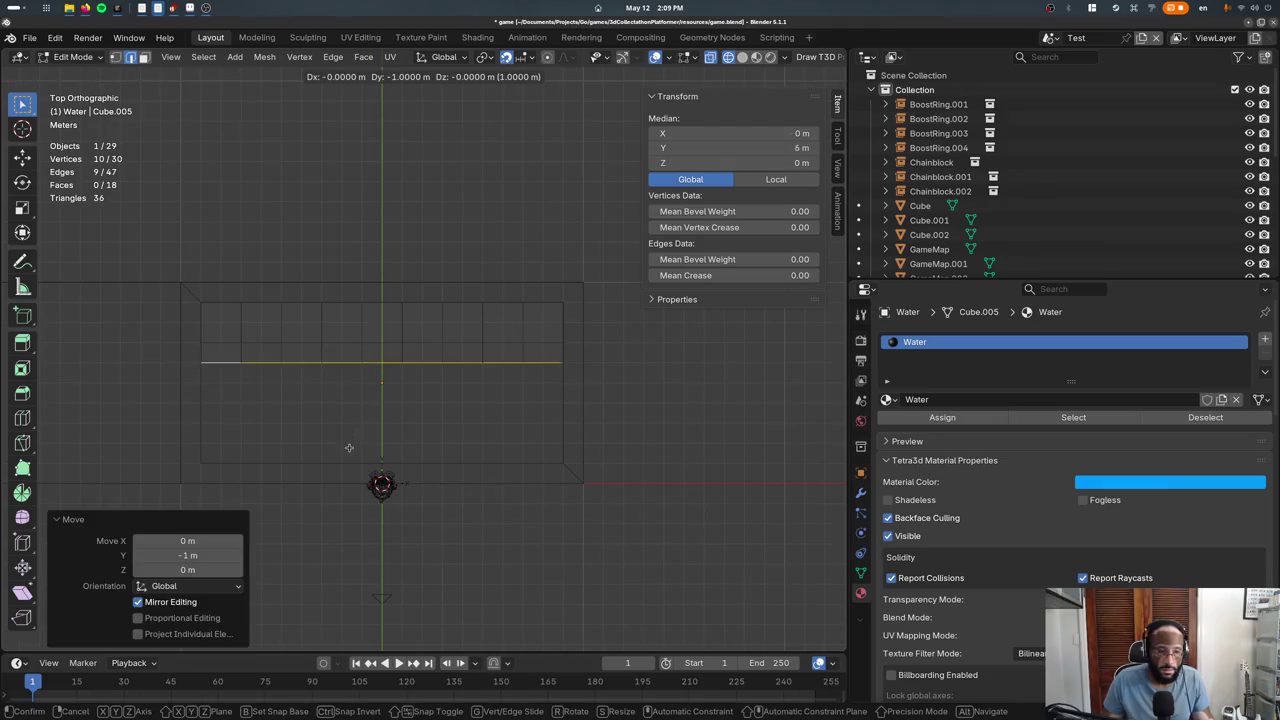
key("e")
key("y")
key("minus")
key("2")
key("Return")
Check the pool shape from Front view in wireframe and select the whole water surface
middle_click_drag(365, 457, 395, 365)
key("z")
key("KP_1")
key("shift+z")
key("a")
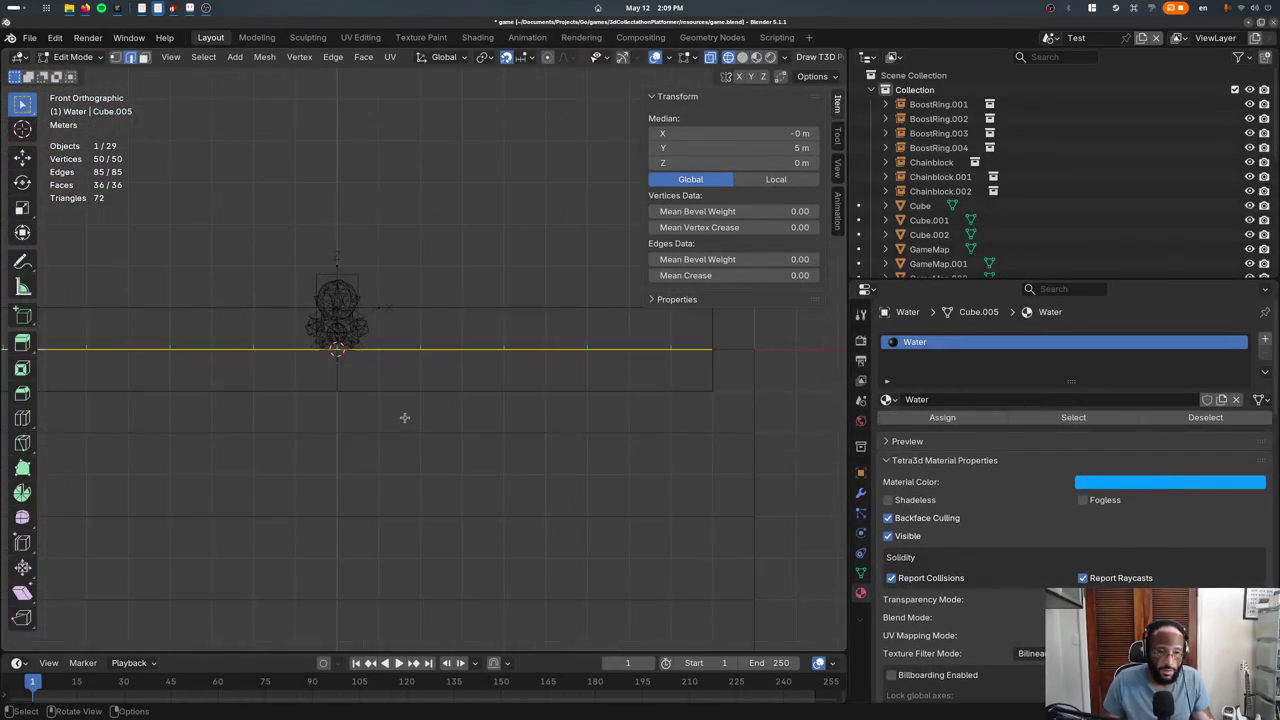
key("g")
key("Return")
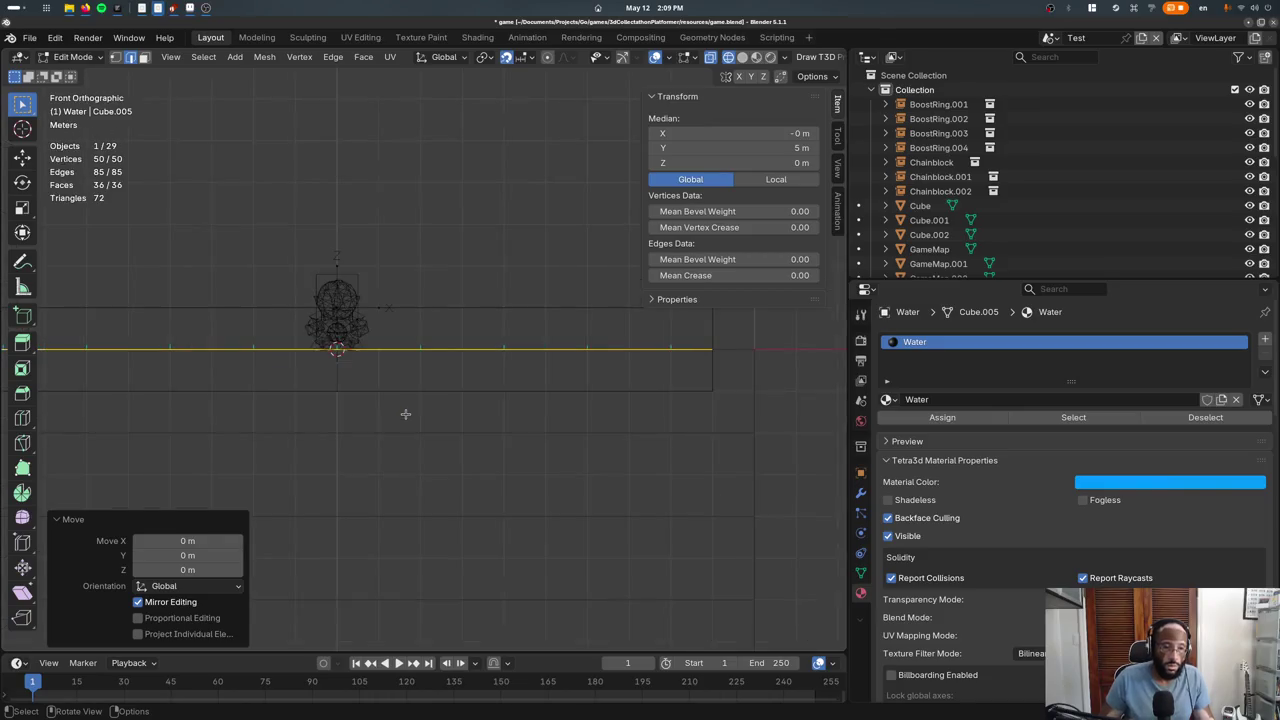
Lower the water surface 0.5 m in Z, leave Edit Mode, and save game.blend
key("g")
key("z")
key("period")
key("minus")
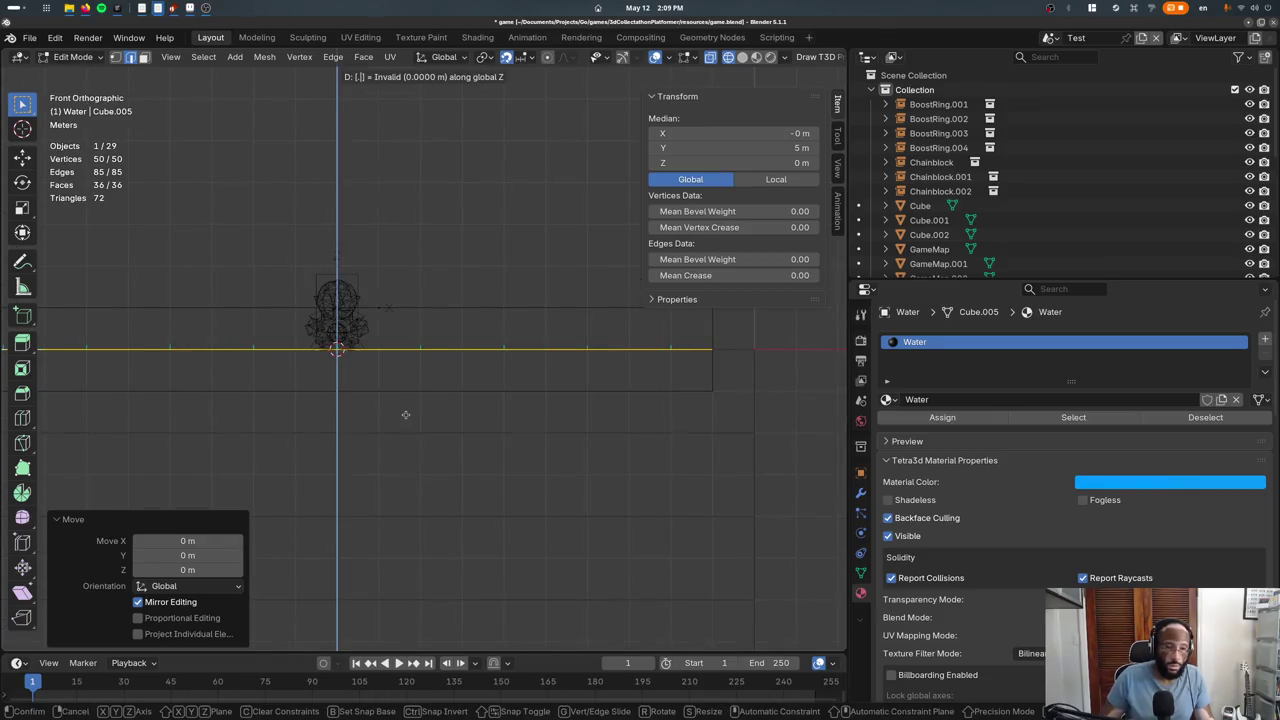
key("BackSpace")
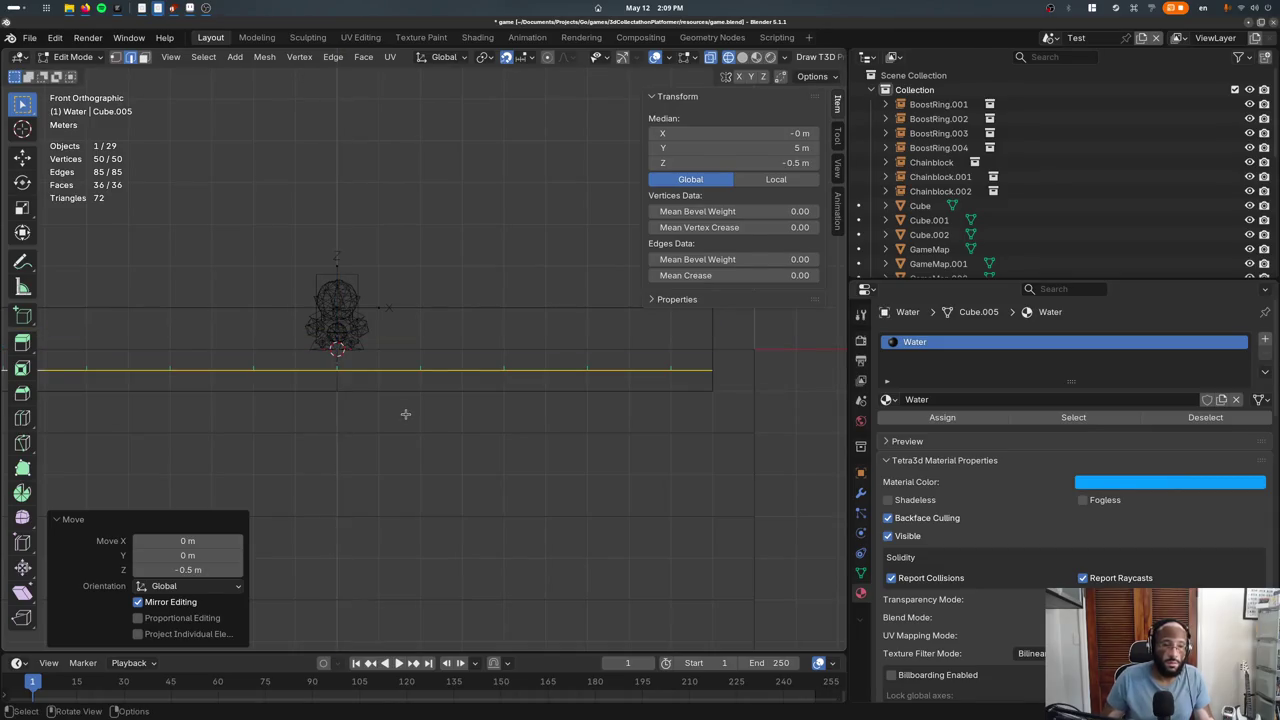
key("Return")
key("Tab")
middle_click_drag(405, 414, 395, 471)
key("shift+z")
scroll(361, 456, "down", 3)
key("ctrl+s")
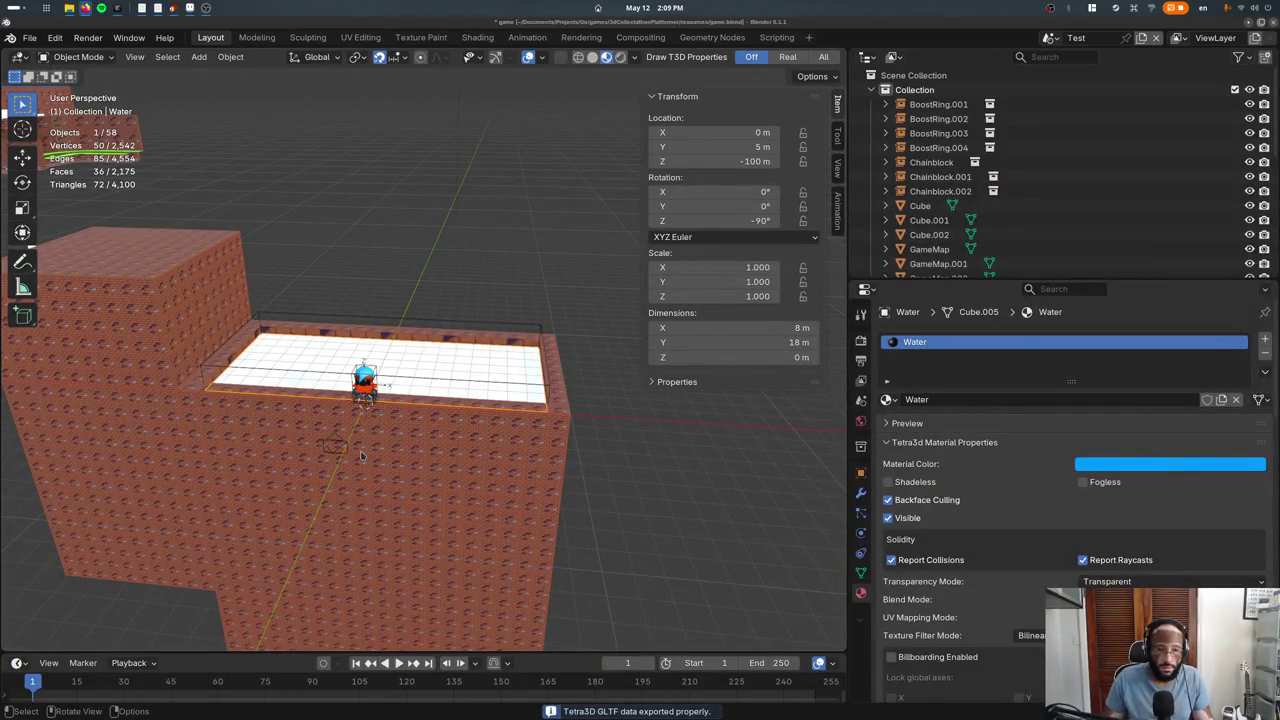
Test-run the game, walking the character onto the water, then close it
key("alt+Tab")
key("alt+Tab")
key("alt+Tab")
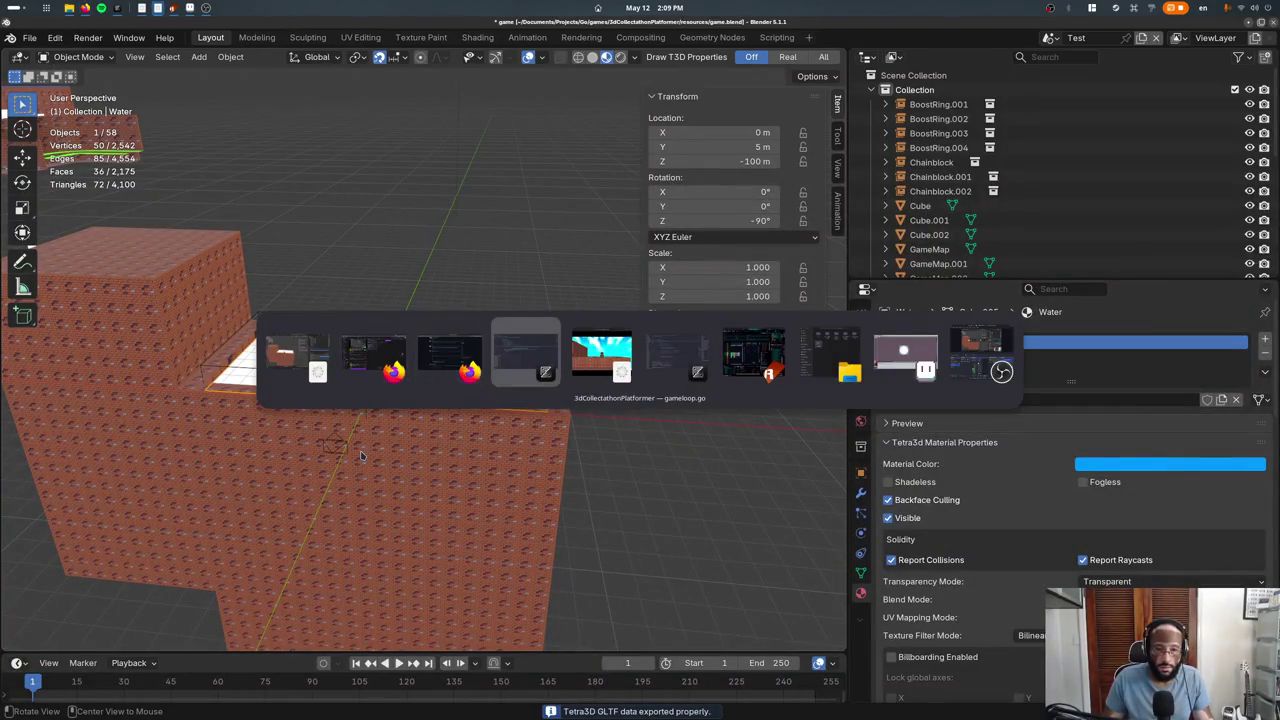
key("alt+Tab")
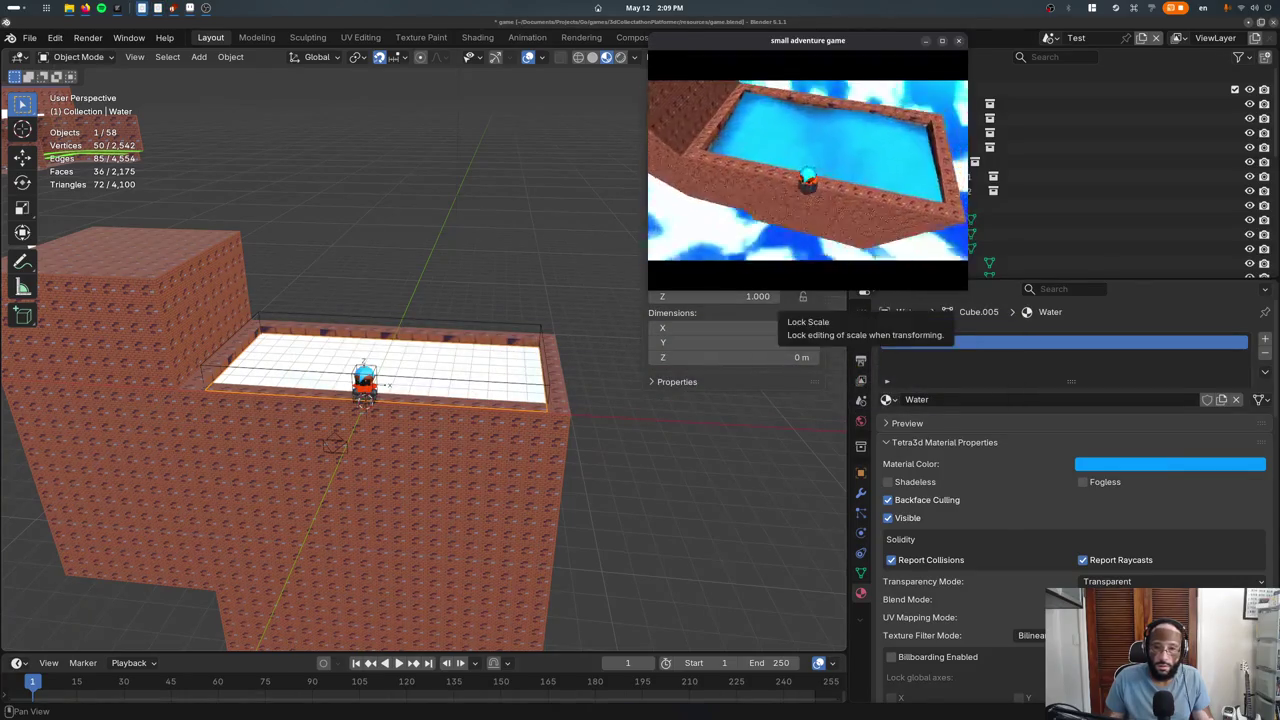
key("w")
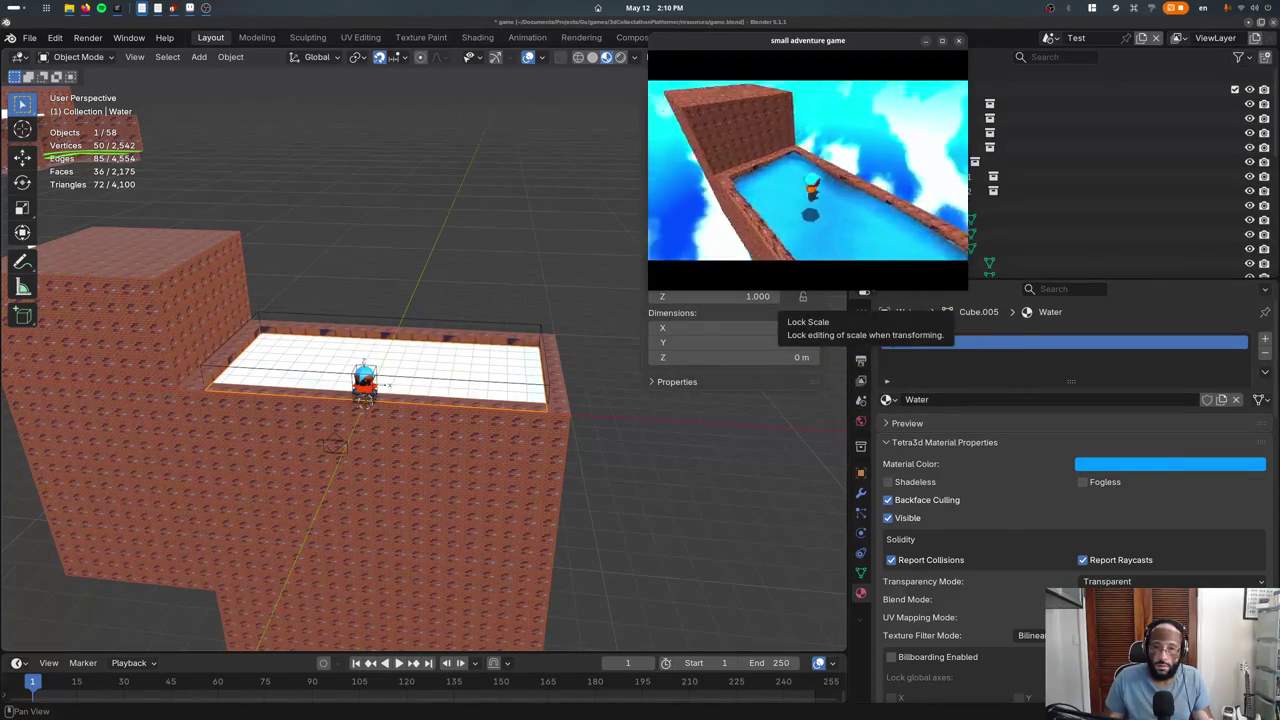
key("Escape")
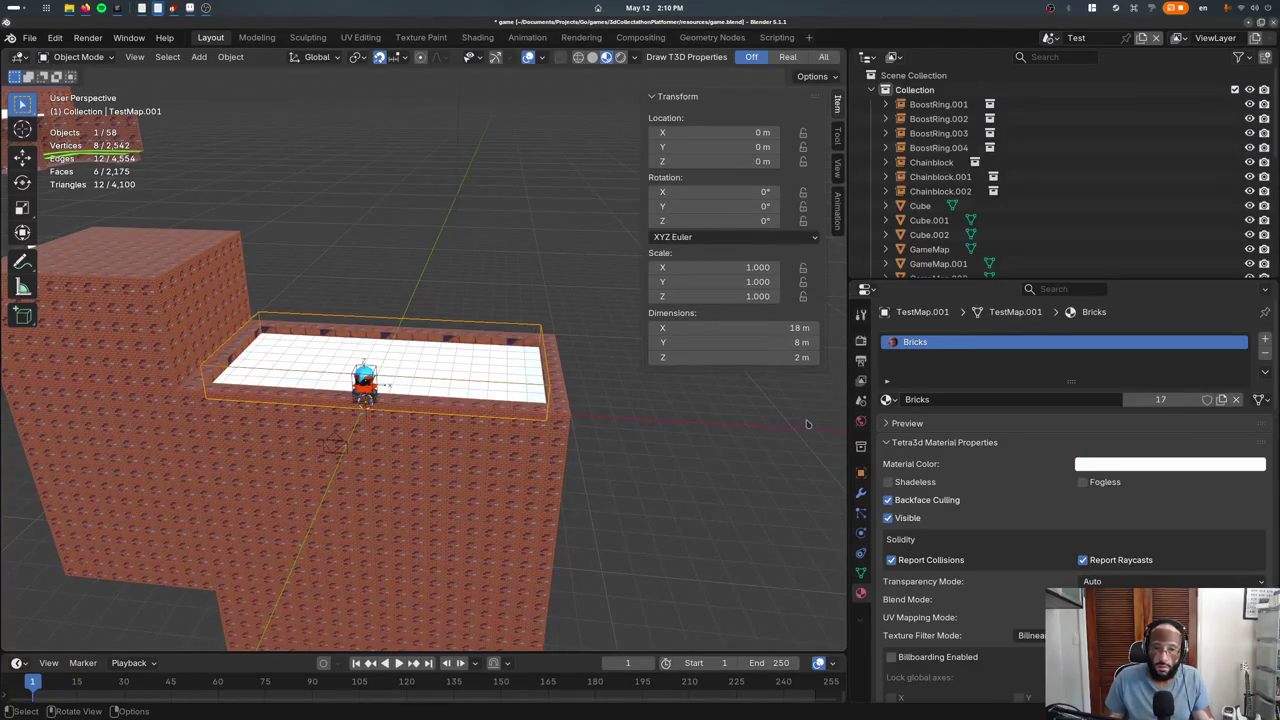
Set TestMap.001's Tetra3d Bounds to No Bounds in Object Properties
left_click(861, 472)
scroll(1064, 531, "down", 5)
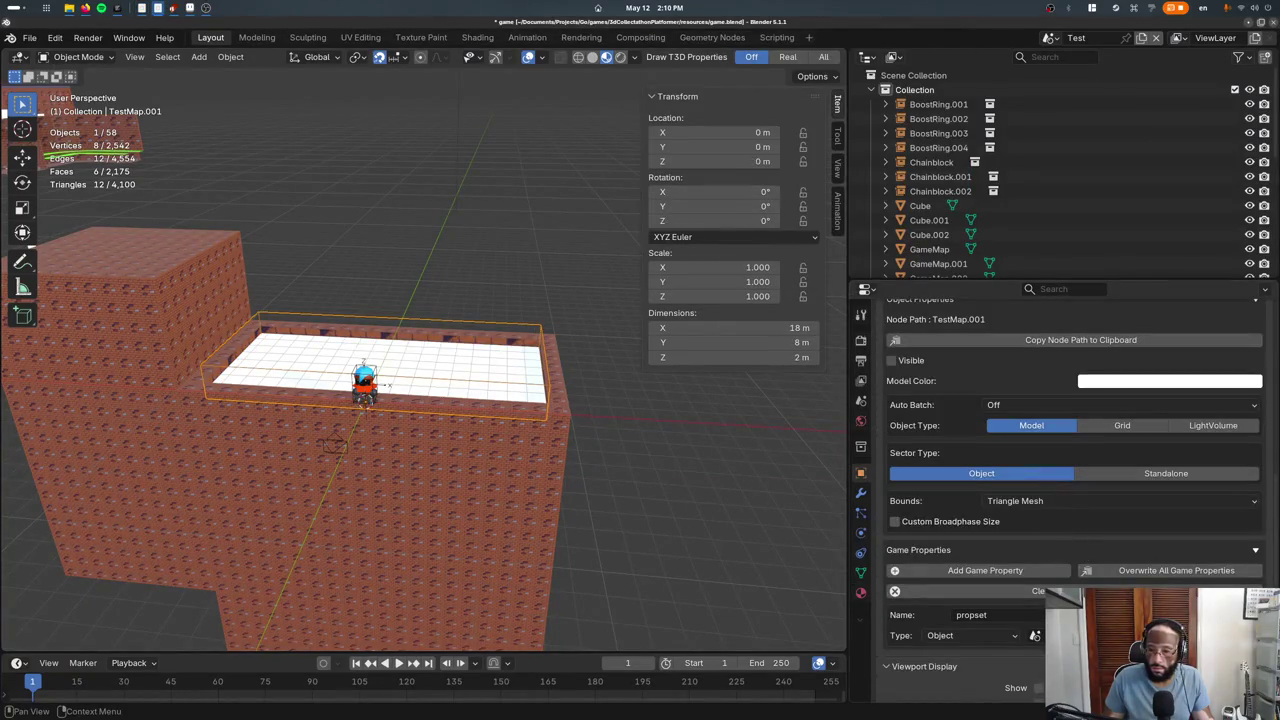
left_click(1020, 500)
left_click(1010, 516)
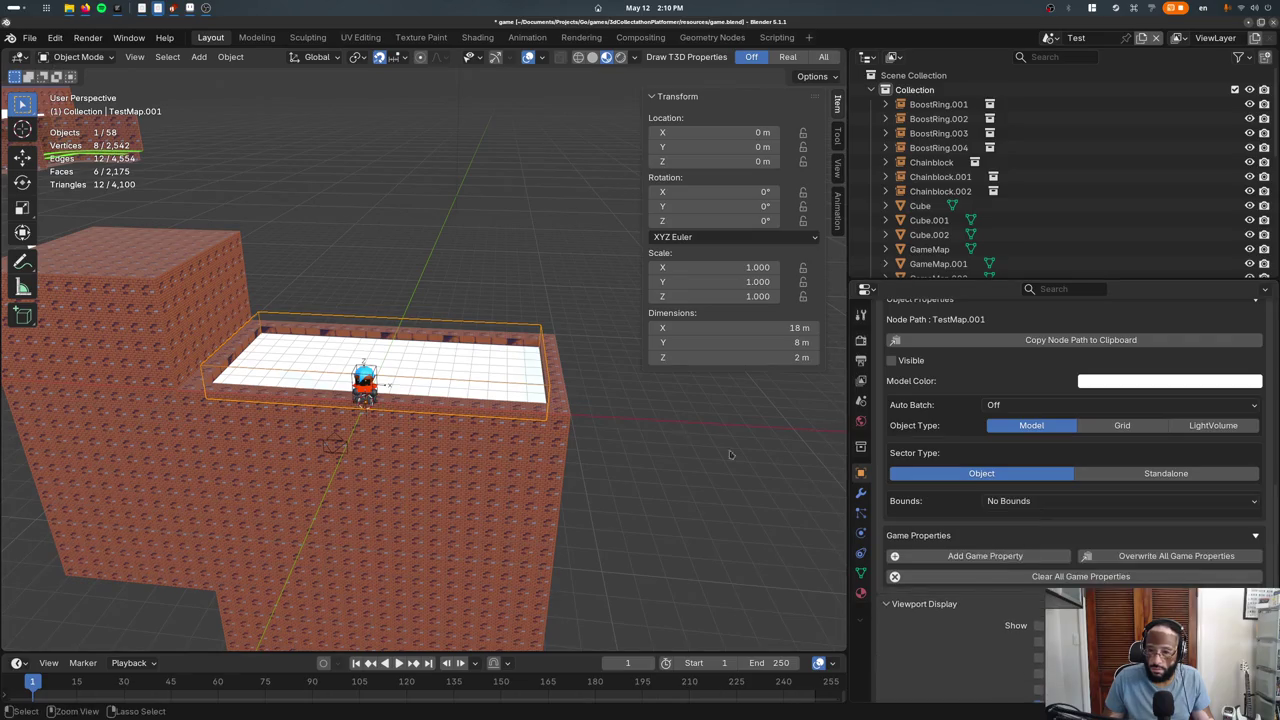
Export and run the game to test it, then close it and select TestMap
key("ctrl+shift+p")
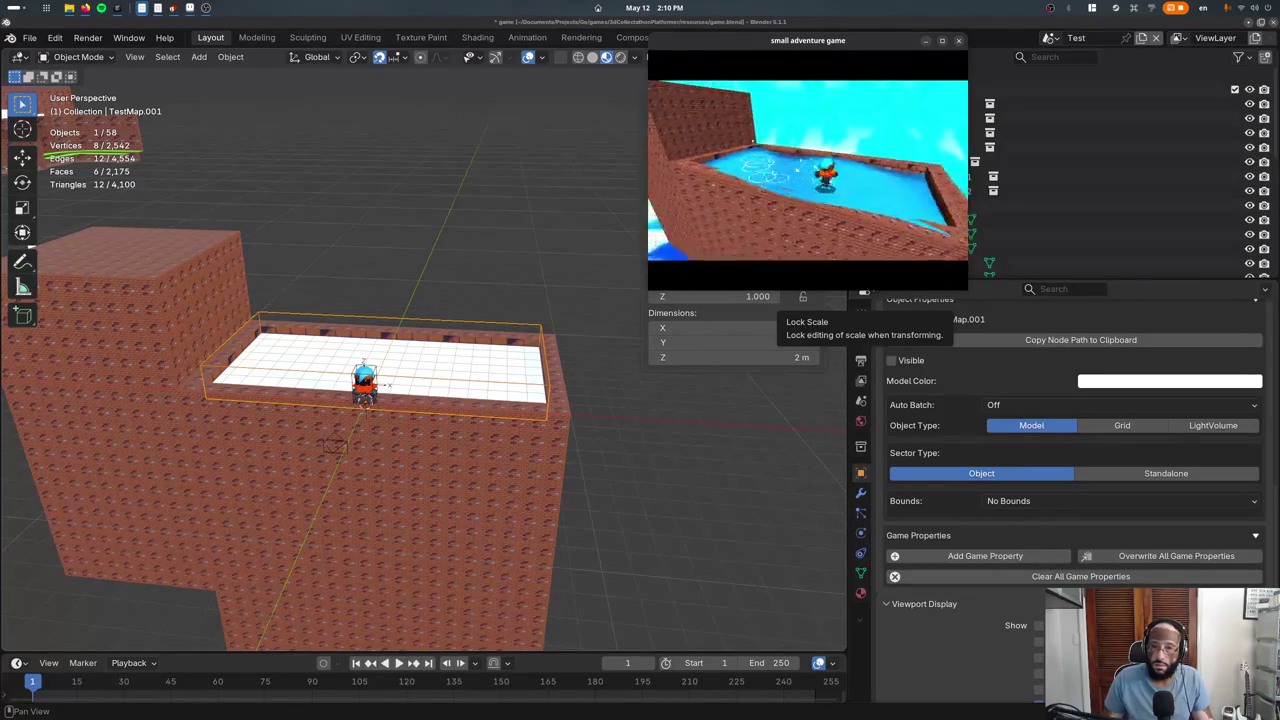
key("Escape")
left_click(486, 468)
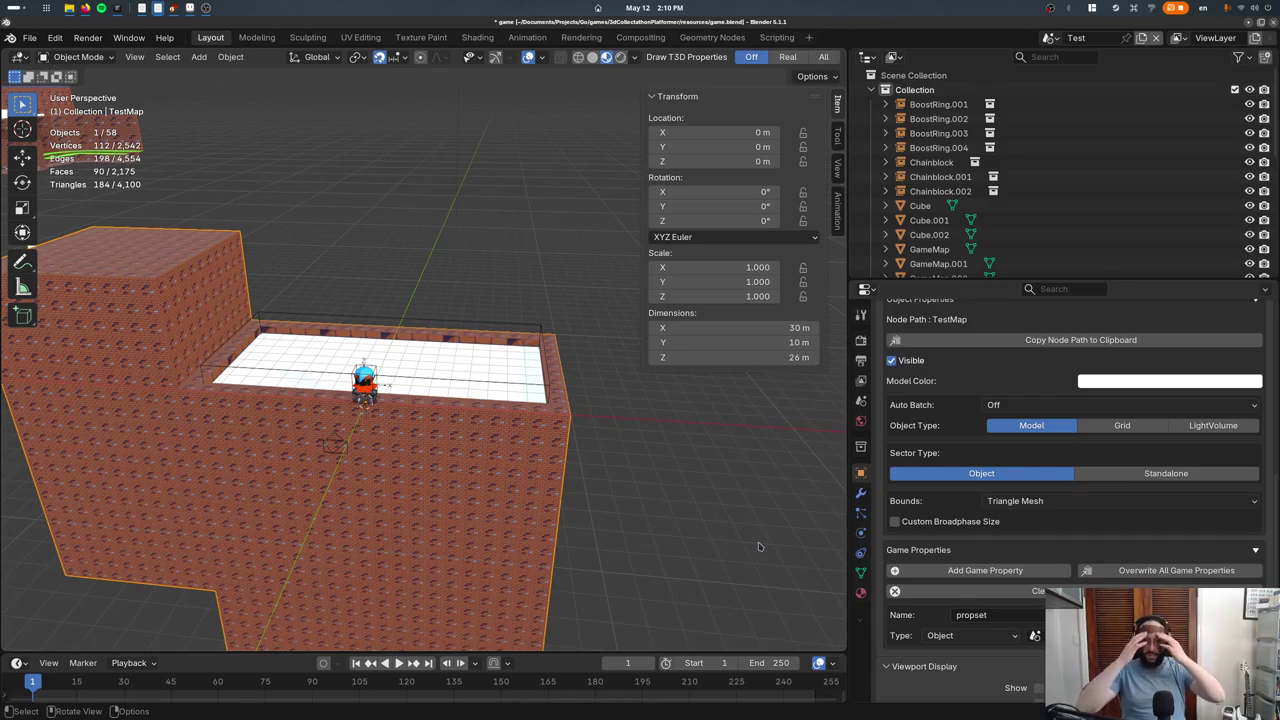
Select the TestMap brick block in Edit Mode, trying and undoing a vertical move of a top edge
scroll(508, 467, "down", 3)
middle_click_drag(508, 467, 434, 409)
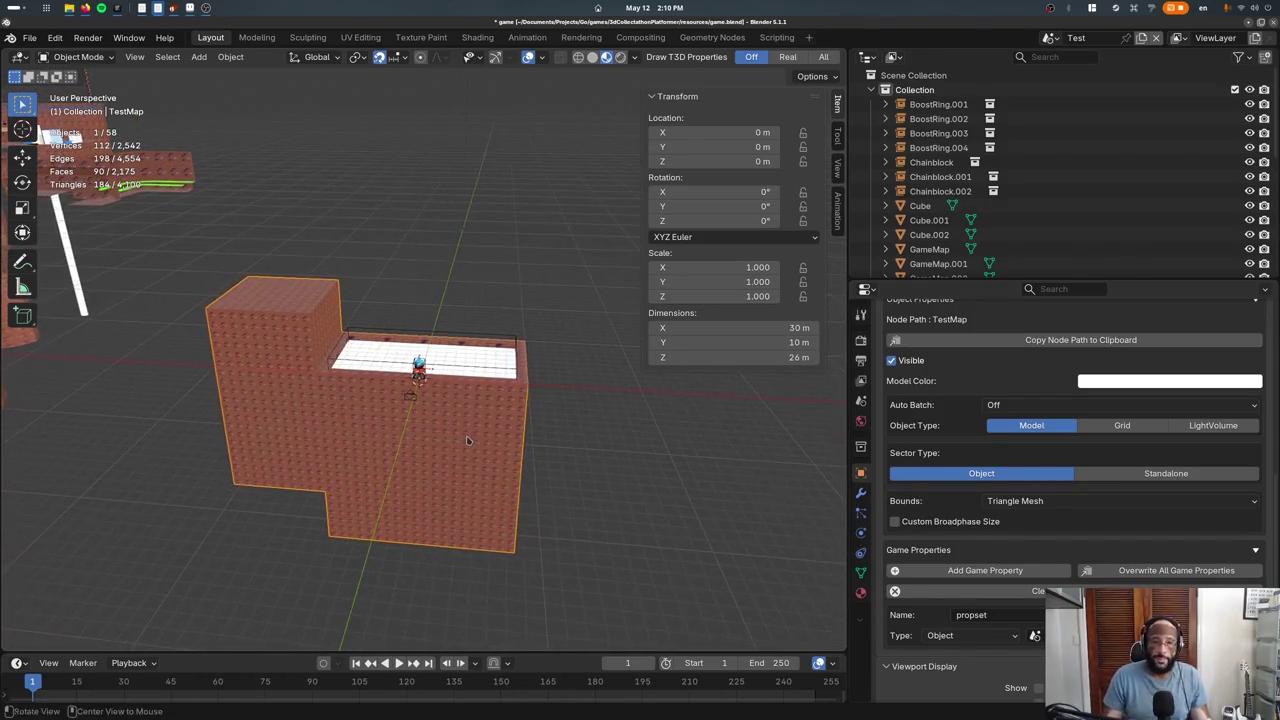
scroll(434, 409, "up", 3)
left_click(435, 460)
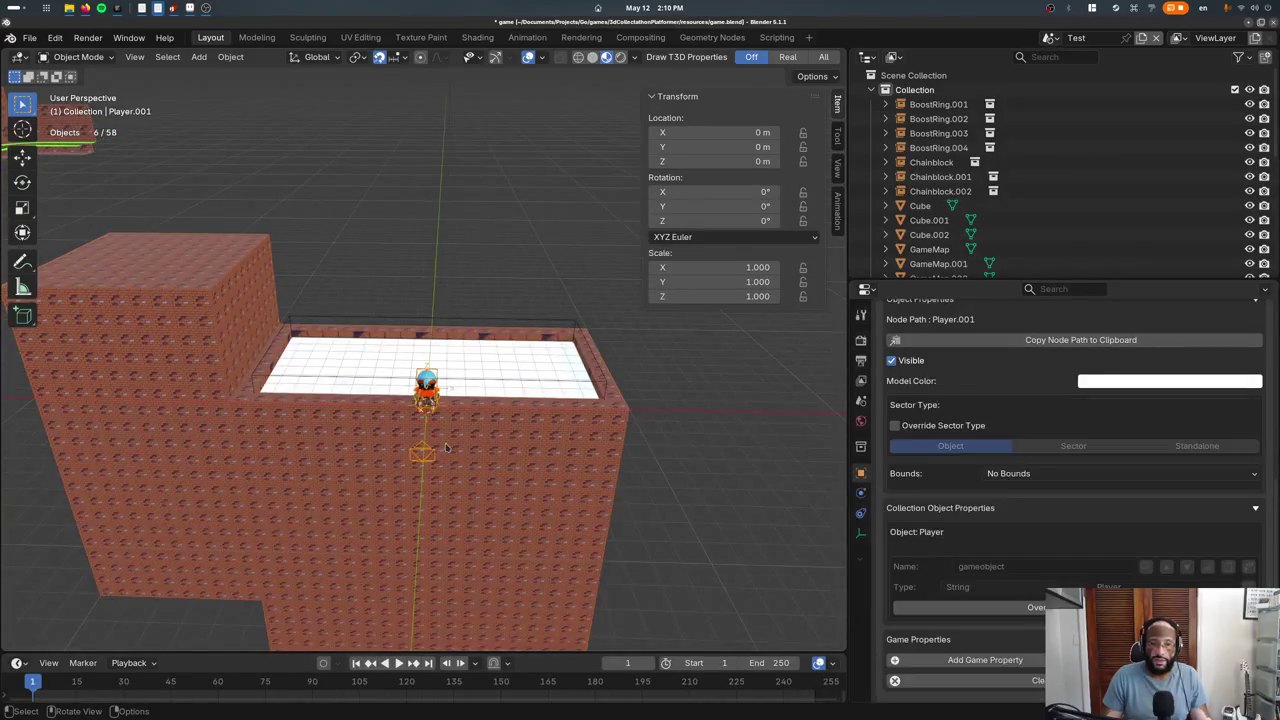
left_click(495, 445)
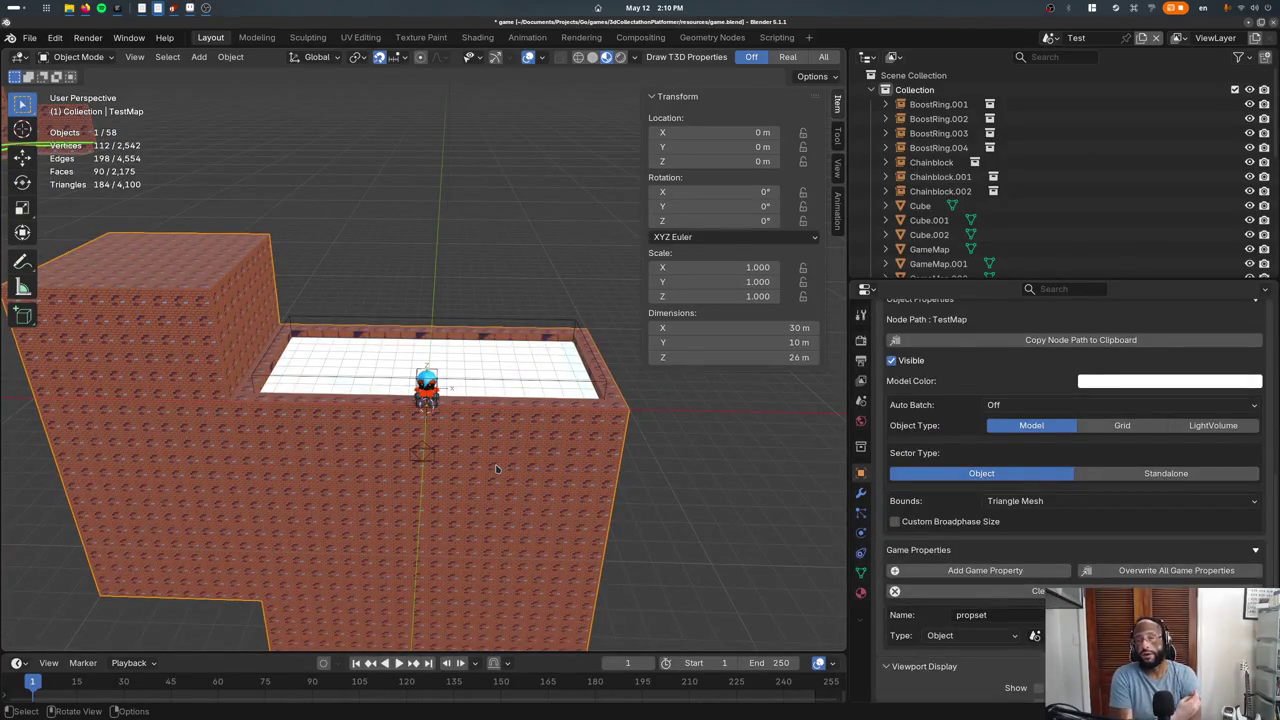
key("Tab")
left_click(605, 440)
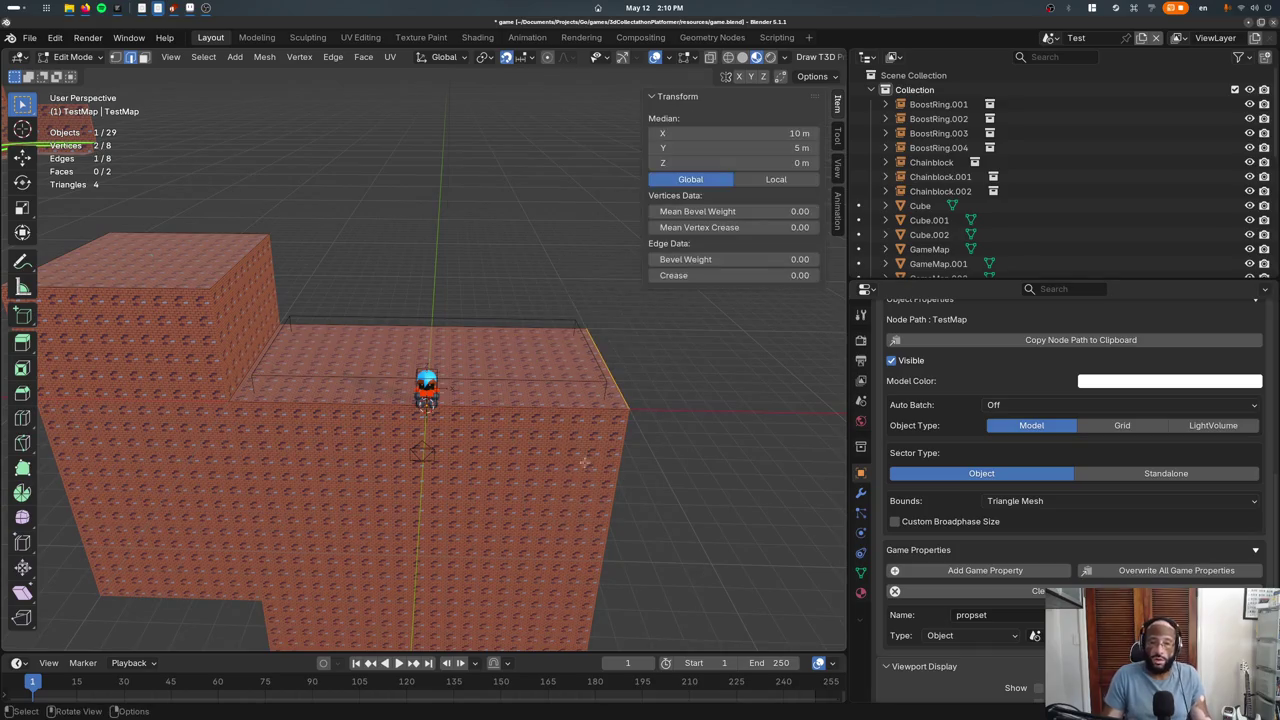
key("g")
key("z")
left_click(575, 465)
key("ctrl+z")
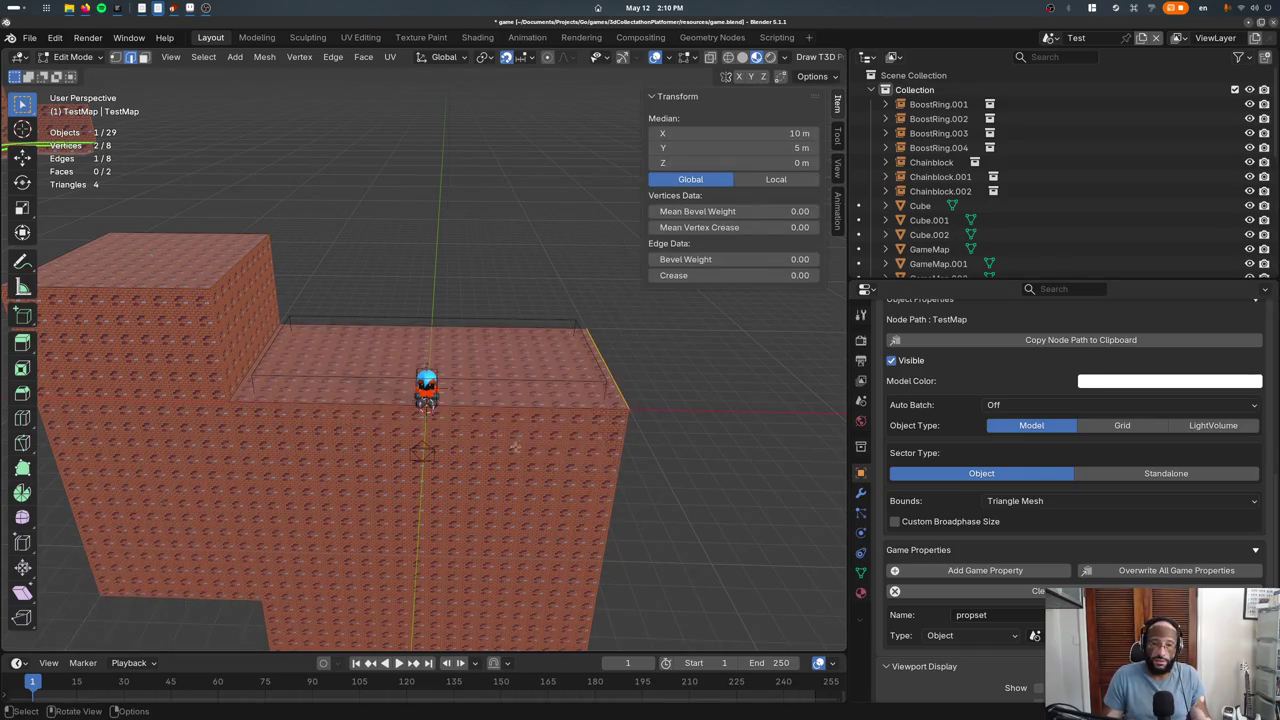
Add a two-cut loop cut across the block's top, replacing an undone single cut
key("ctrl+r")
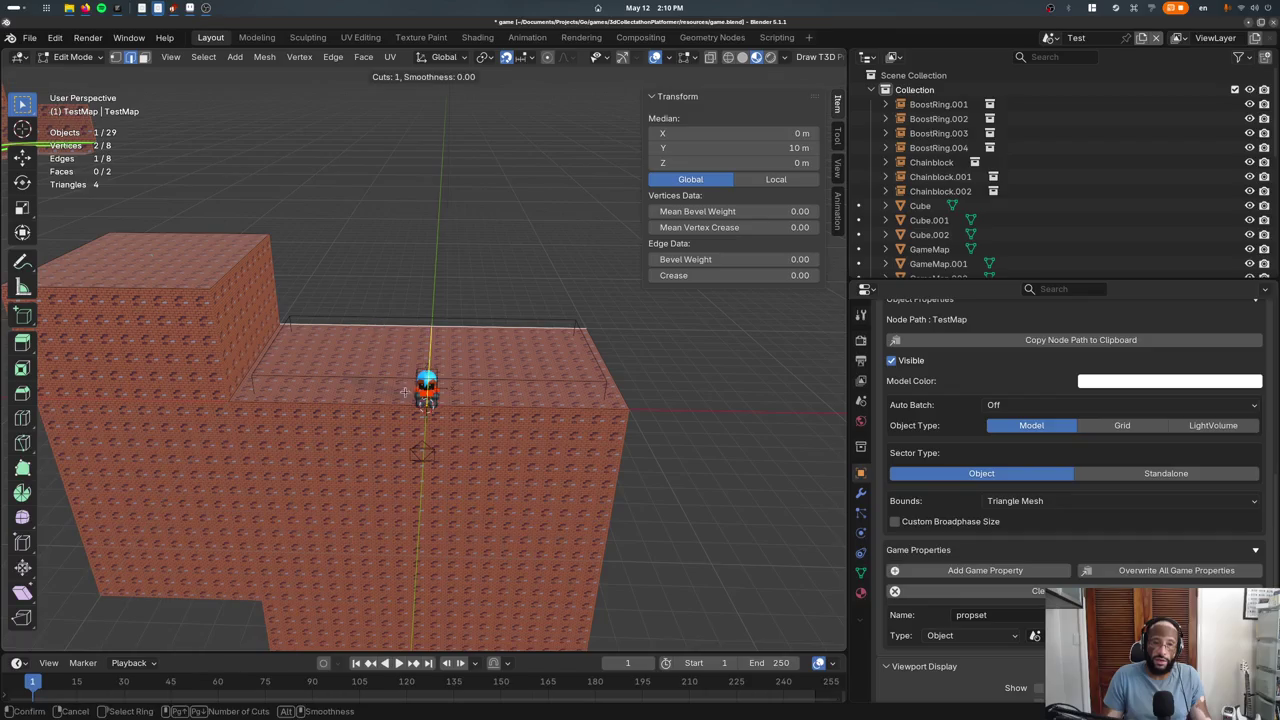
left_click(339, 499)
right_click(339, 499)
key("ctrl+z")
key("ctrl+r")
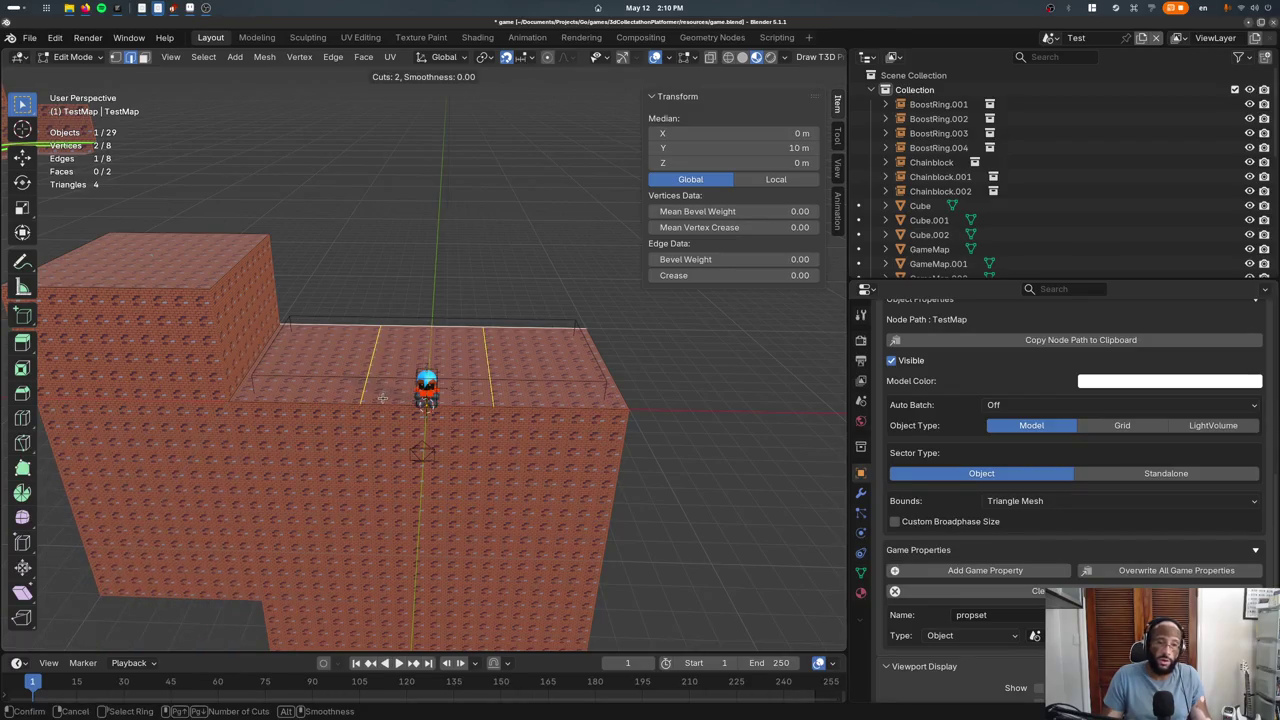
left_click(381, 393)
Extrude the middle edge 6 m back along Y, 2 m up, then 8 m further back
key("e")
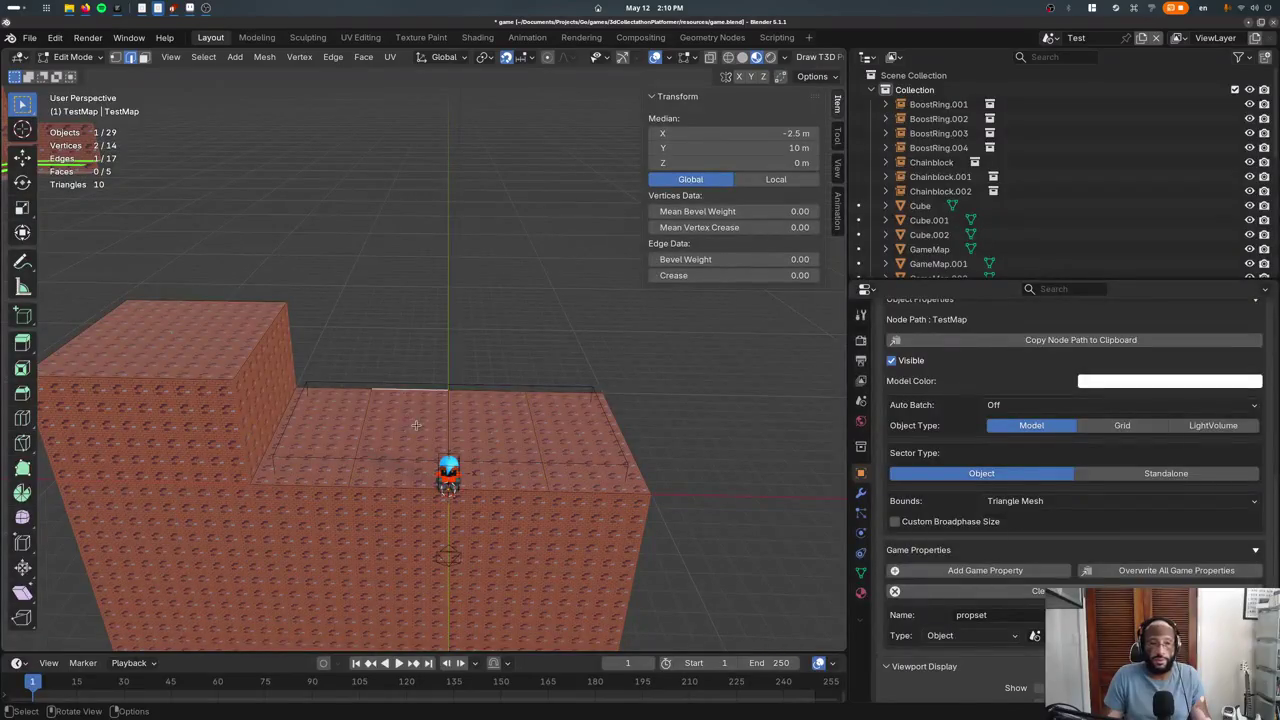
key("y")
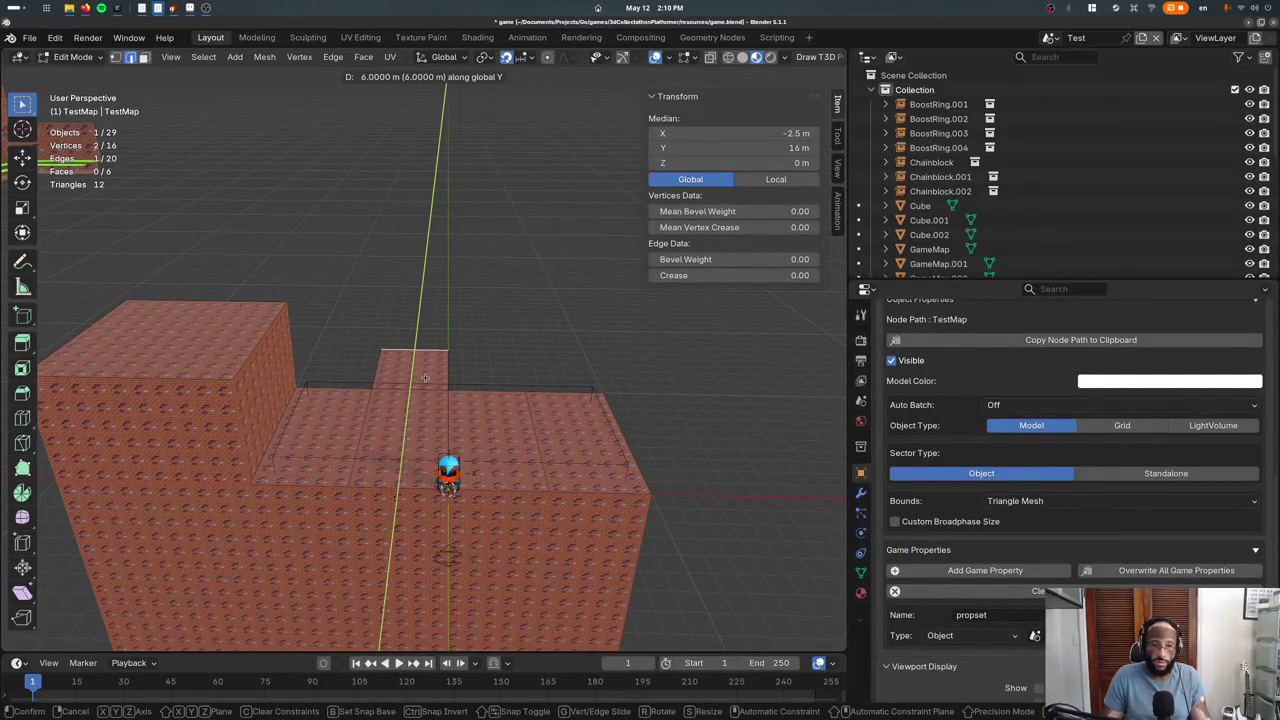
left_click(424, 377)
key("e")
key("z")
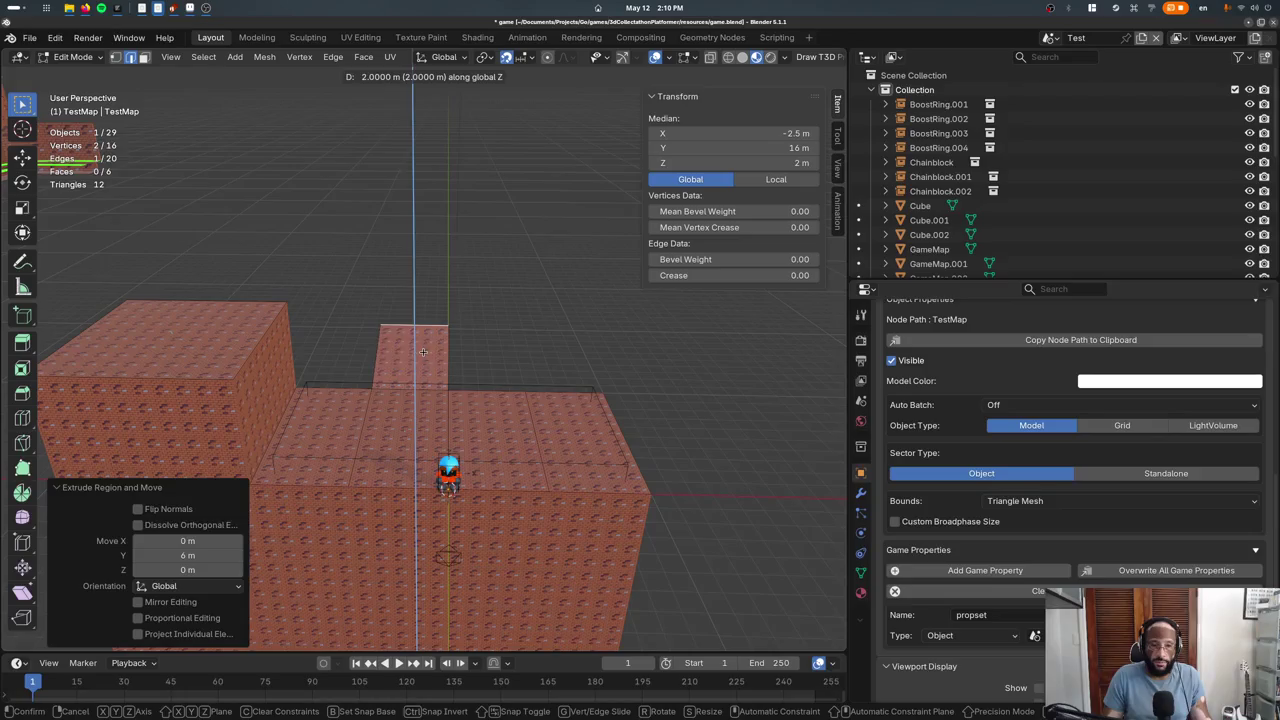
left_click(423, 352)
key("e")
key("z")
key("y")
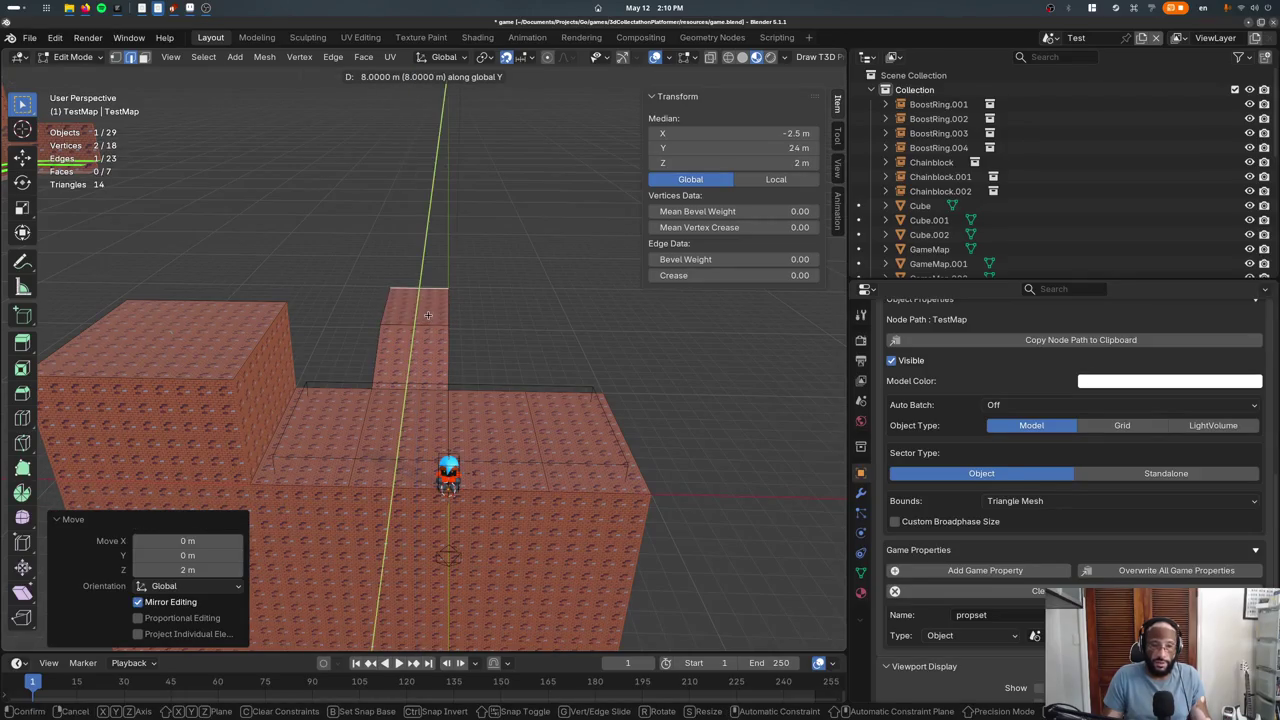
left_click(427, 316)
Extrude the path 5 m sideways along X and along Y, then lift its end 4 m into a slope
key("e")
key("x")
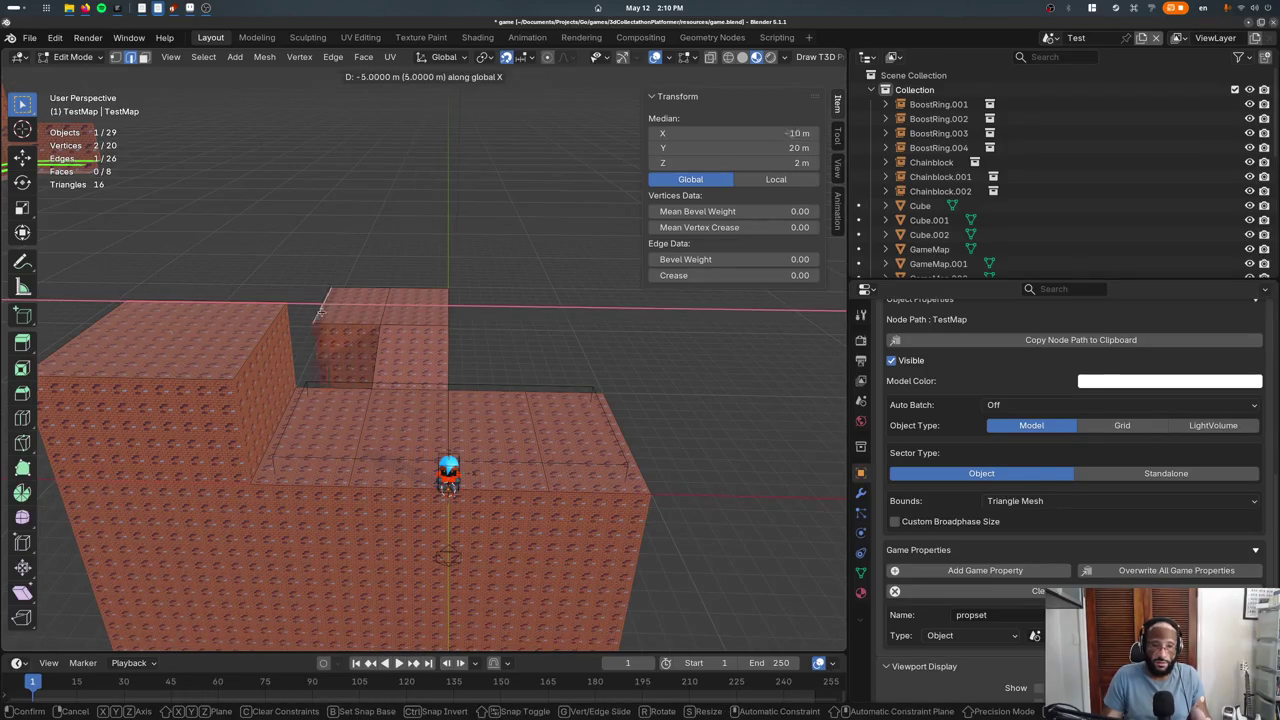
left_click(345, 333)
key("e")
key("y")
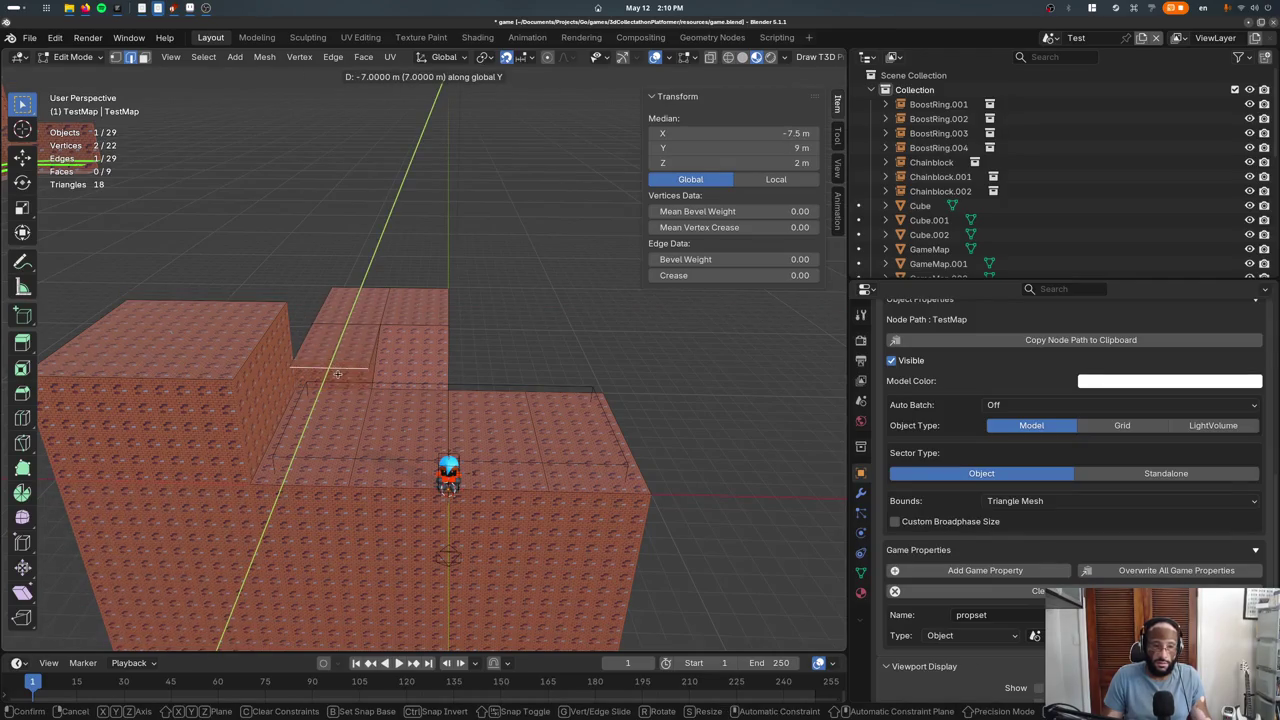
left_click(336, 368)
key("g")
key("z")
left_click(331, 316)
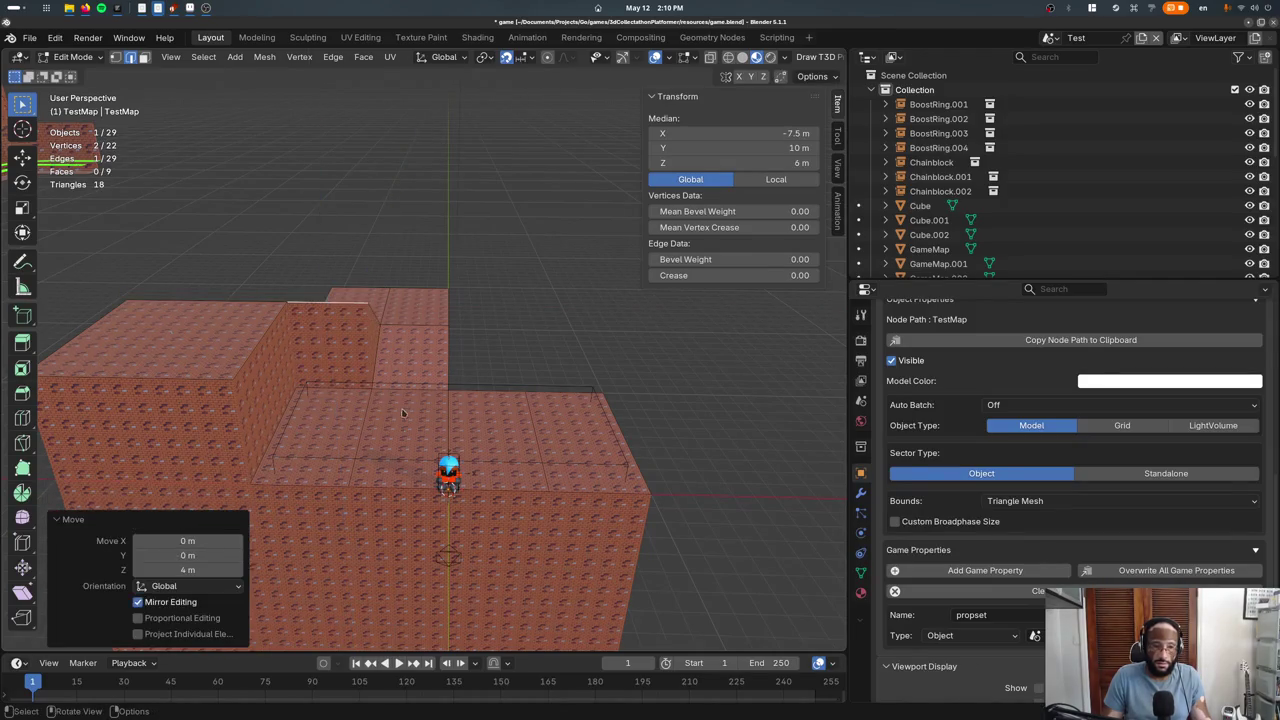
key("Tab")
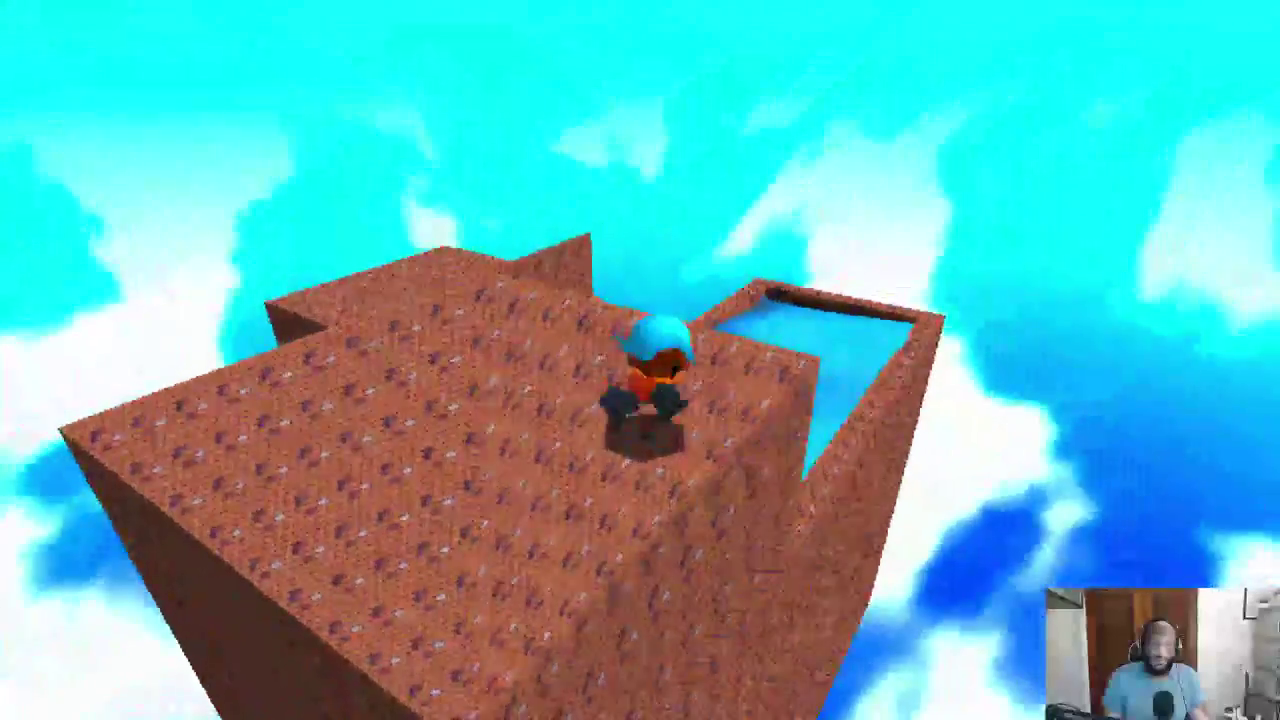
key("Escape")
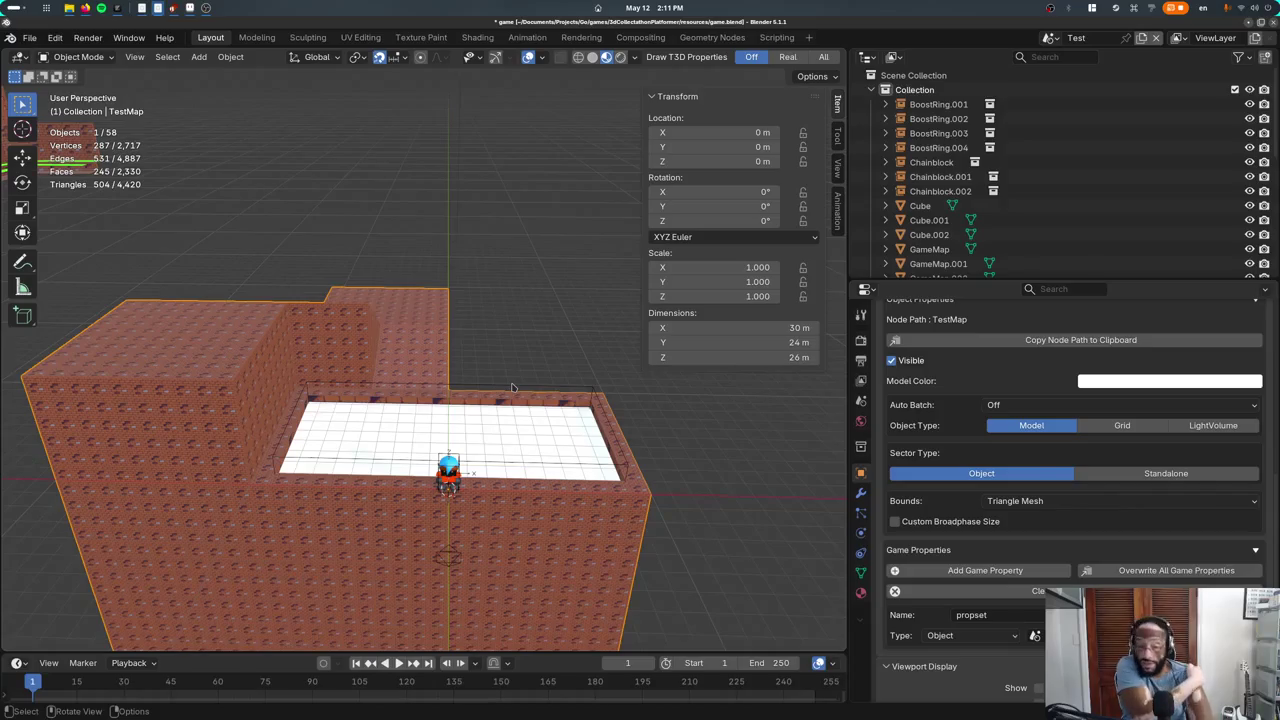
Show TestMap's modifier panel and drag its Extrusion Direction value
mouse_move(389, 370)
middle_mouse_down()
mouse_move(357, 414)
mouse_move(214, 285)
mouse_move(445, 398)
middle_mouse_up()
scroll(214, 285, "down", 5)
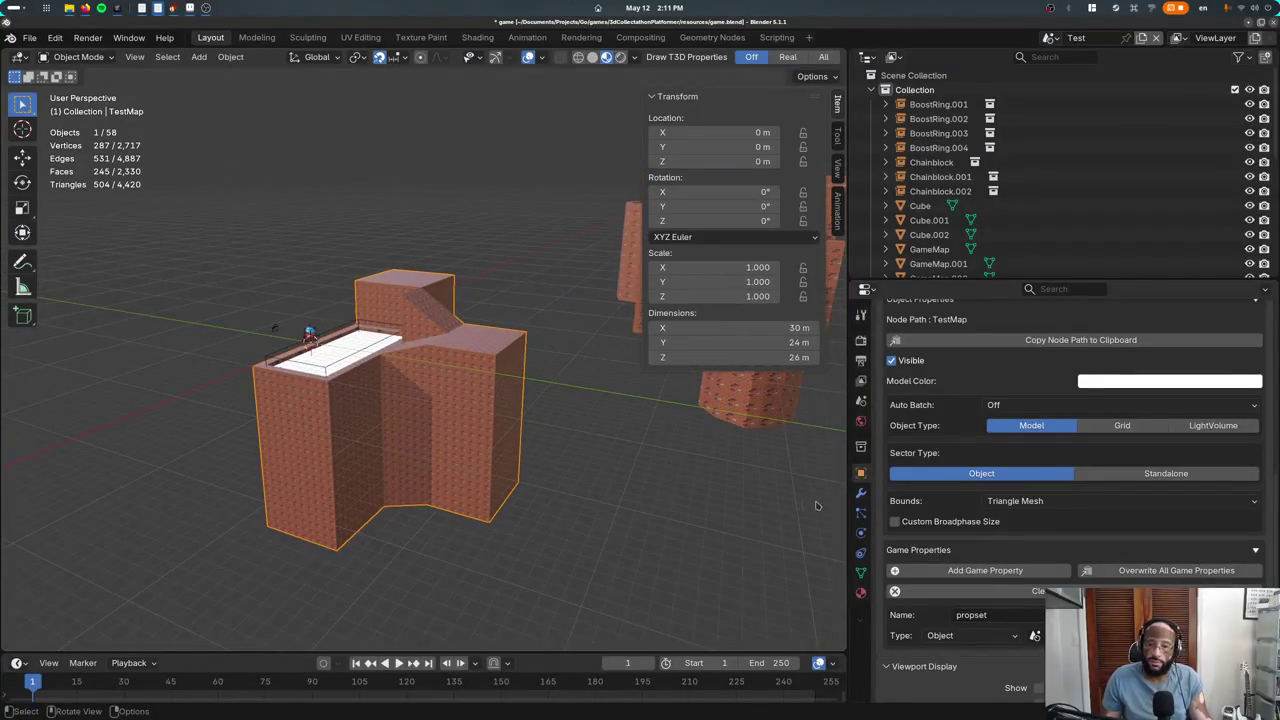
scroll(520, 414, "up", 4)
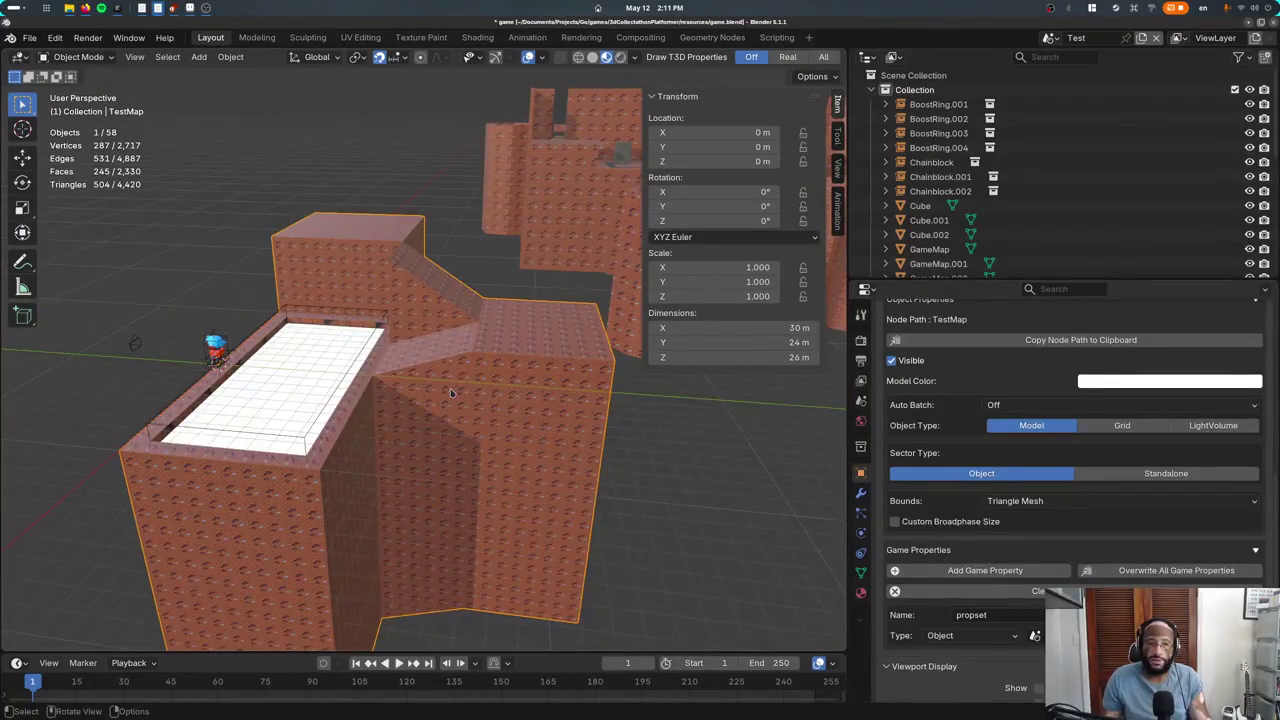
left_click(861, 494)
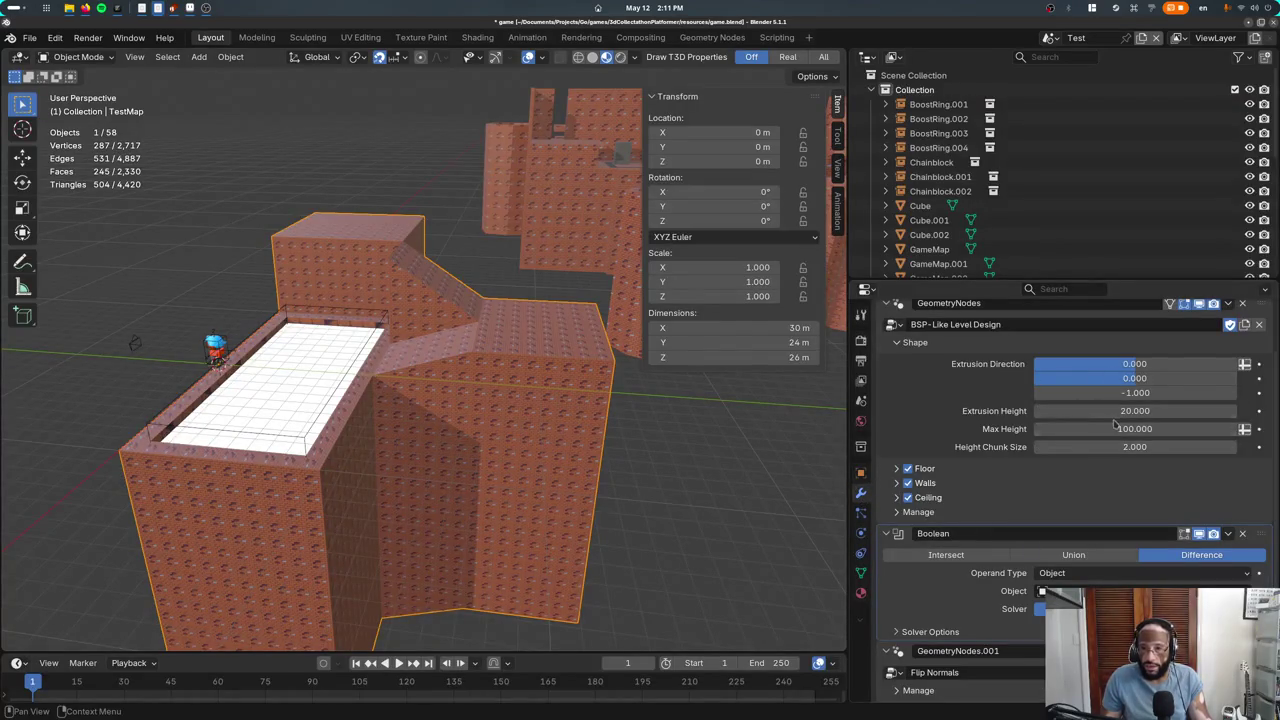
left_click_drag(1113, 428, 1105, 428)
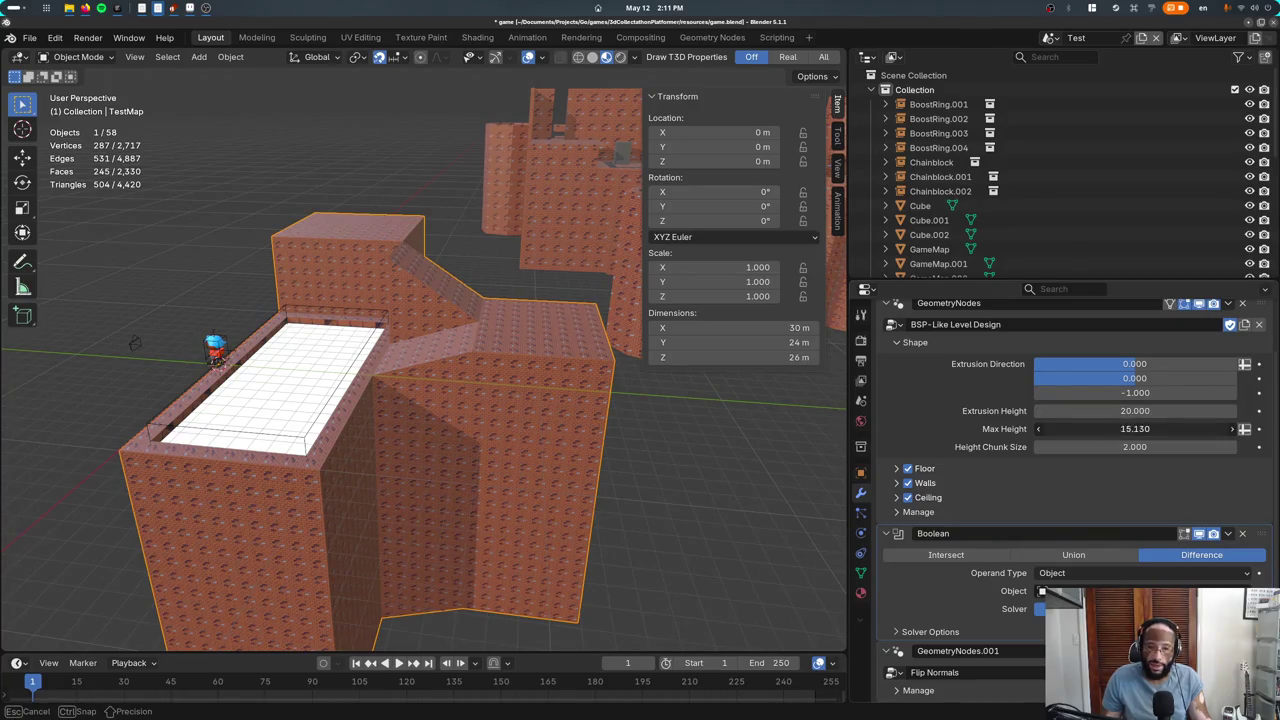
mouse_move(1135, 428)
left_mouse_down()
mouse_move(1100, 428)
mouse_move(1140, 428)
mouse_move(1197, 392)
left_mouse_up()
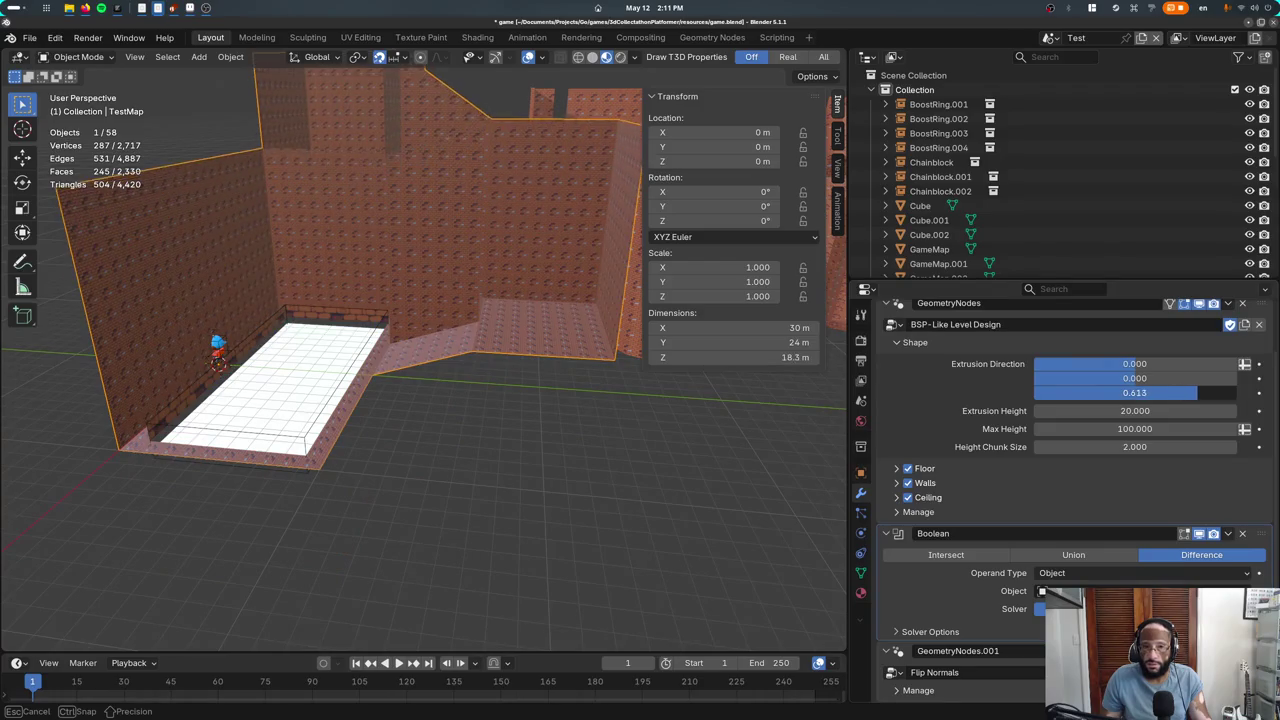
Revert Extrusion Direction to -1, try the Max Height field, and switch to Geometry Nodes
key("Escape")
left_click_drag(1163, 429, 1015, 410)
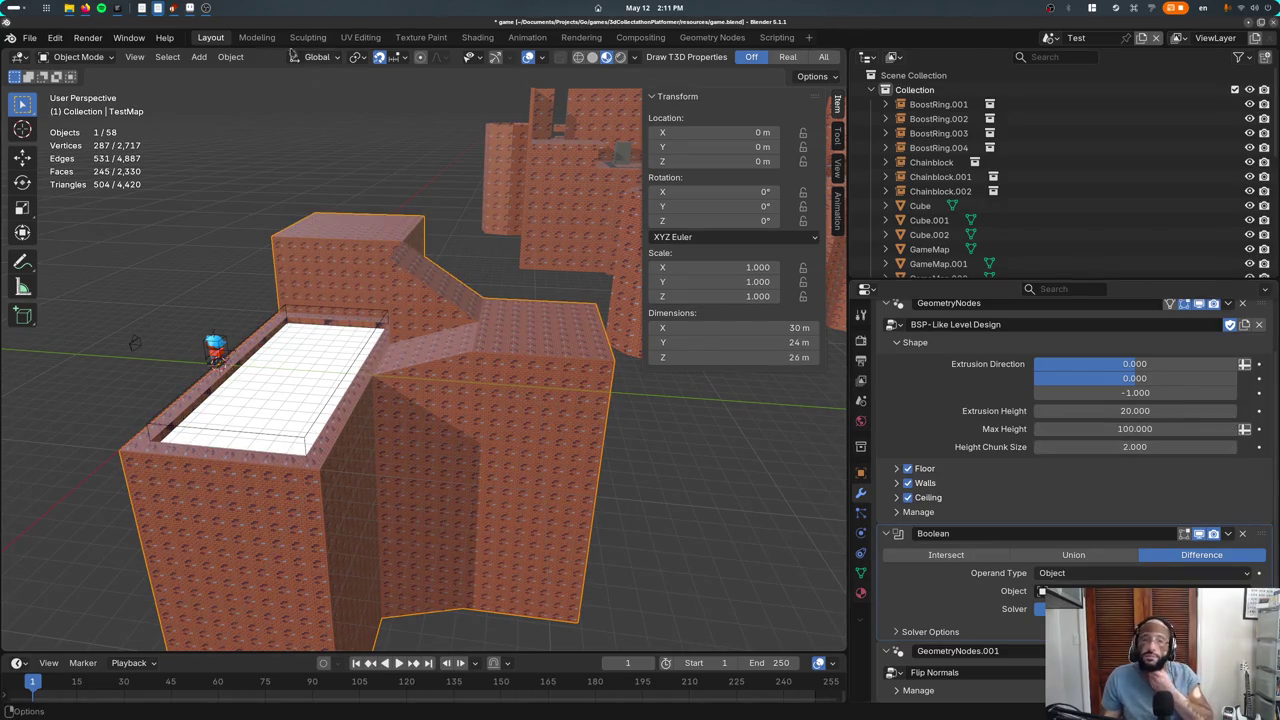
left_click(711, 37)
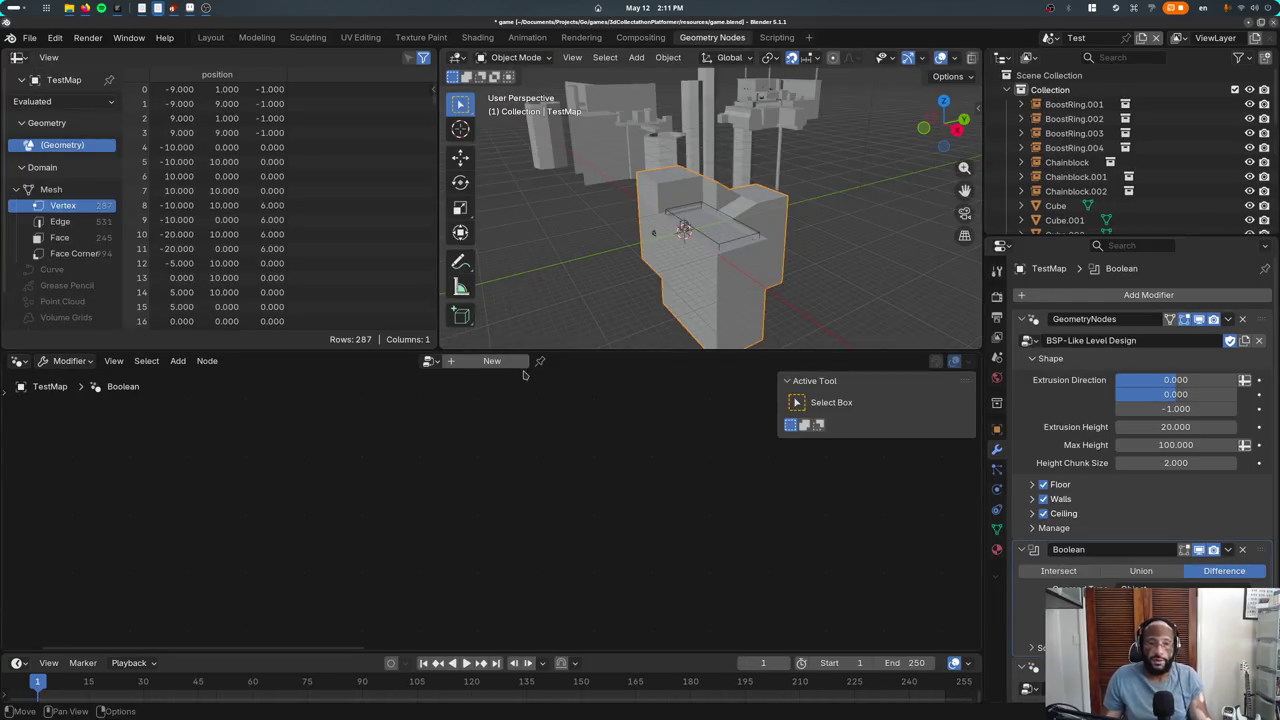
Open the BSP-Like Level Design tree and place the Max Height input below Set Material
left_click(1028, 383)
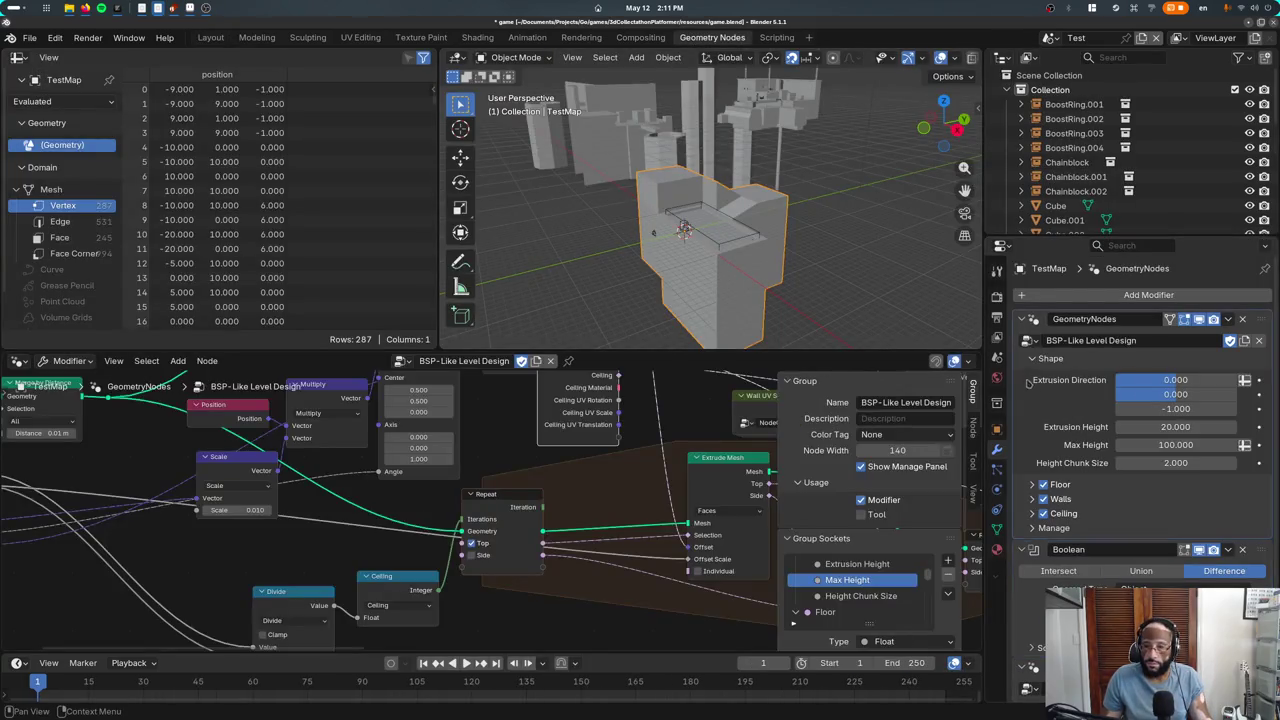
middle_click_drag(650, 467, 310, 528)
key("shift+a")
type("kma")
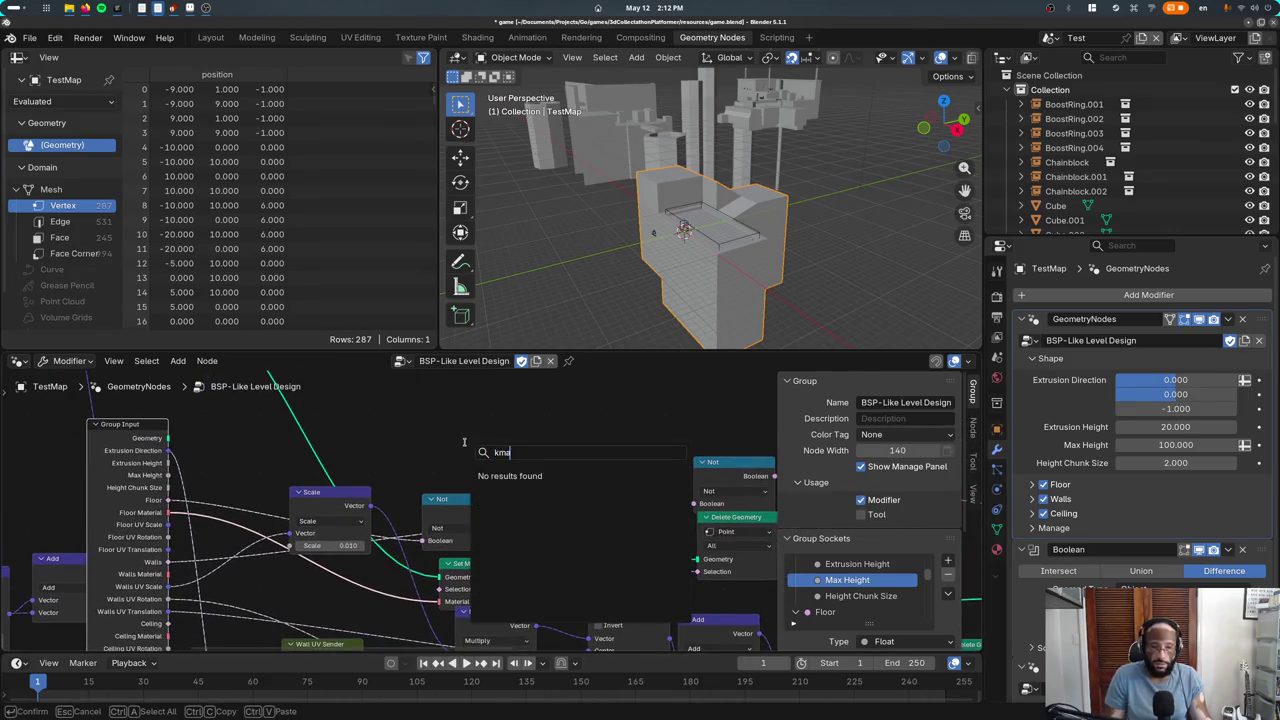
key("BackSpace")
key("BackSpace")
type("max")
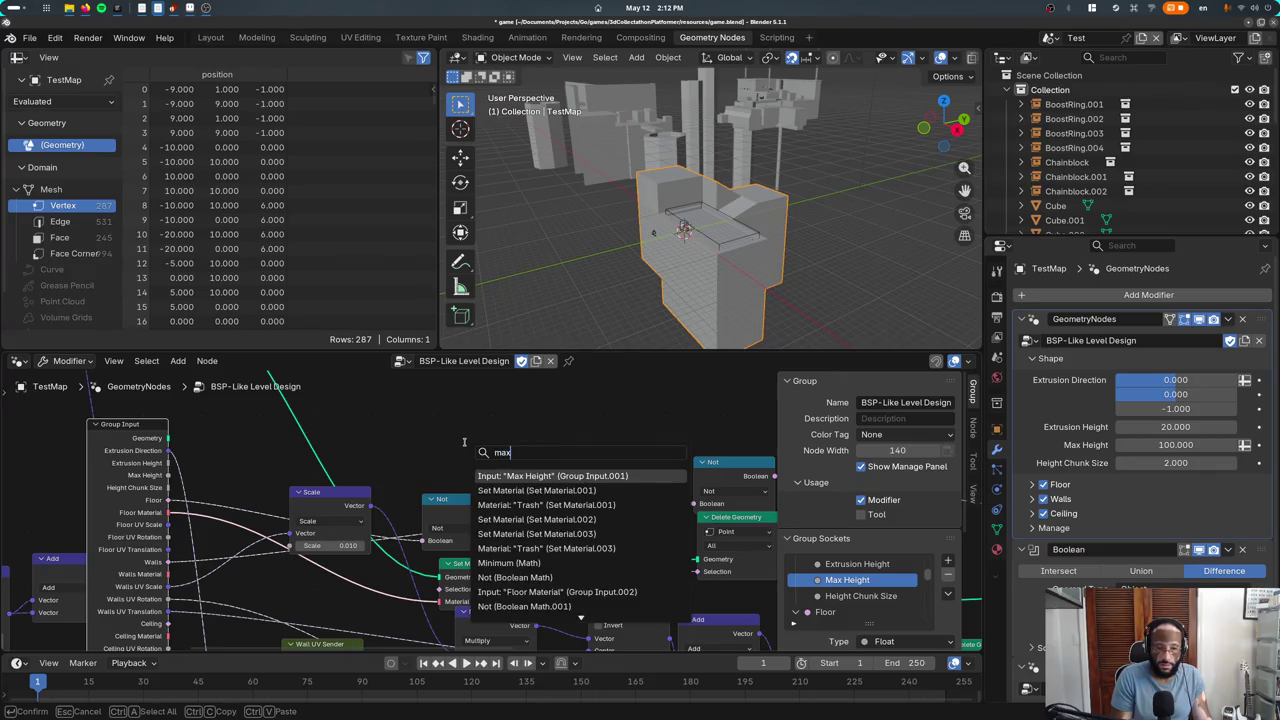
key("Down")
key("Down")
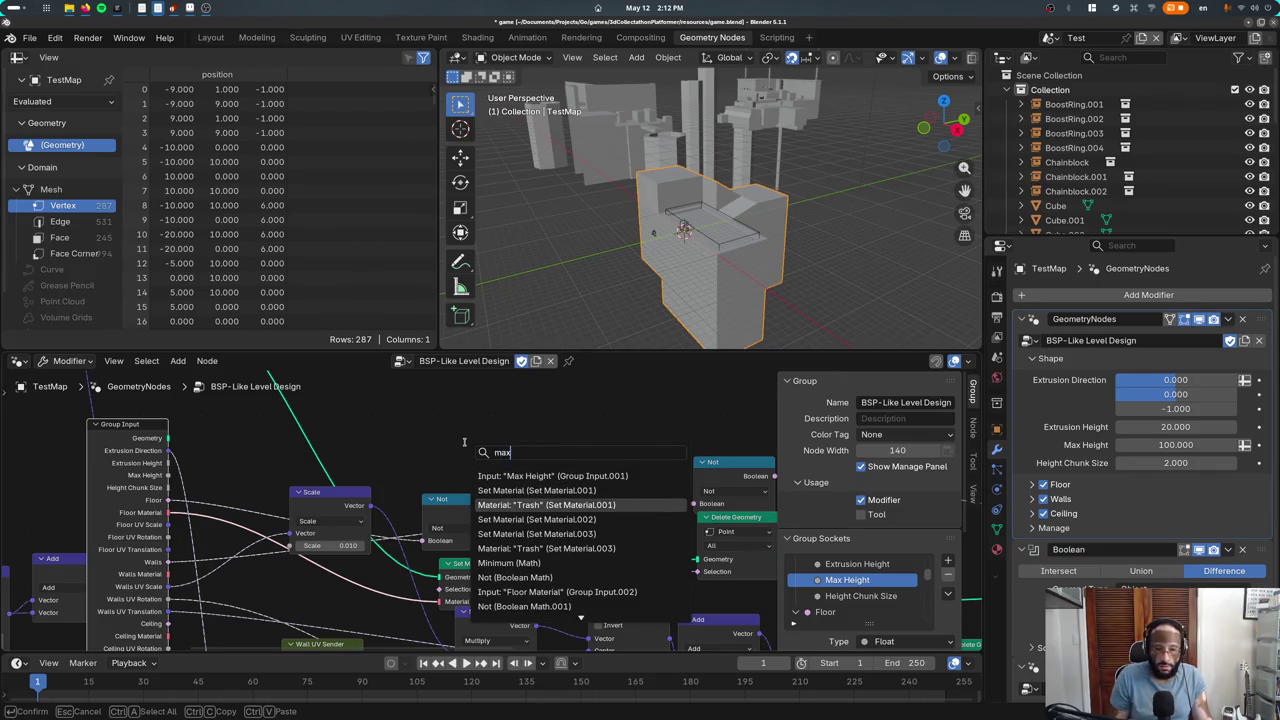
key("Up")
key("Up")
key("Return")
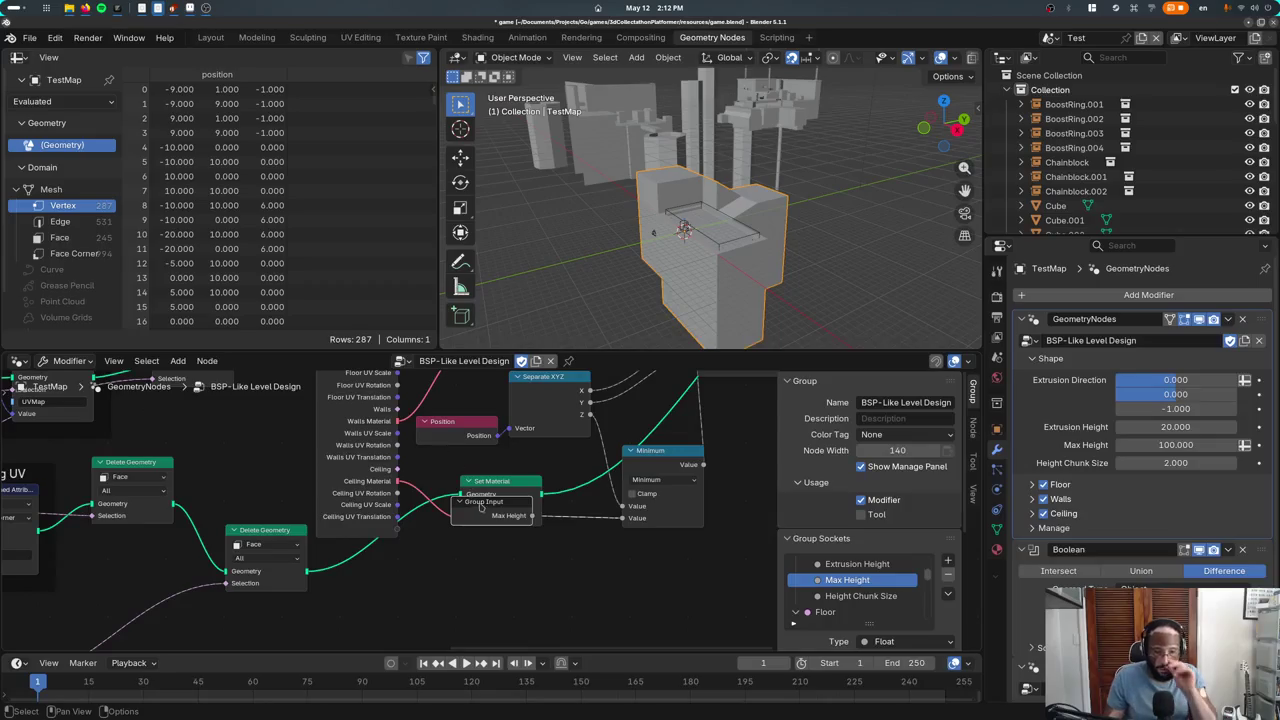
left_click(481, 555)
middle_click_drag(589, 557, 416, 555)
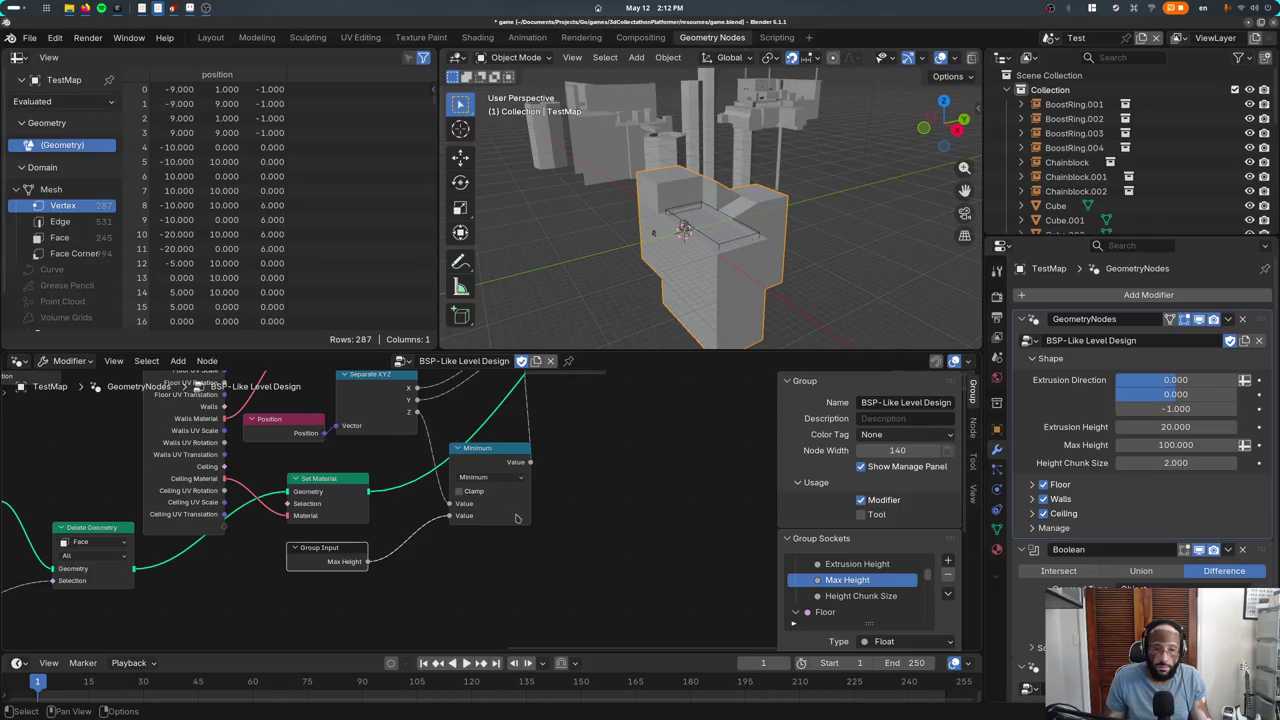
Duplicate the Minimum node with copy-paste, discarding an extra pasted input node
left_click(517, 518)
scroll(510, 528, "right", 3)
key("ctrl+c")
key("ctrl+v")
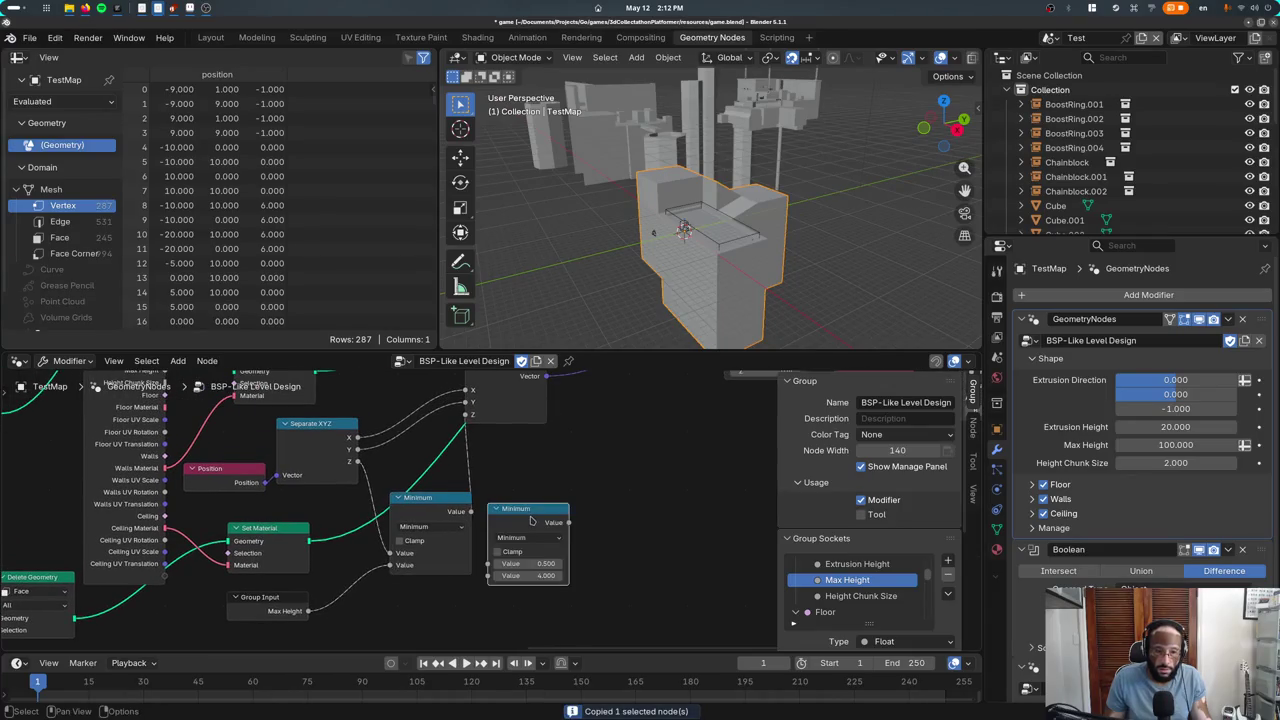
left_click(293, 612)
middle_click_drag(293, 612, 303, 547)
key("ctrl+c")
key("ctrl+v")
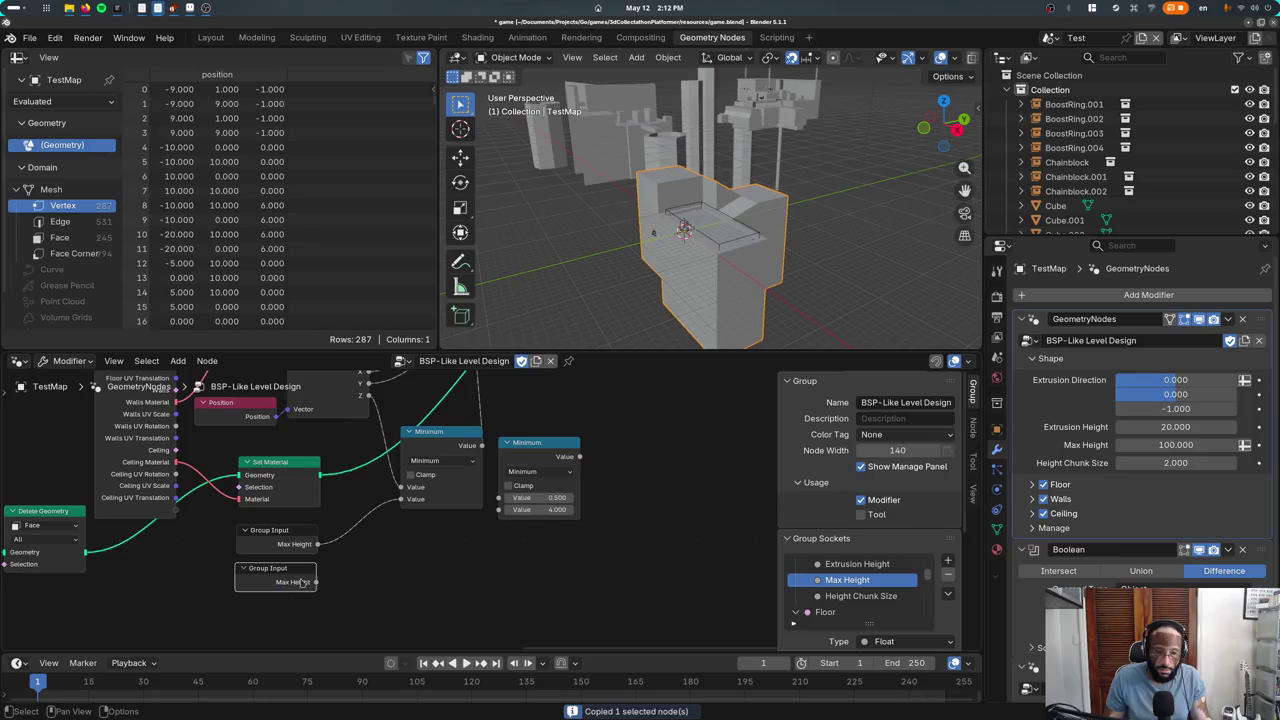
key("ctrl+z")
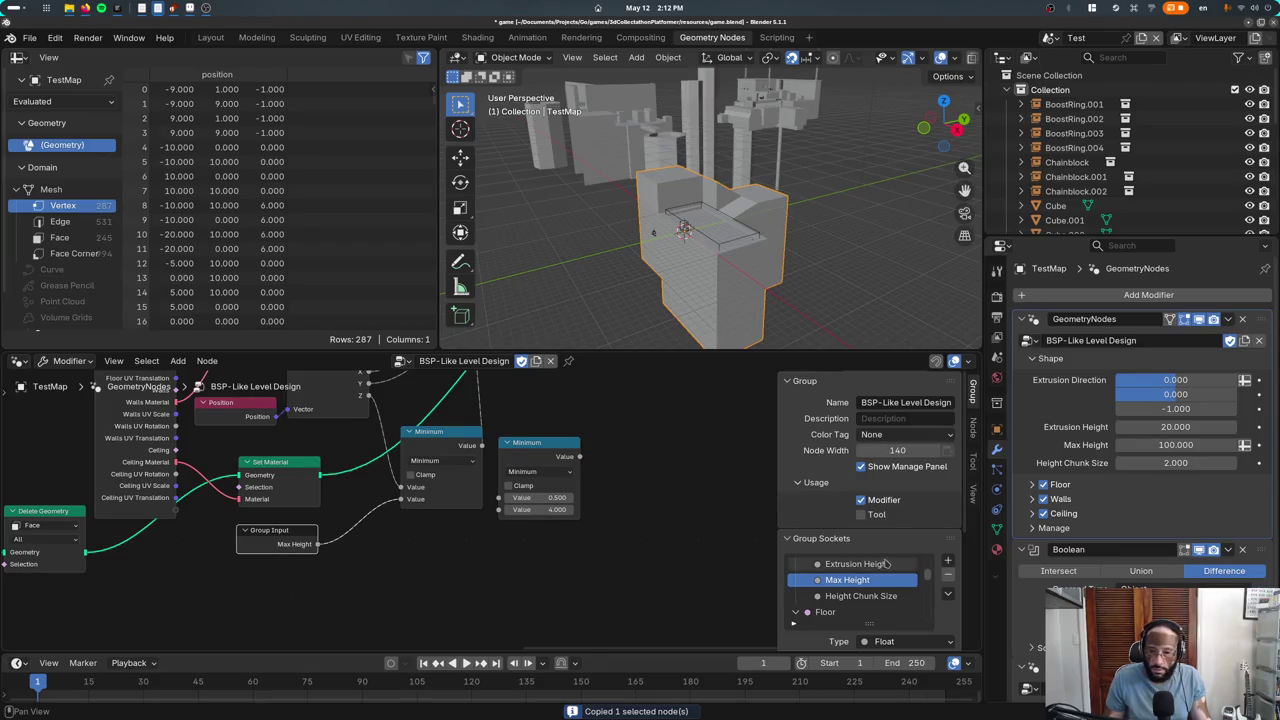
Add a group input socket named Min Height and place its input node in the tree
left_click(948, 563)
left_click(985, 578)
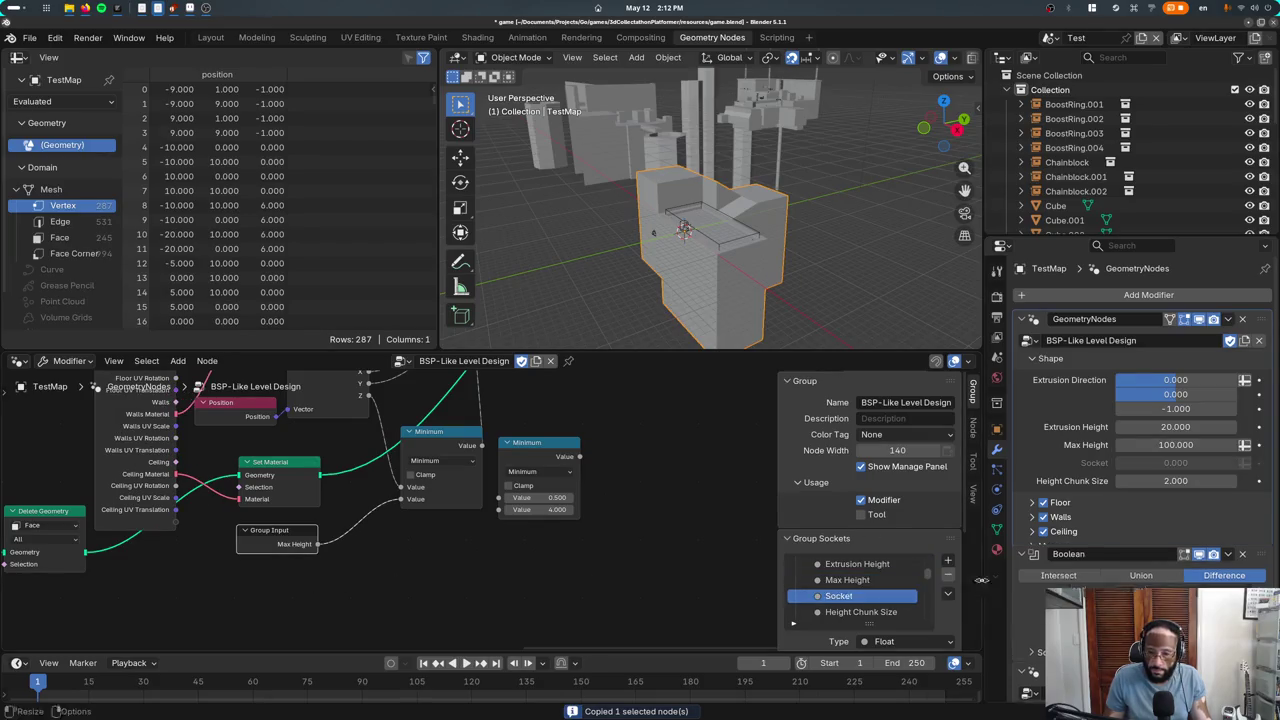
double_click(850, 595)
type("Min Height")
key("Return")
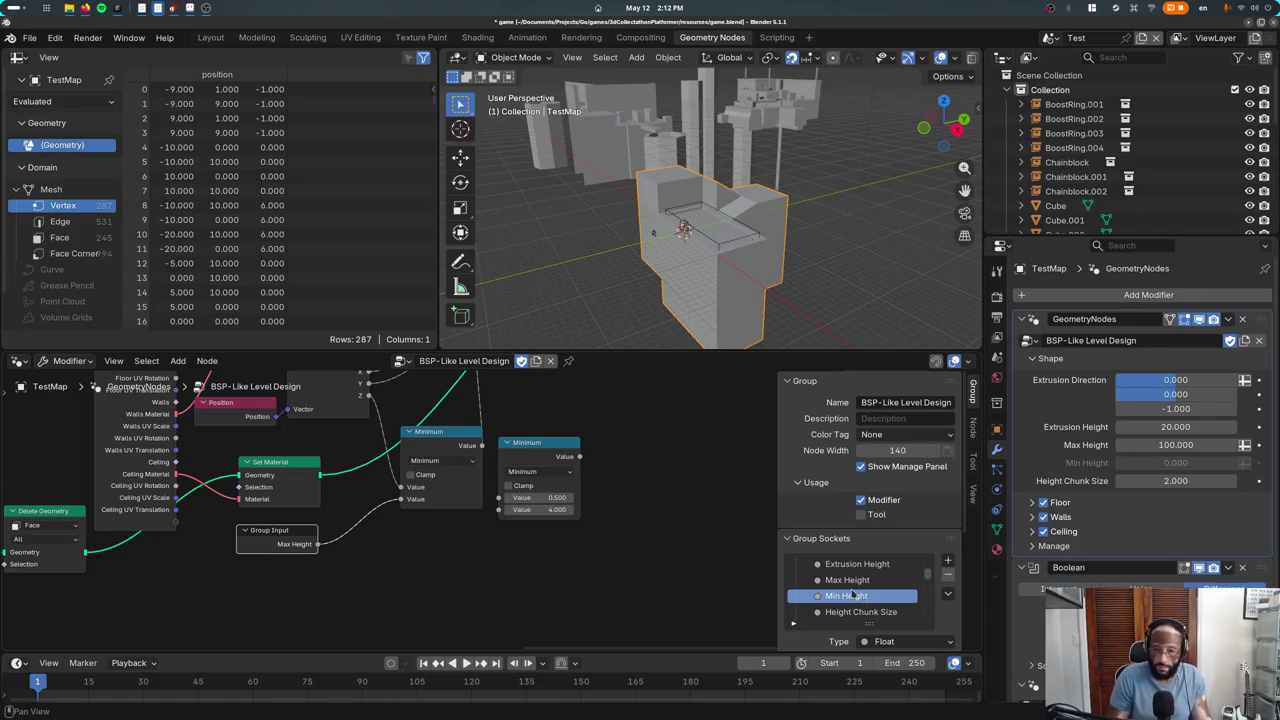
left_click_drag(846, 596, 310, 590)
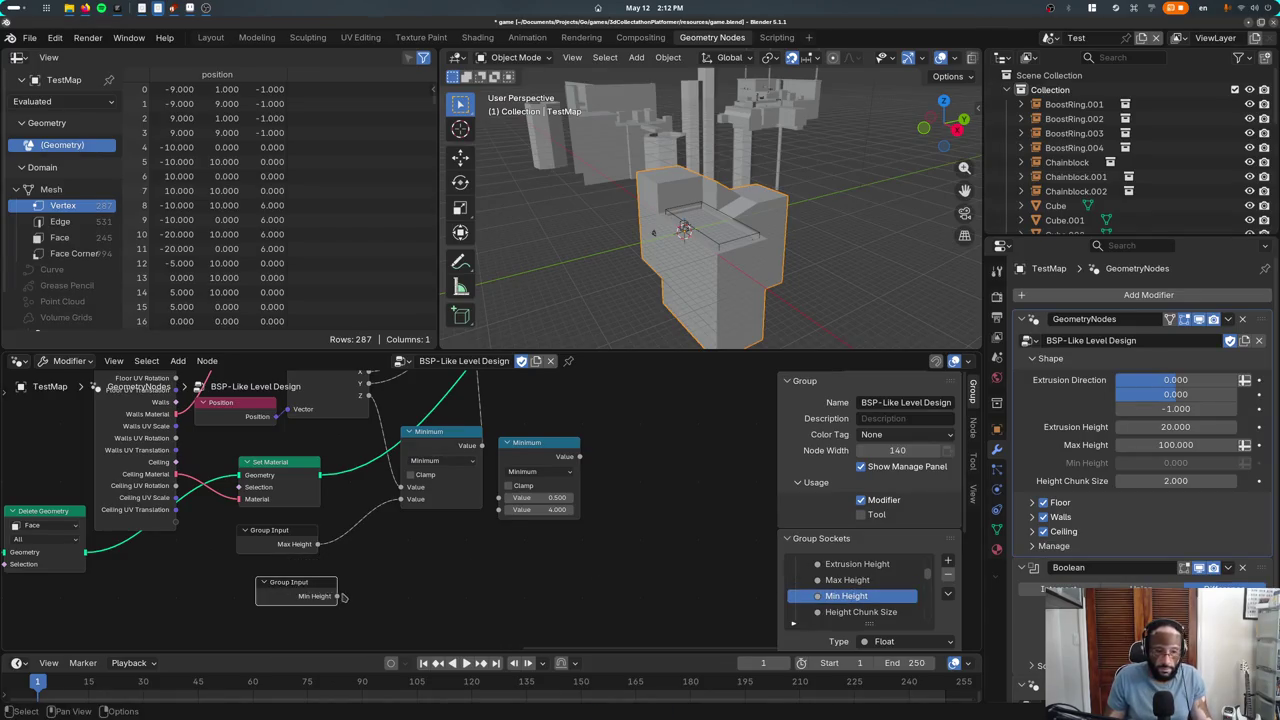
left_click_drag(490, 520, 498, 509)
Route the first Minimum result into the copied node beside Combine XYZ, detaching the old Z link
middle_click_drag(488, 449, 436, 591)
left_click_drag(492, 583, 525, 513)
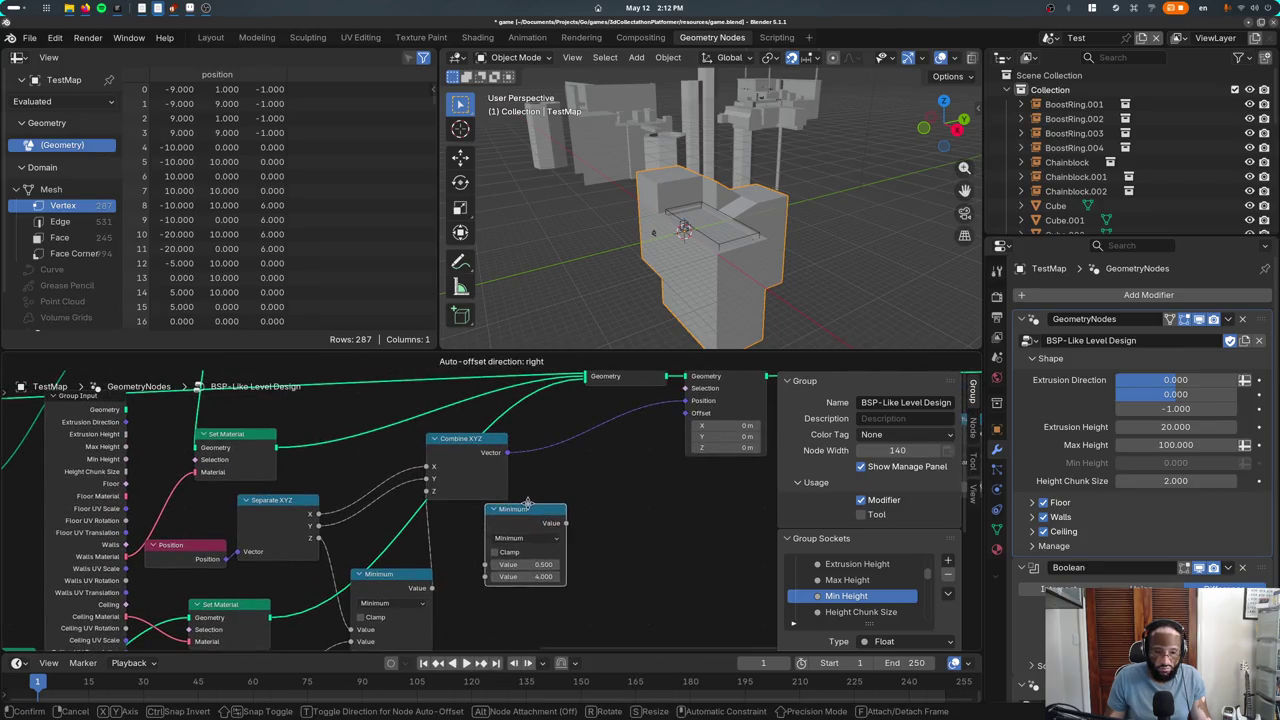
left_click_drag(430, 491, 433, 525)
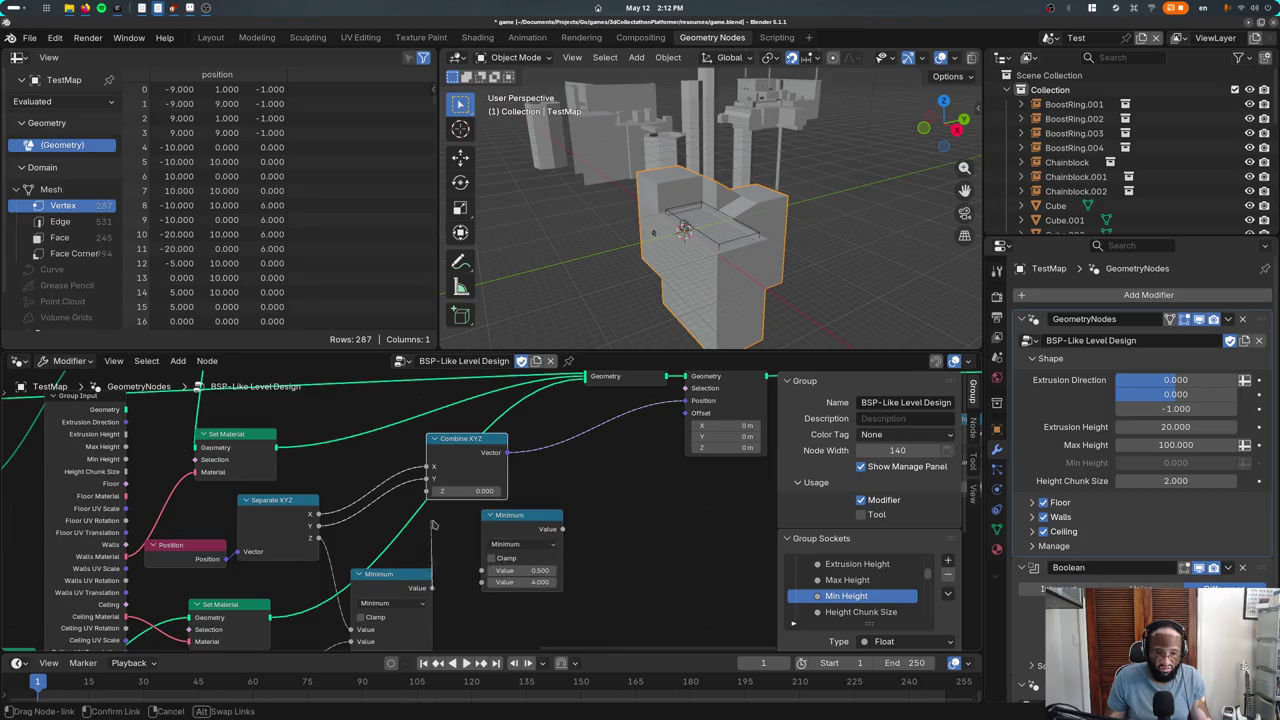
left_click_drag(482, 577, 477, 579)
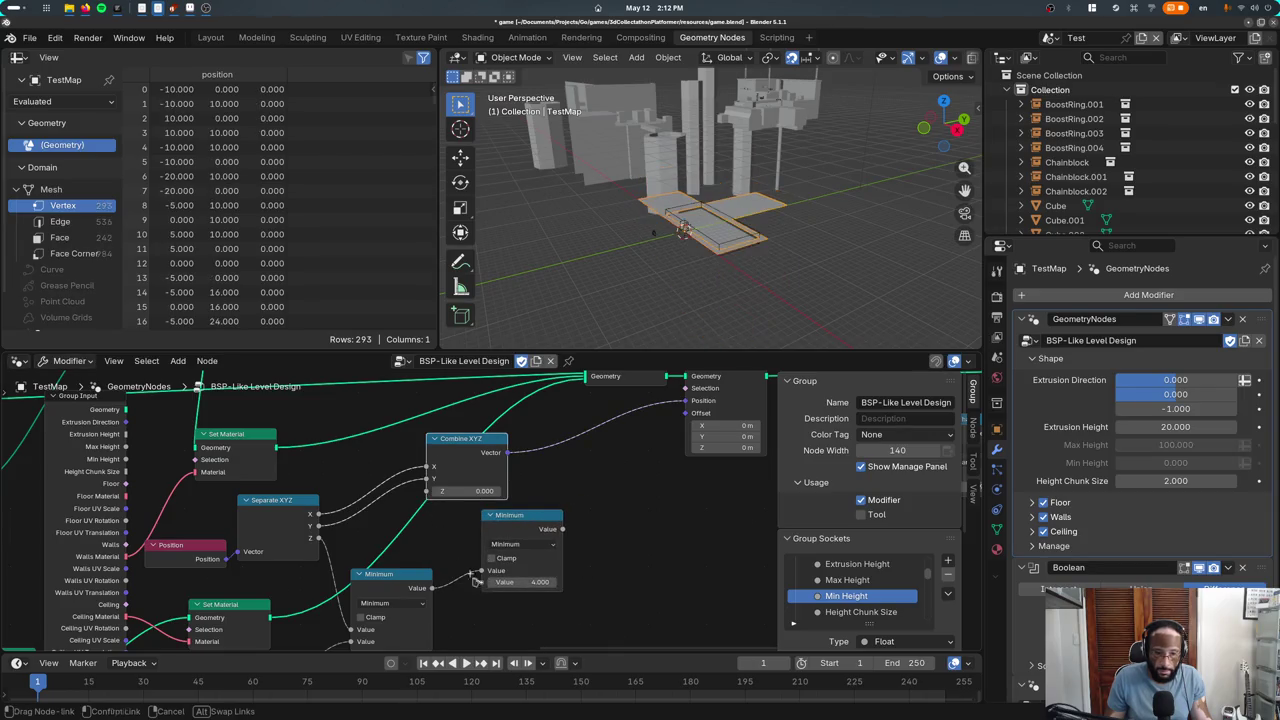
left_click_drag(420, 500, 424, 496)
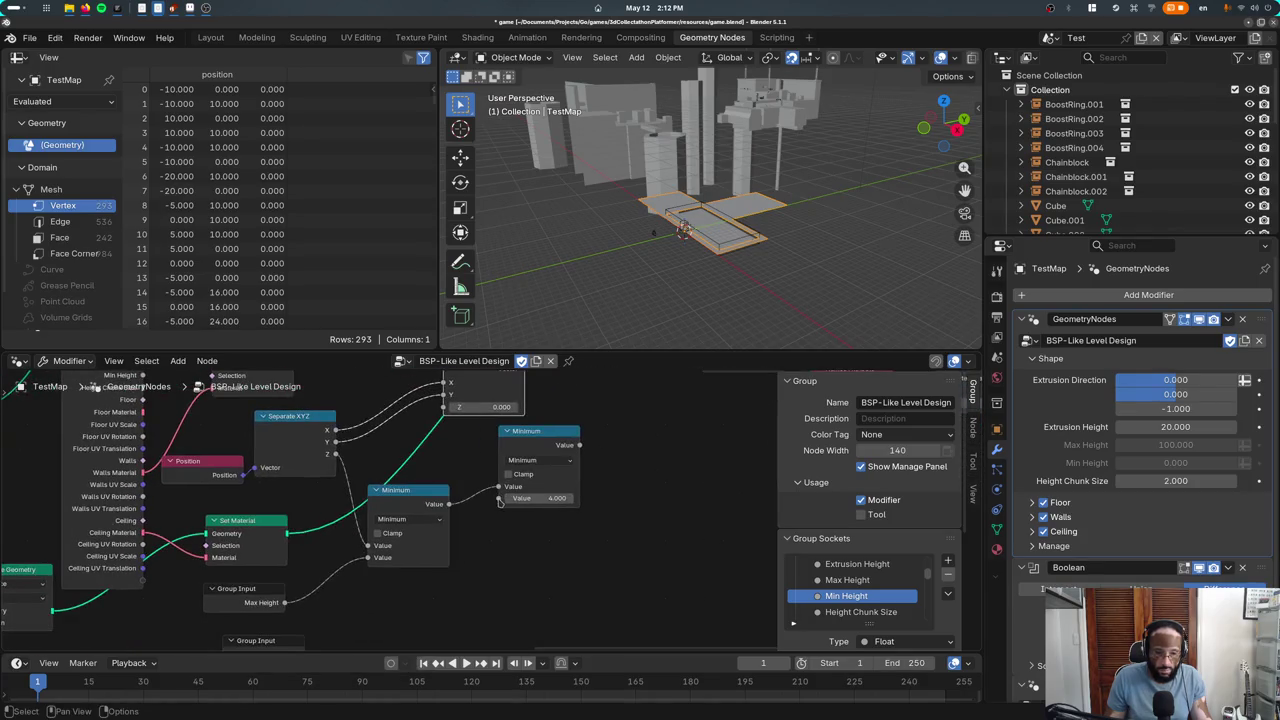
mouse_move(250, 640)
left_mouse_down()
mouse_move(230, 578)
mouse_move(263, 594)
left_mouse_up()
scroll(462, 471, "up", 3)
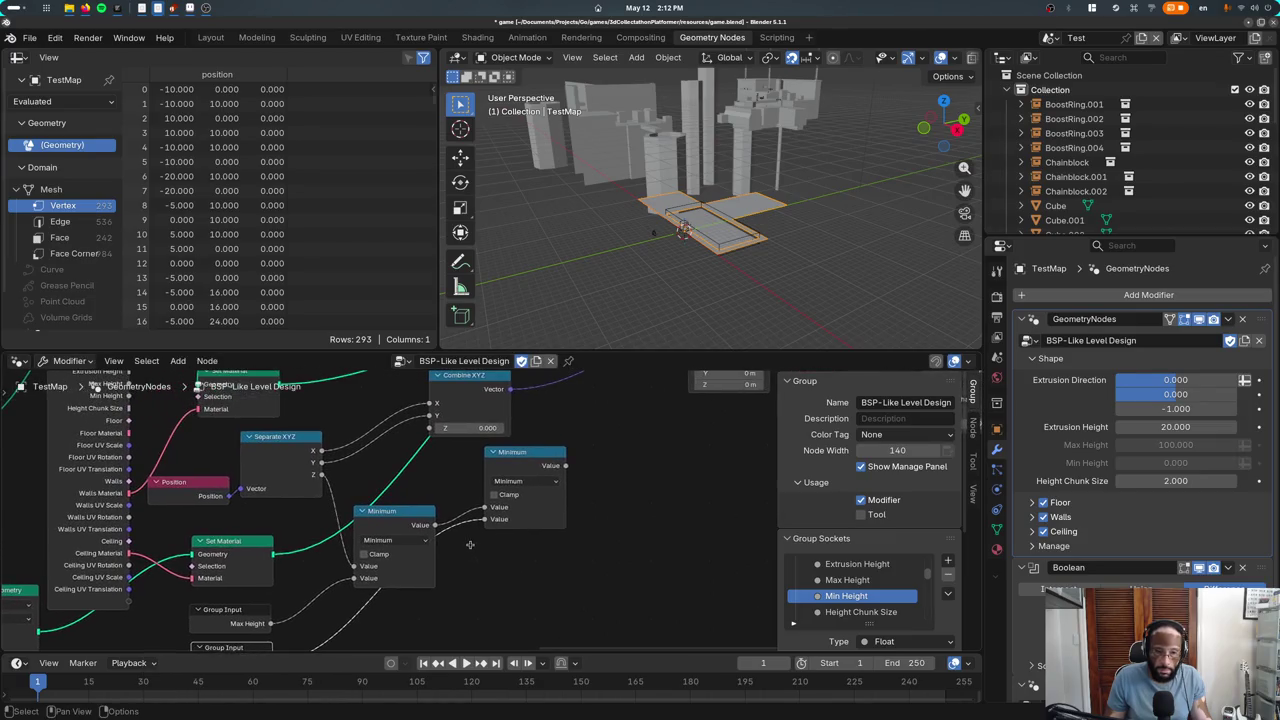
Make the copied node a Maximum feeding Combine XYZ's Z, and adjust Min Height
left_click(535, 481)
left_click(607, 523)
scroll(593, 535, "up", 3)
left_click_drag(415, 497, 448, 498)
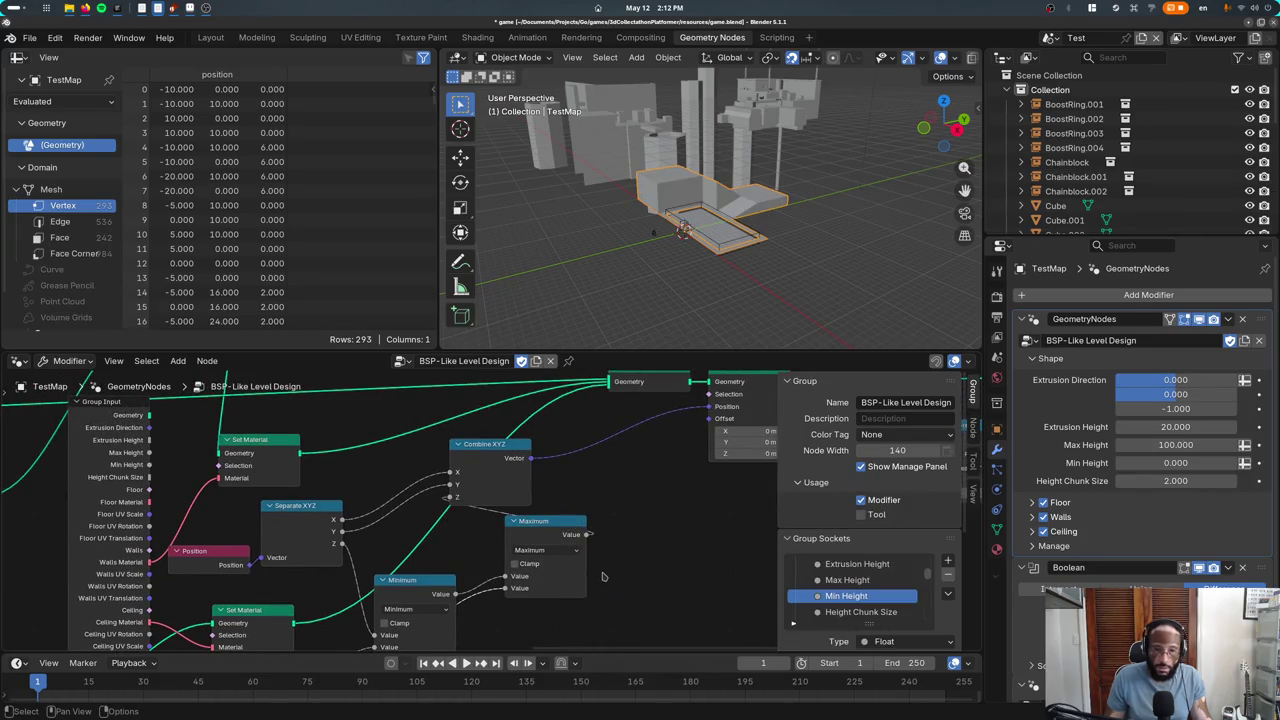
scroll(603, 576, "down", 1)
scroll(833, 600, "down", 1)
scroll(833, 627, "down", 1)
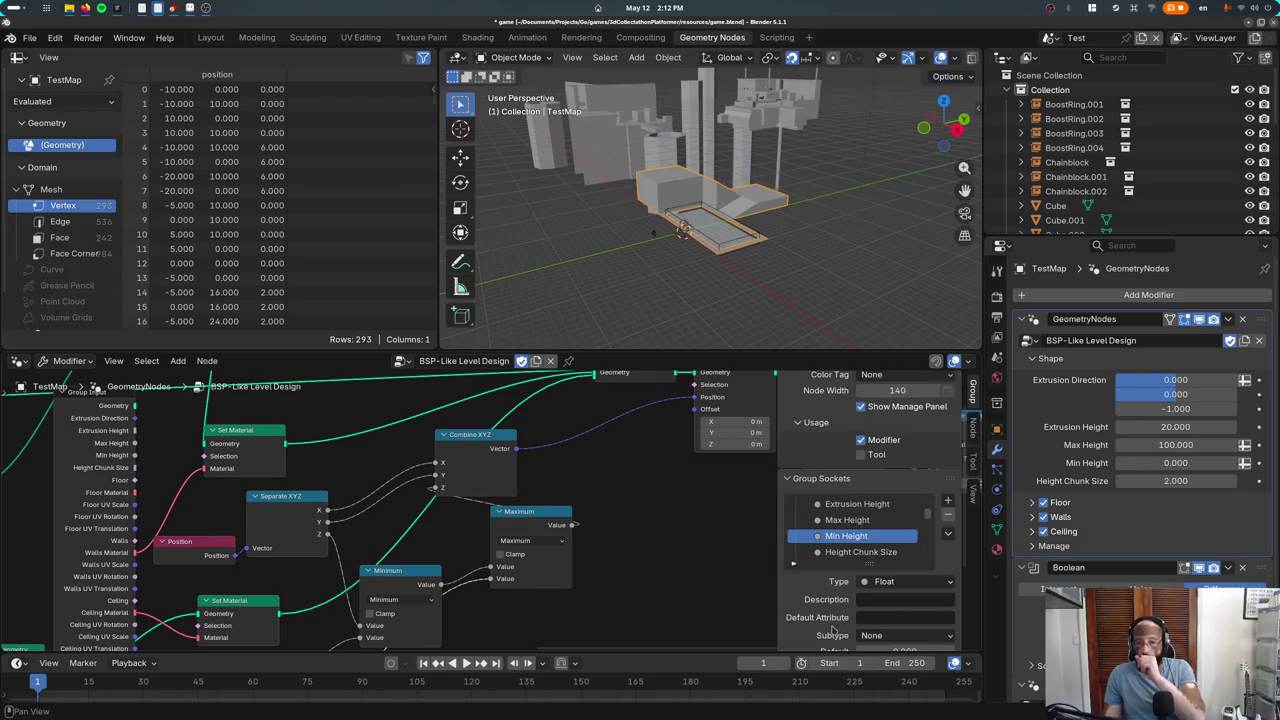
scroll(833, 615, "down", 1)
scroll(838, 601, "down", 1)
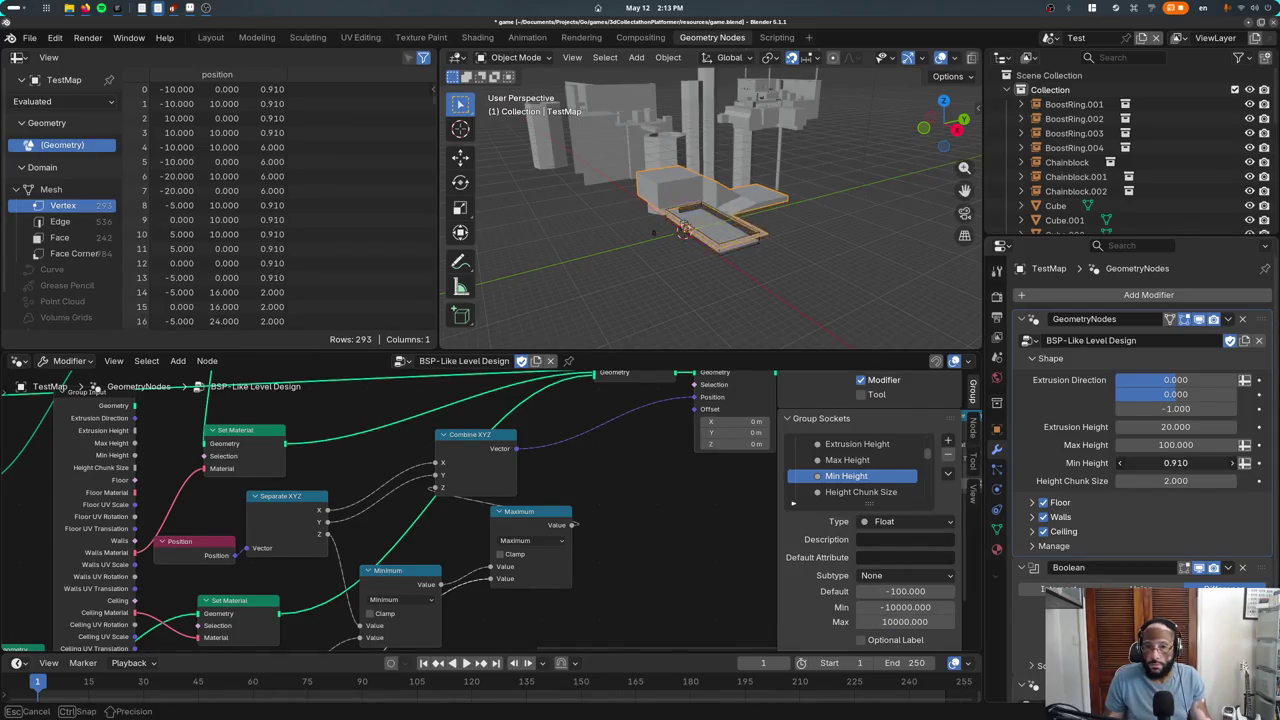
left_click_drag(1175, 463, 1120, 463)
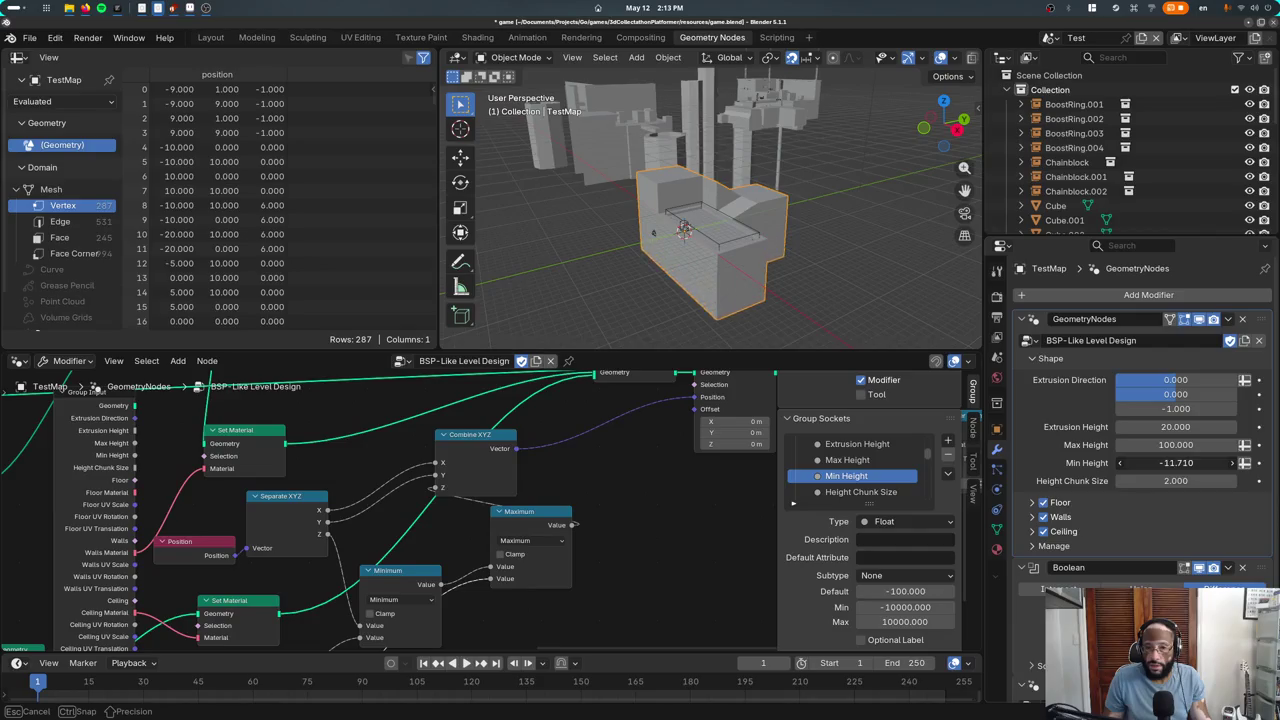
left_click(210, 37)
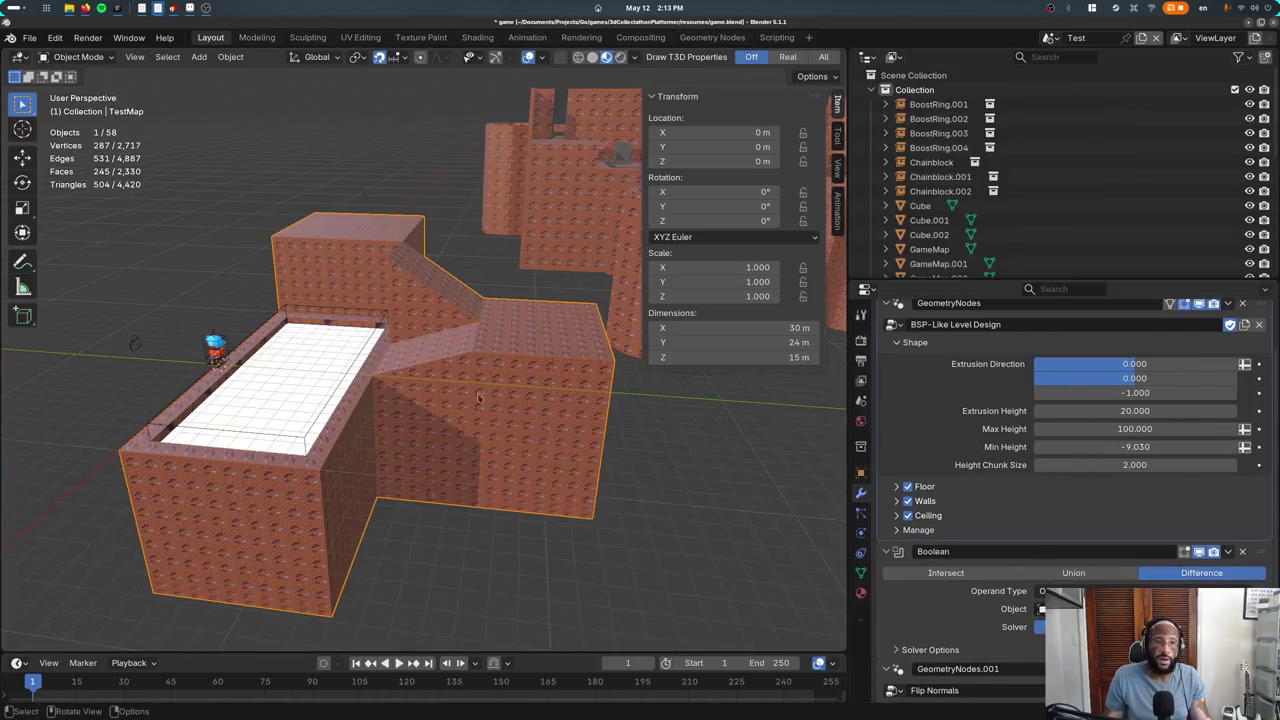
Set TestMap's Max Height to 100 and Min Height to -100 in the modifier panel
mouse_move(1130, 449)
left_mouse_down()
mouse_move(1085, 449)
mouse_move(1160, 447)
mouse_move(1010, 447)
left_mouse_up()
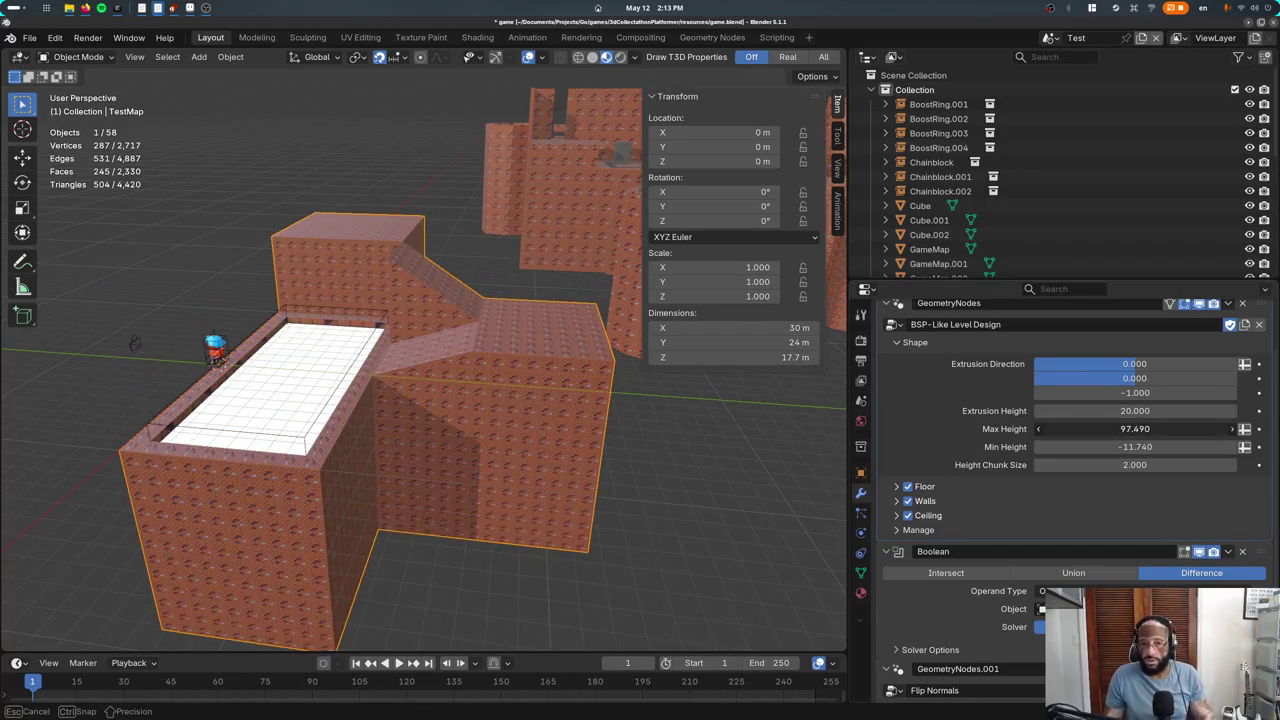
mouse_move(1135, 428)
left_mouse_down()
mouse_move(1060, 428)
mouse_move(1153, 428)
left_mouse_up()
left_click(1153, 447)
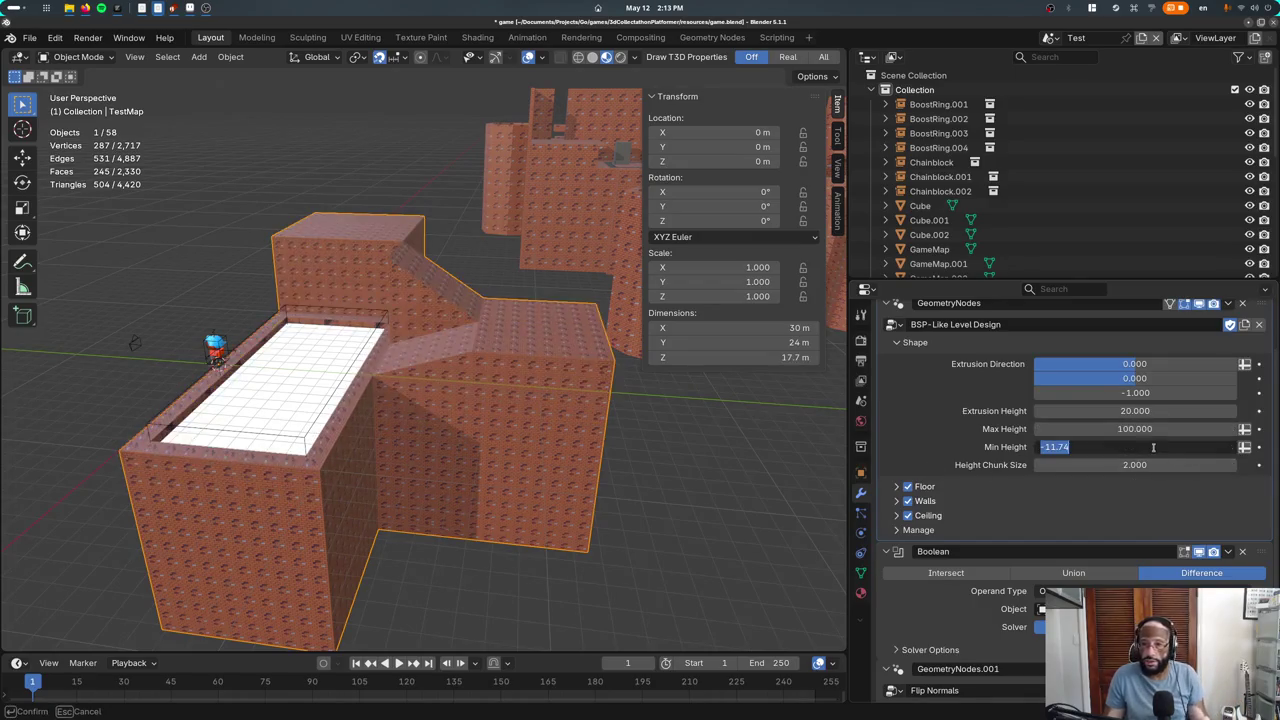
type("-100")
key("Return")
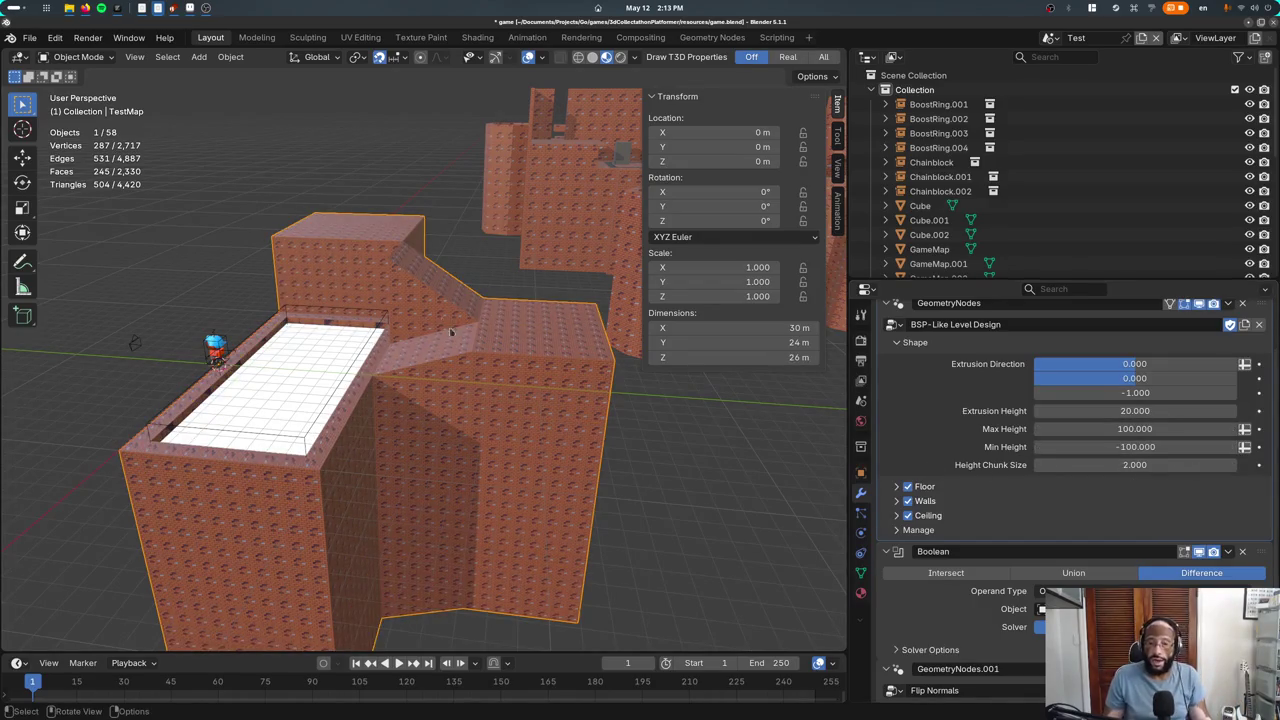
left_click(738, 39)
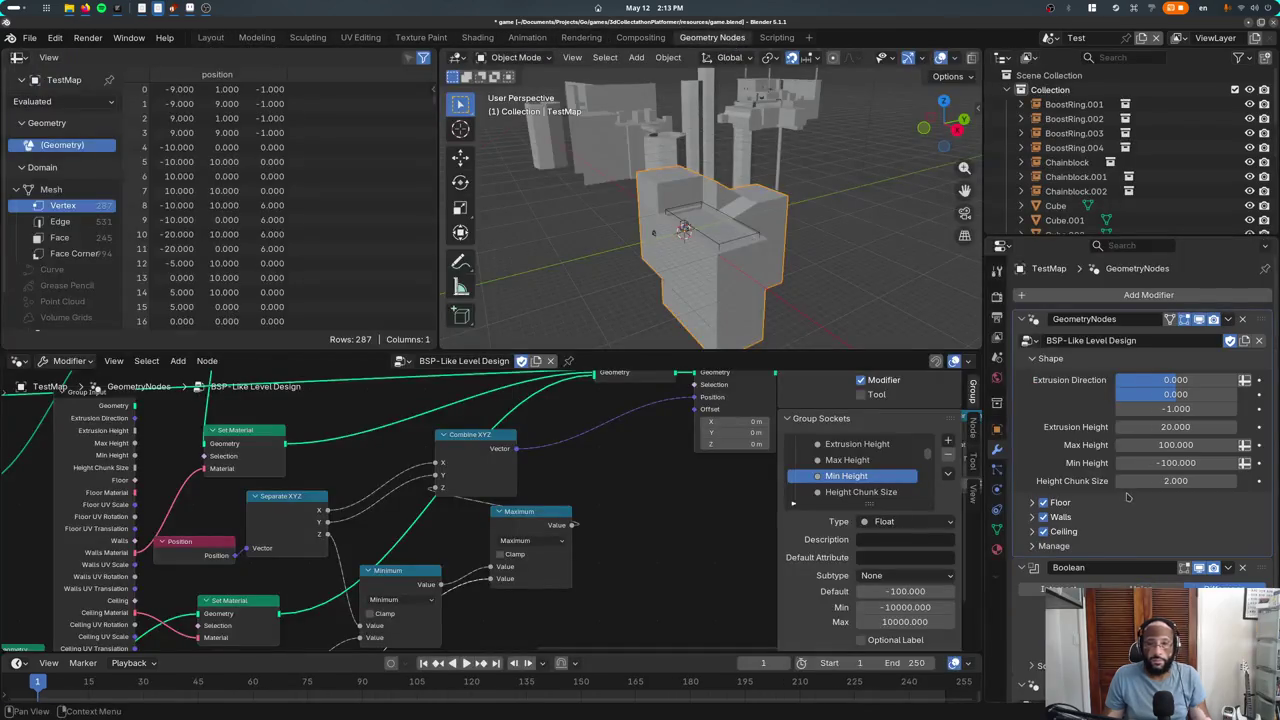
left_click(200, 39)
middle_click_drag(430, 380, 493, 403)
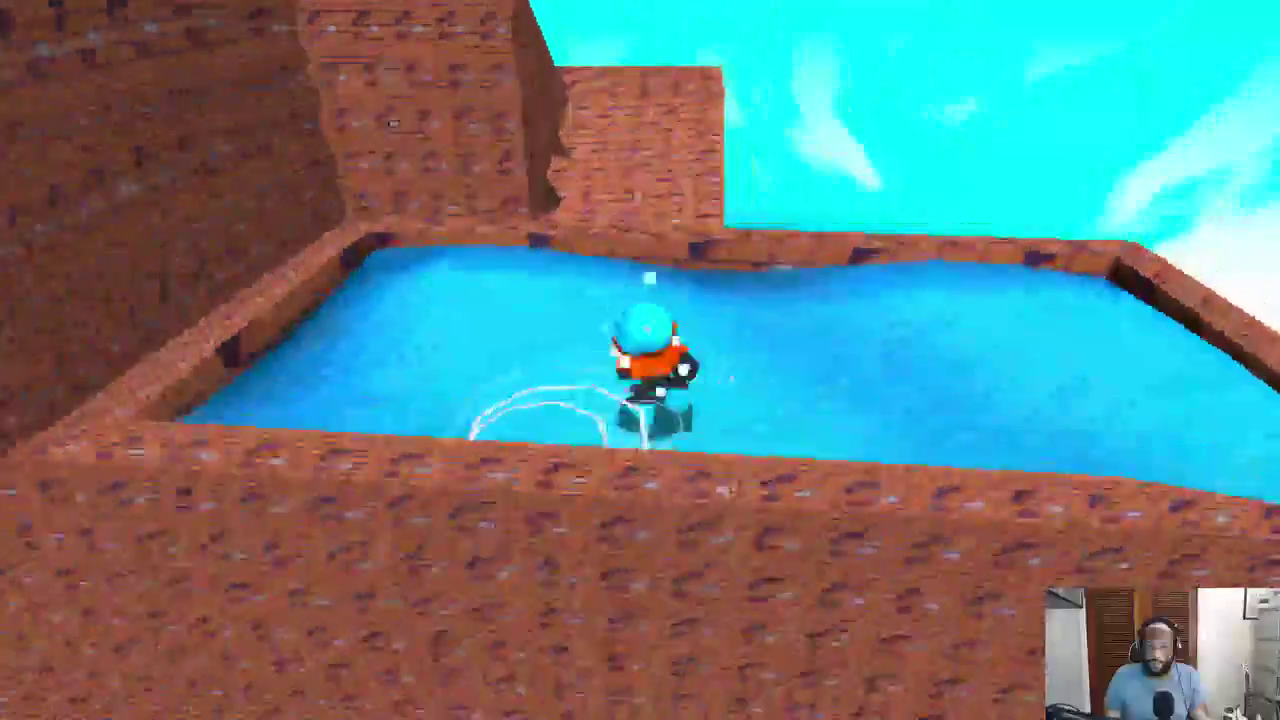
Quit the Tetra3D game after swimming through the pool, returning to Blender
key("Escape")
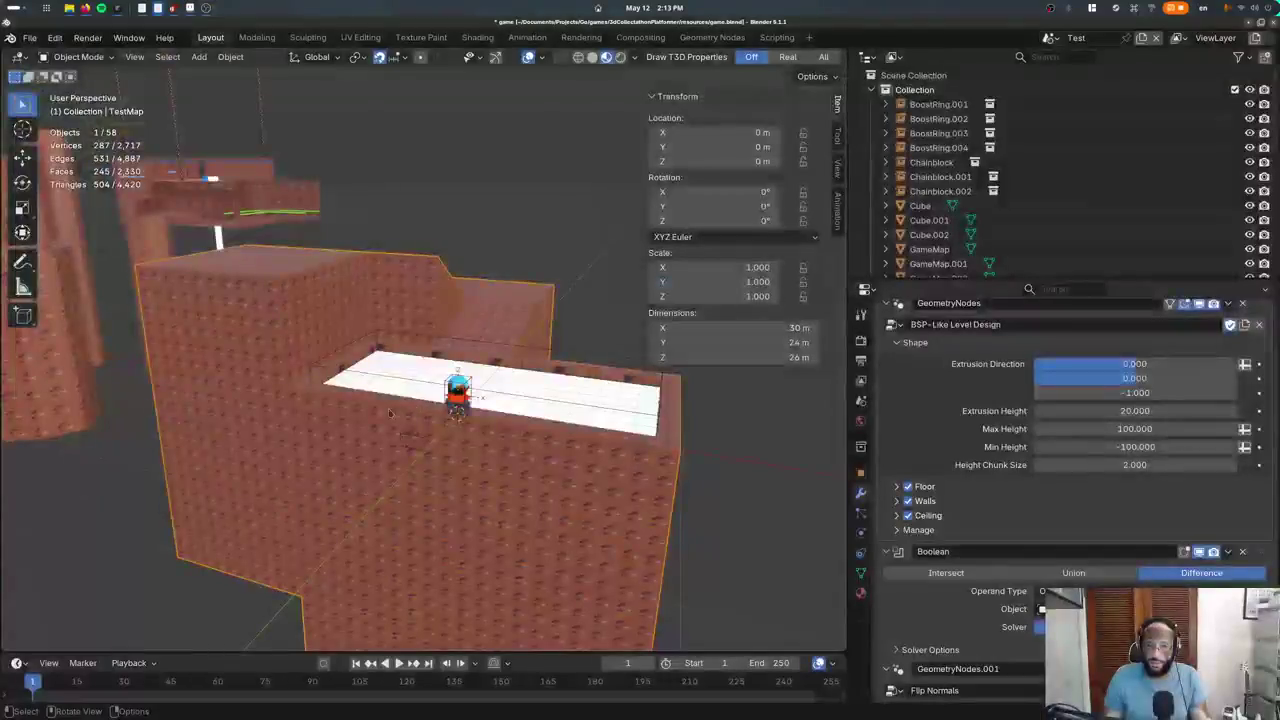
Give the pool box the Crystal material, after briefly trying Chains
left_click(429, 403)
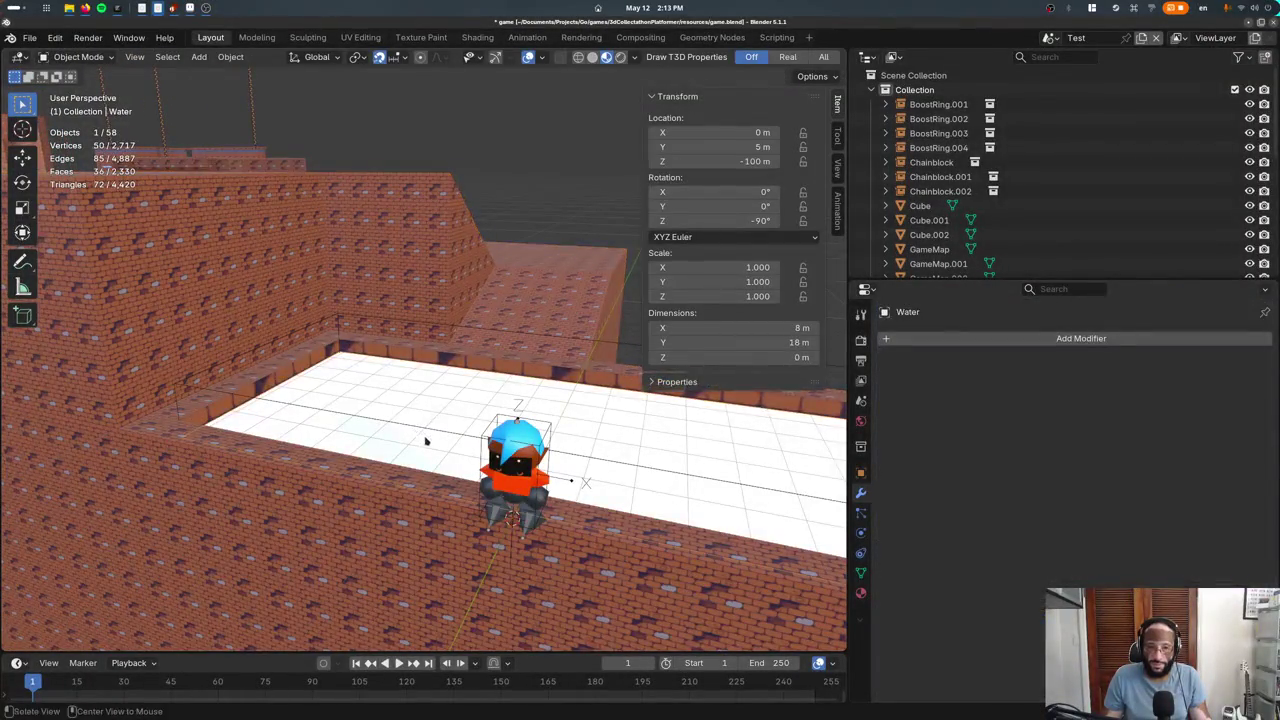
left_click(466, 343)
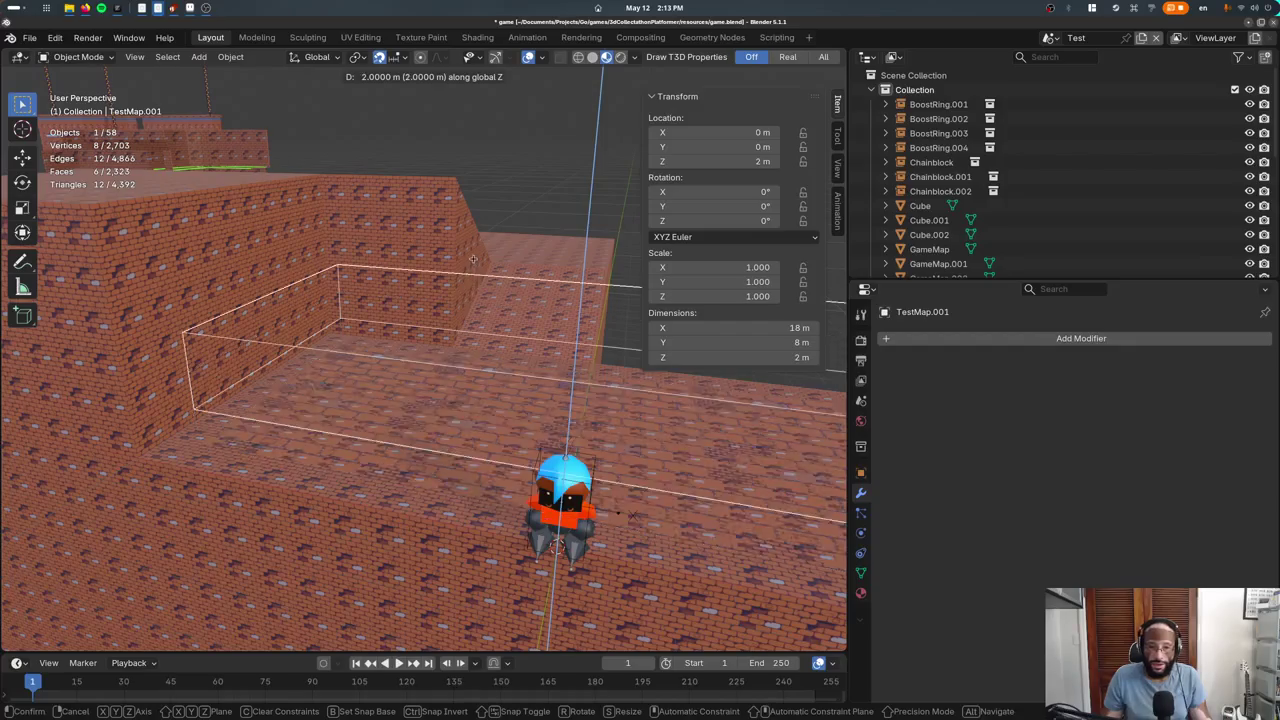
left_click(861, 594)
left_click(888, 399)
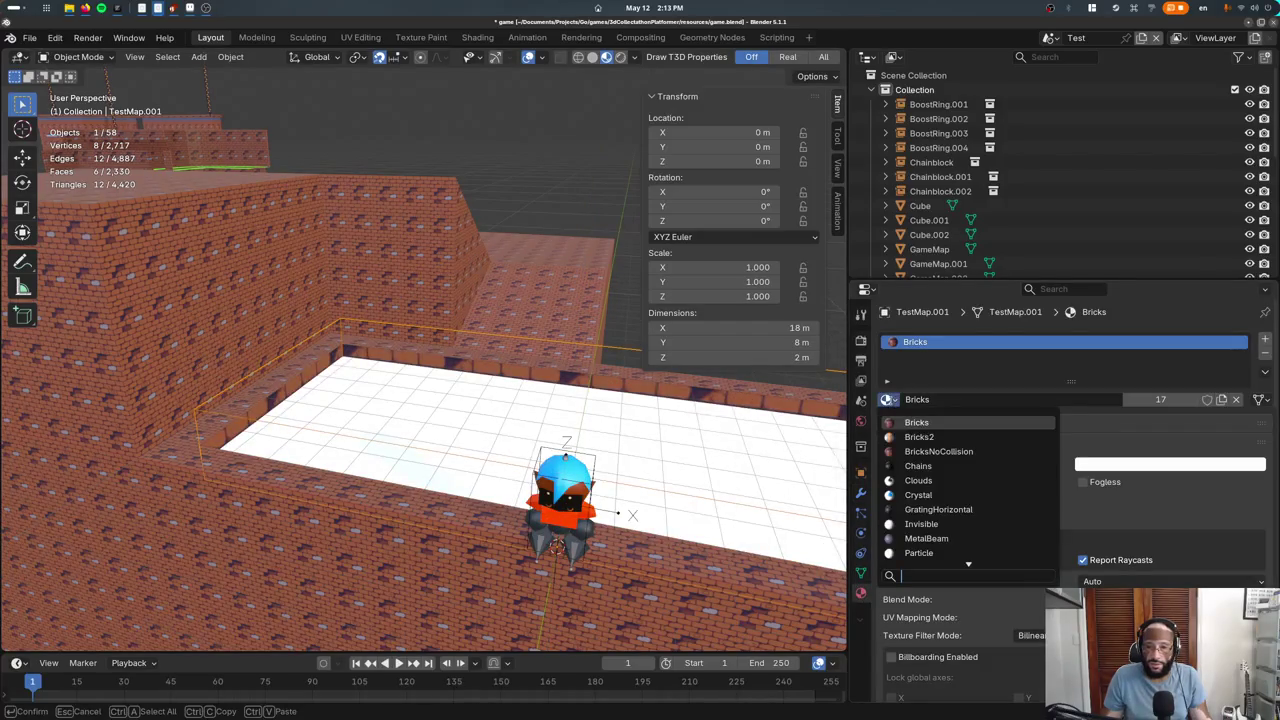
left_click(918, 466)
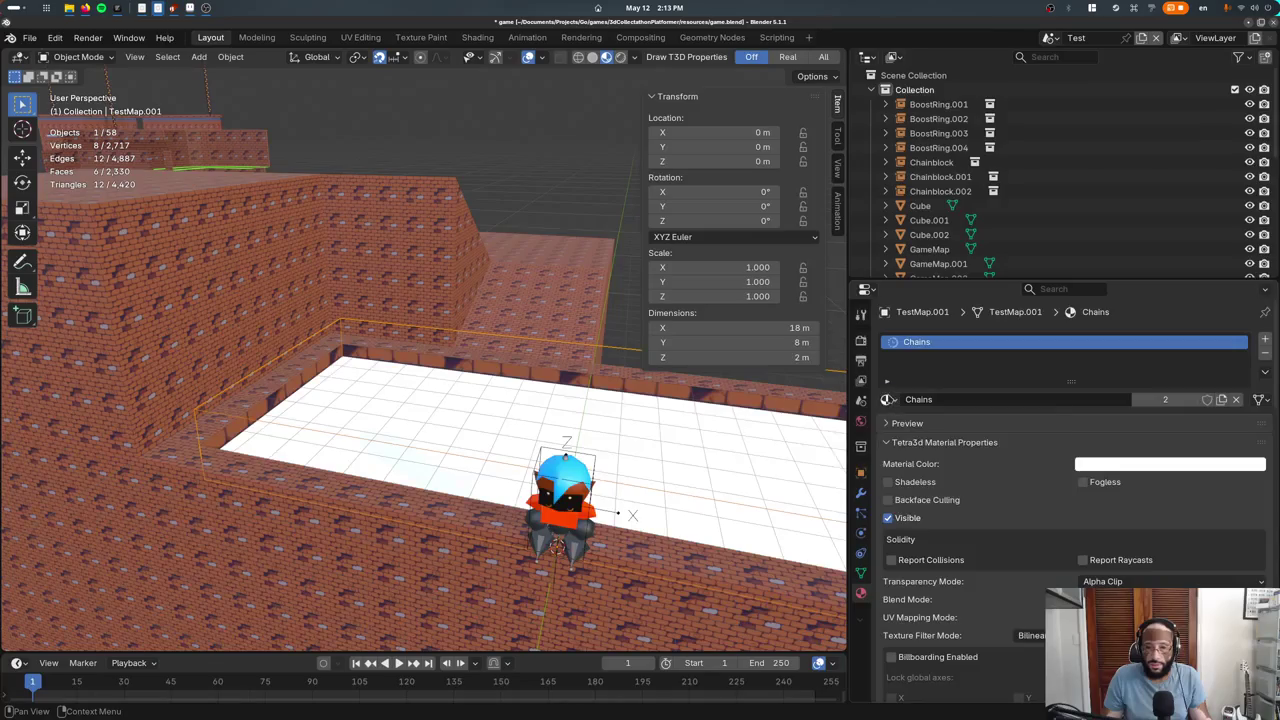
left_click(888, 399)
left_click(910, 488)
Unwrap the pool box's UVs with Cylinder Projection
mouse_move(560, 420)
middle_mouse_down()
mouse_move(498, 339)
mouse_move(576, 410)
mouse_move(530, 480)
middle_mouse_up()
key("Tab")
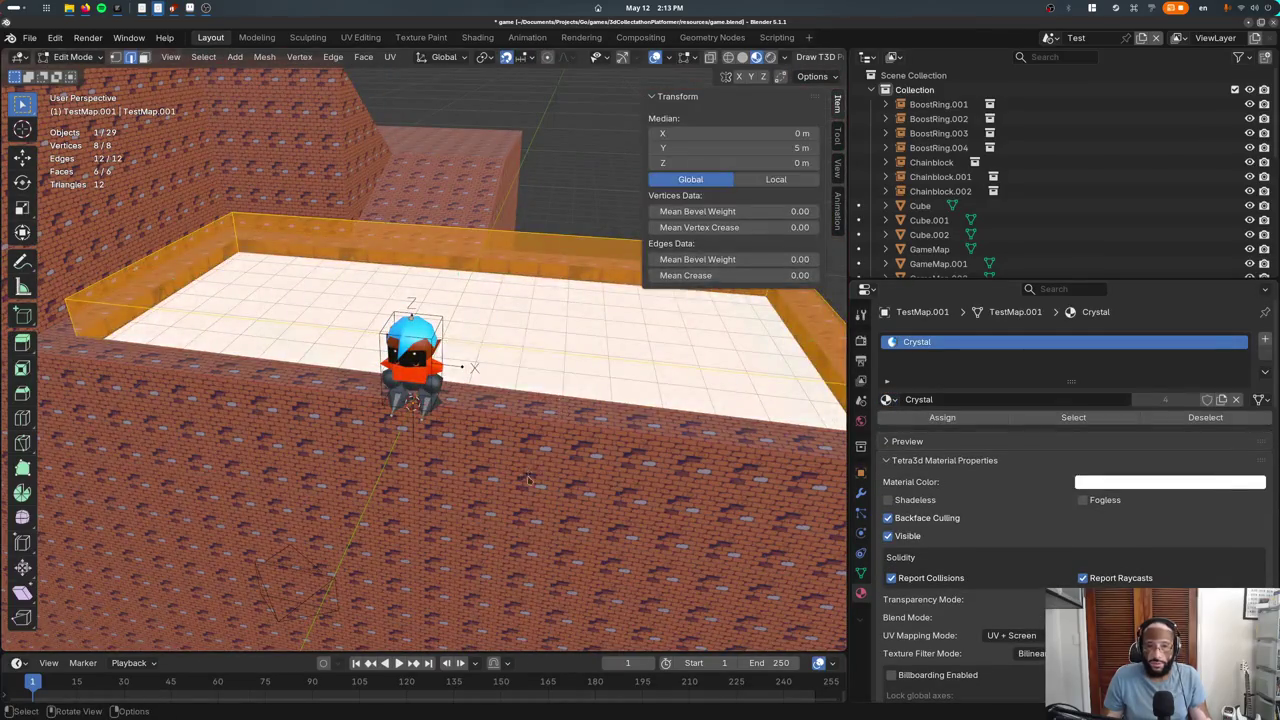
key("u")
left_click(510, 489)
key("Tab")
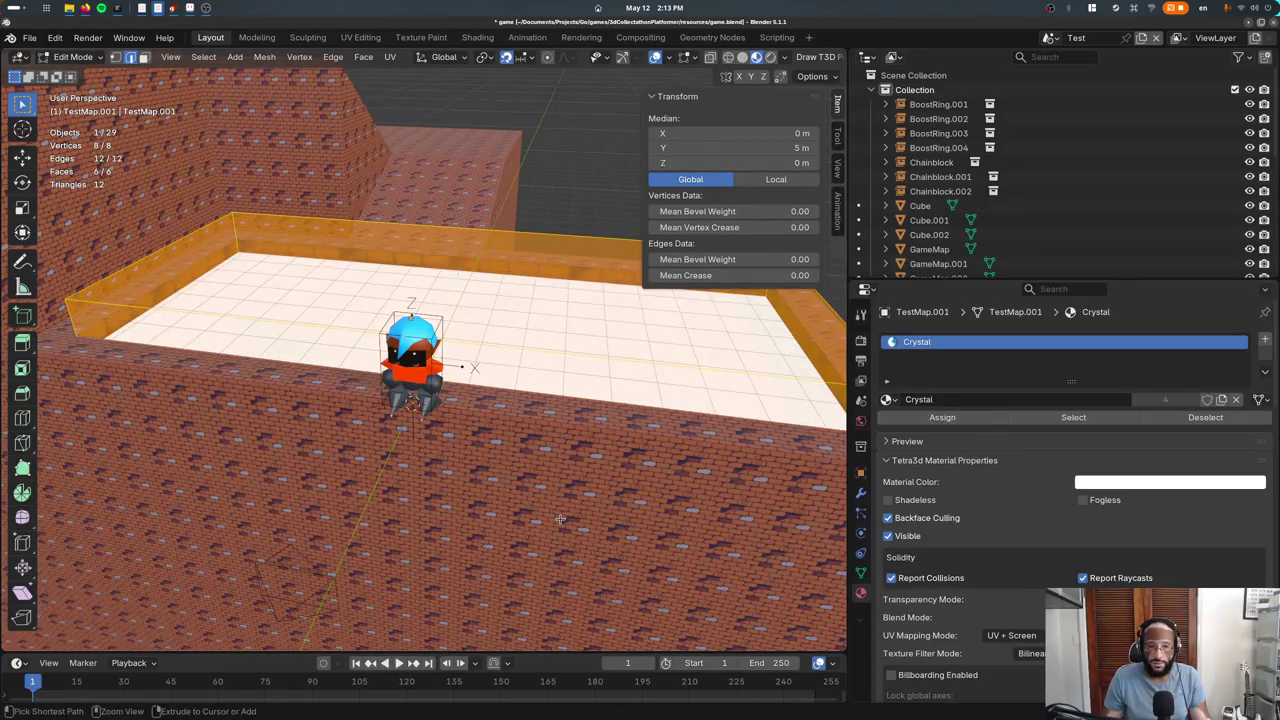
Swap the TestMap level's Bricks material slot for Crystal
left_click(475, 282)
left_click(482, 266)
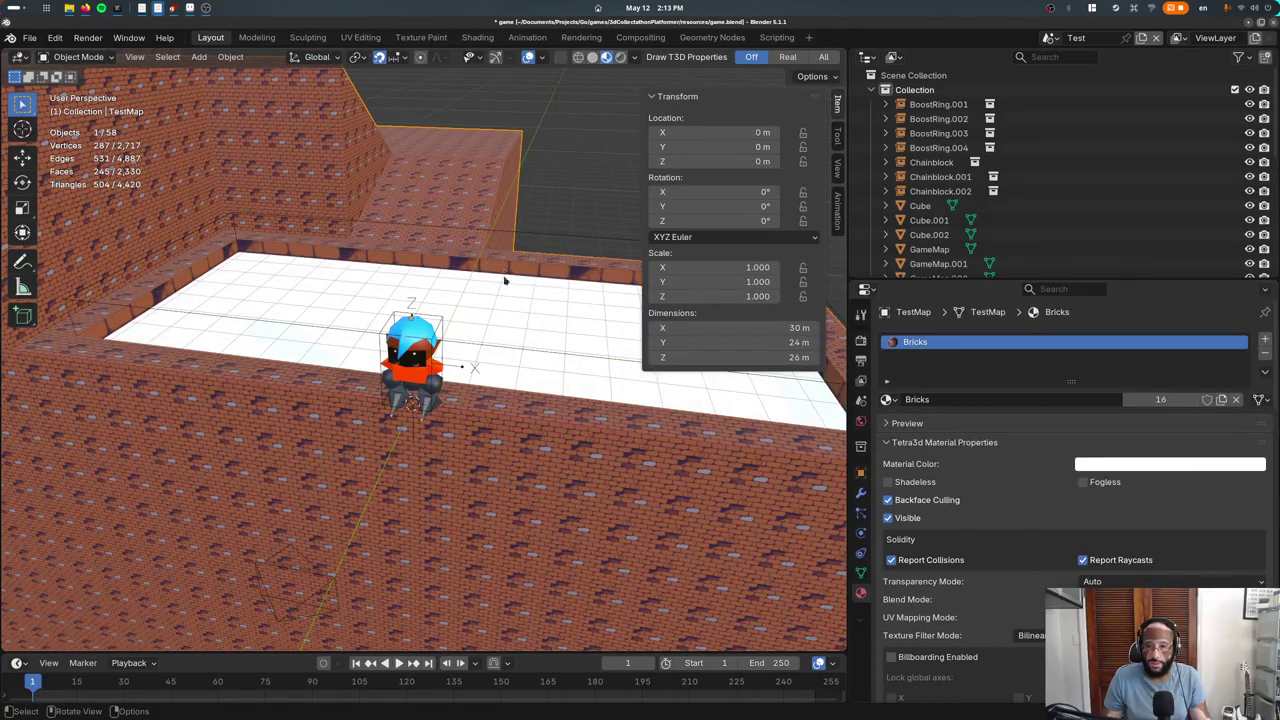
left_click(889, 400)
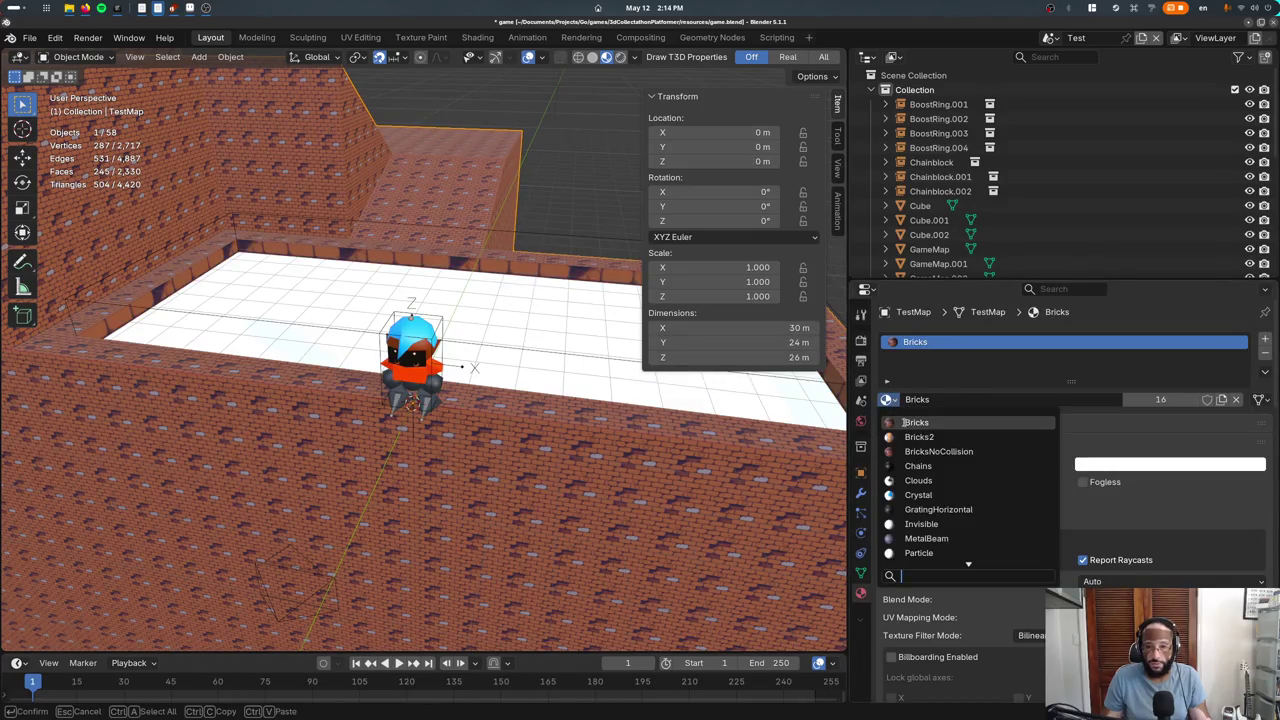
left_click(912, 494)
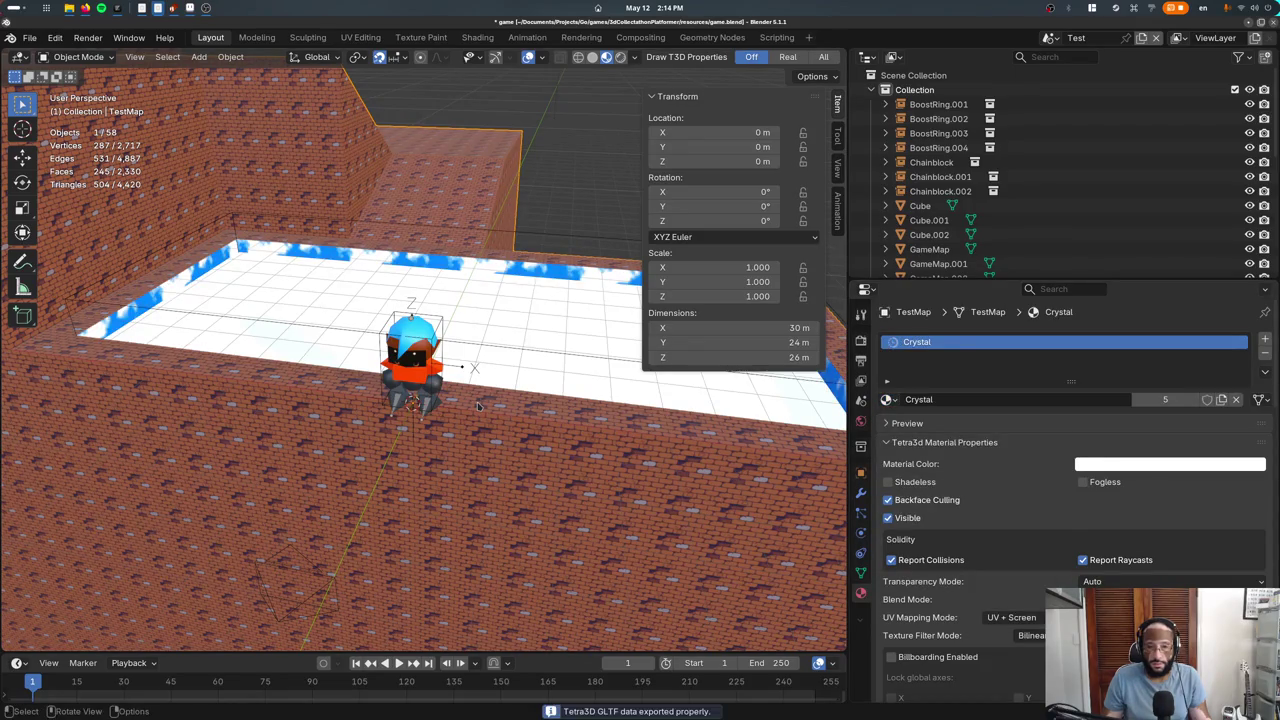
key("w")
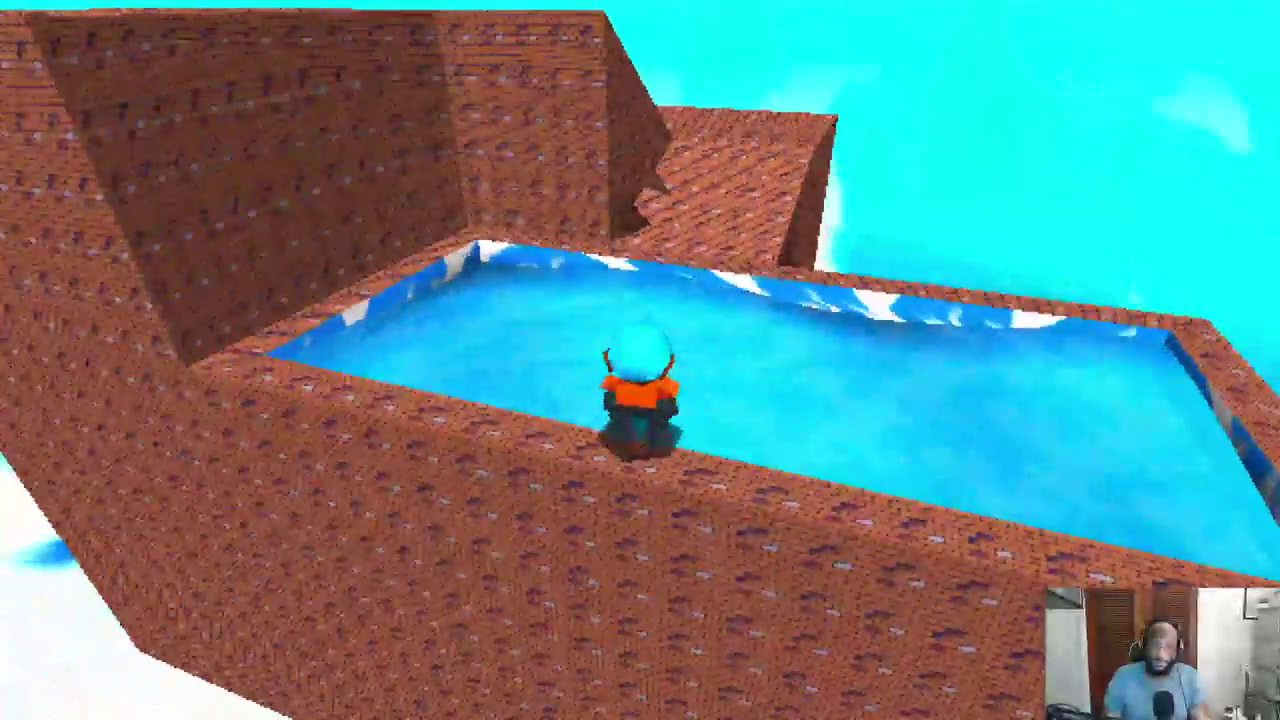
Jump into the pool, swim across, climb onto the wall and block top, then drop back in
key("space")
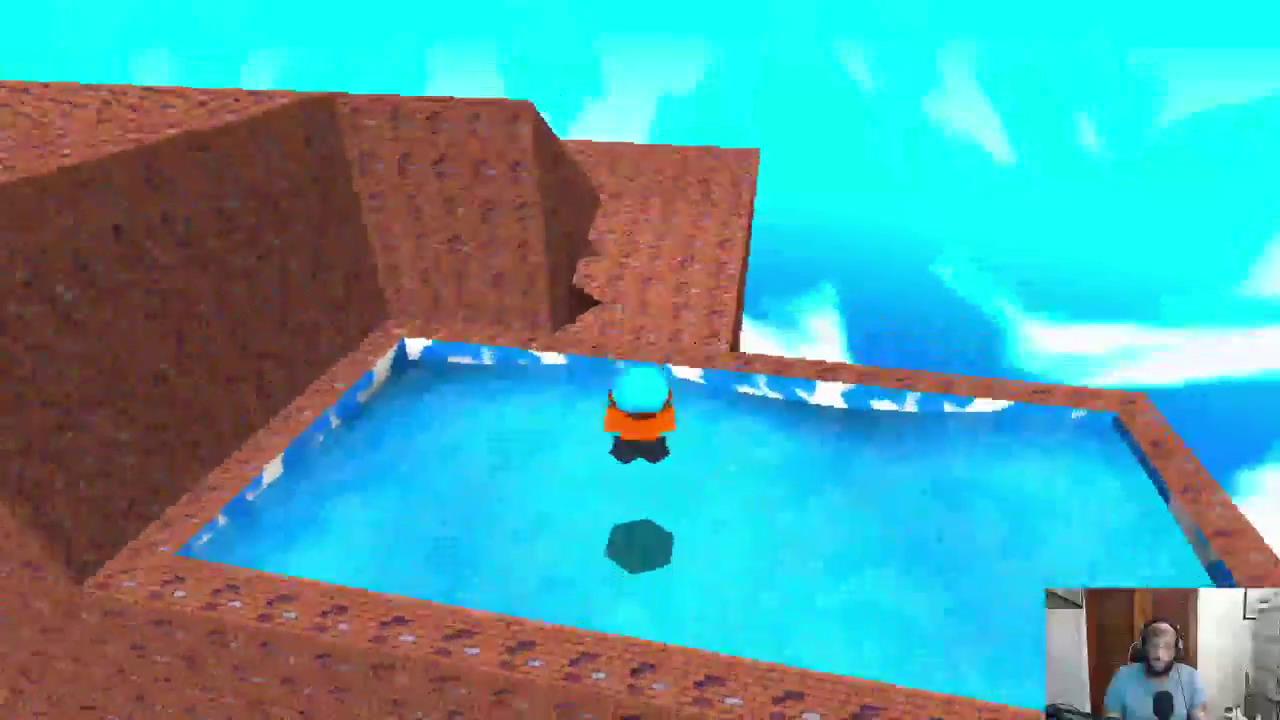
key("w")
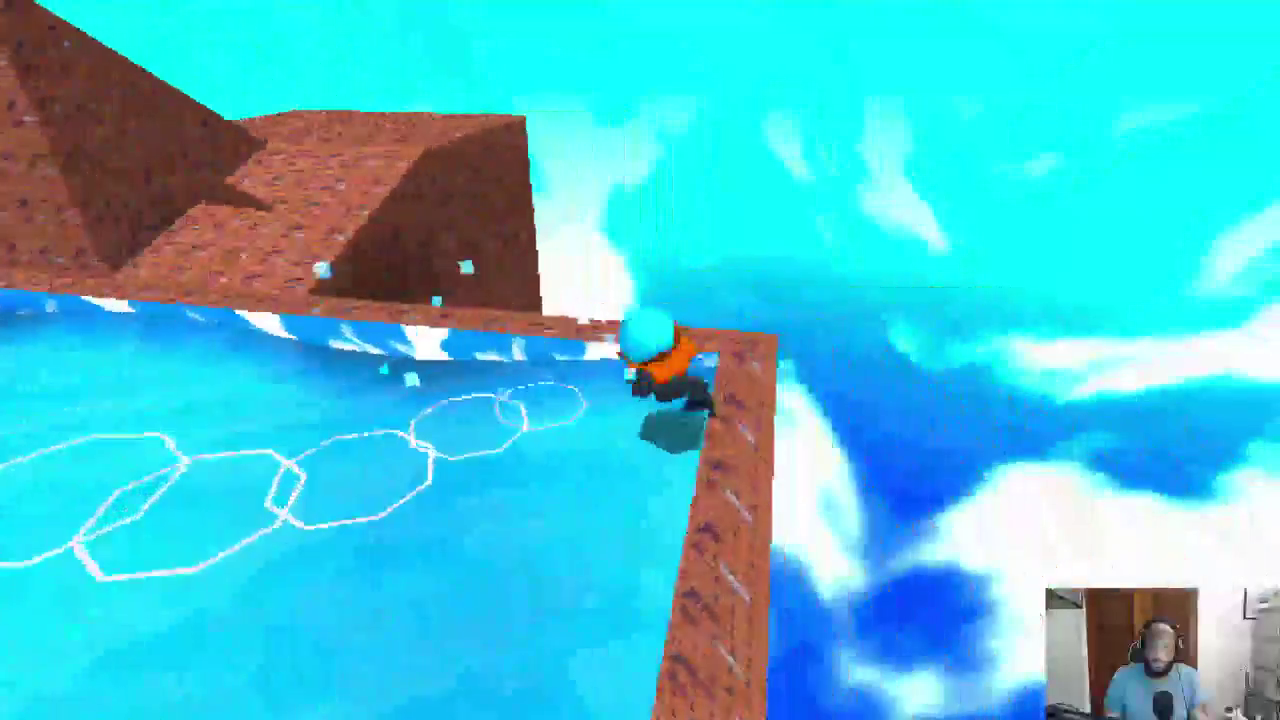
key("space")
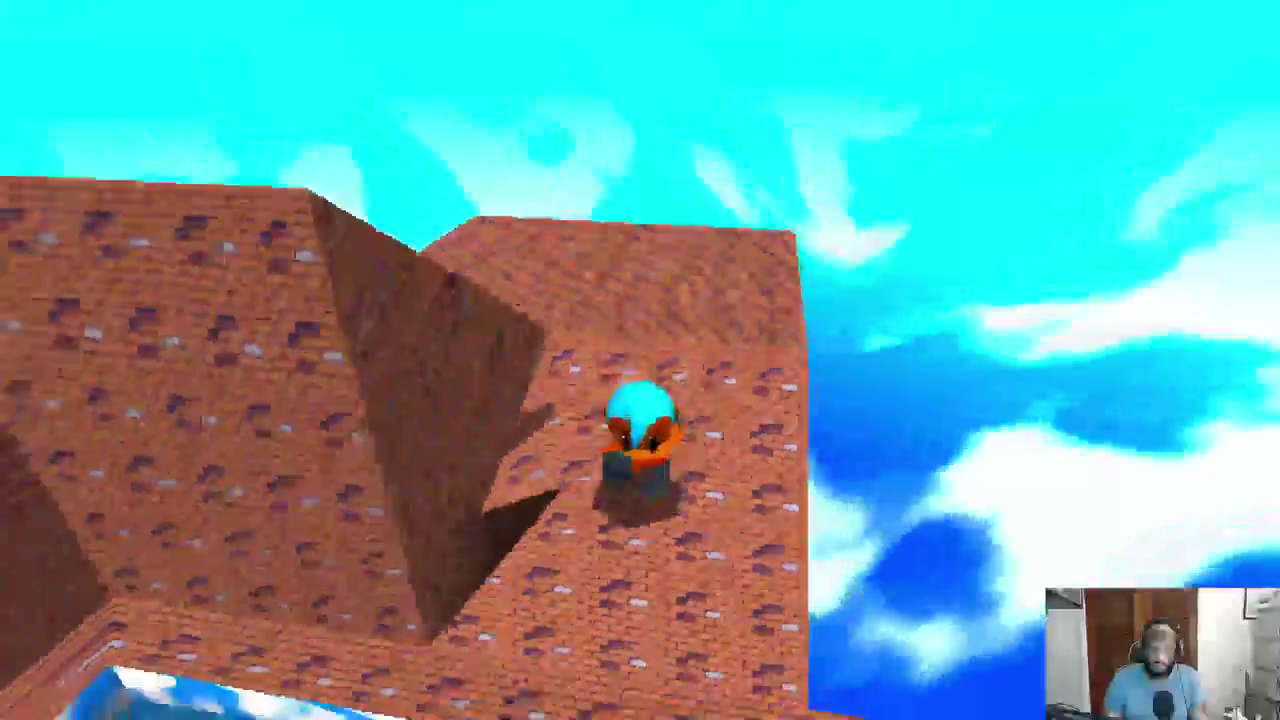
key("s")
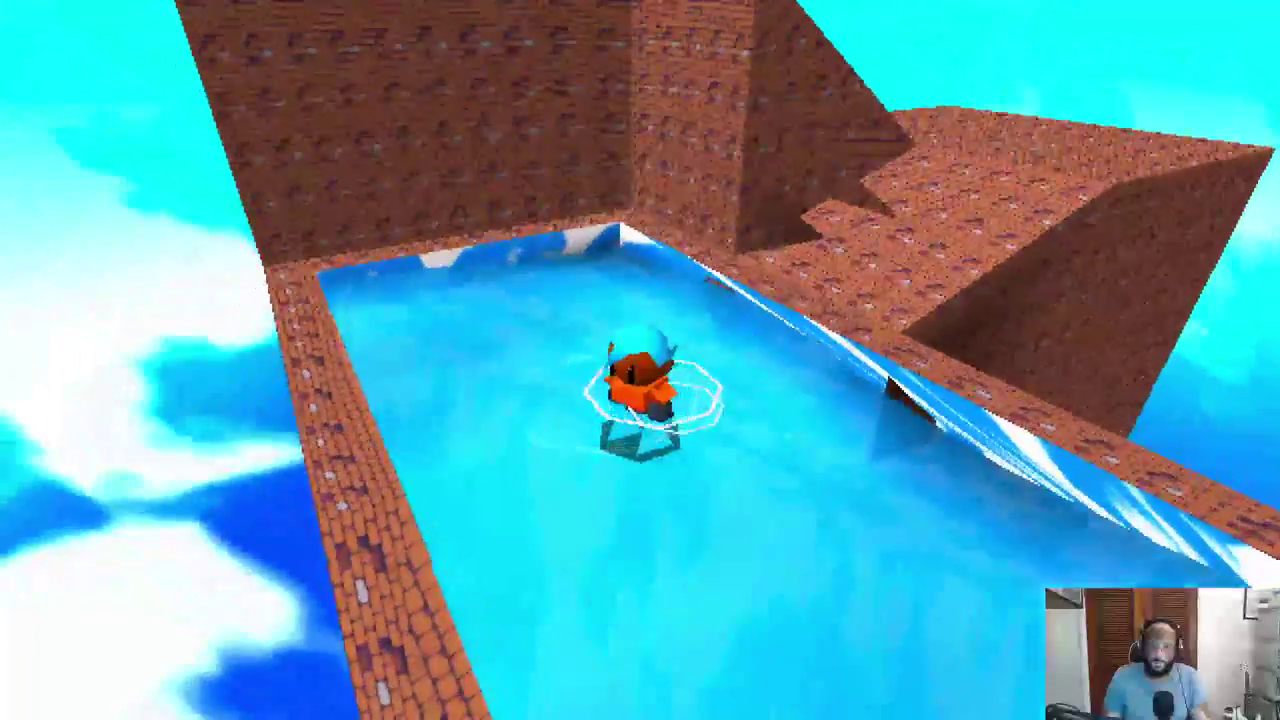
key("a")
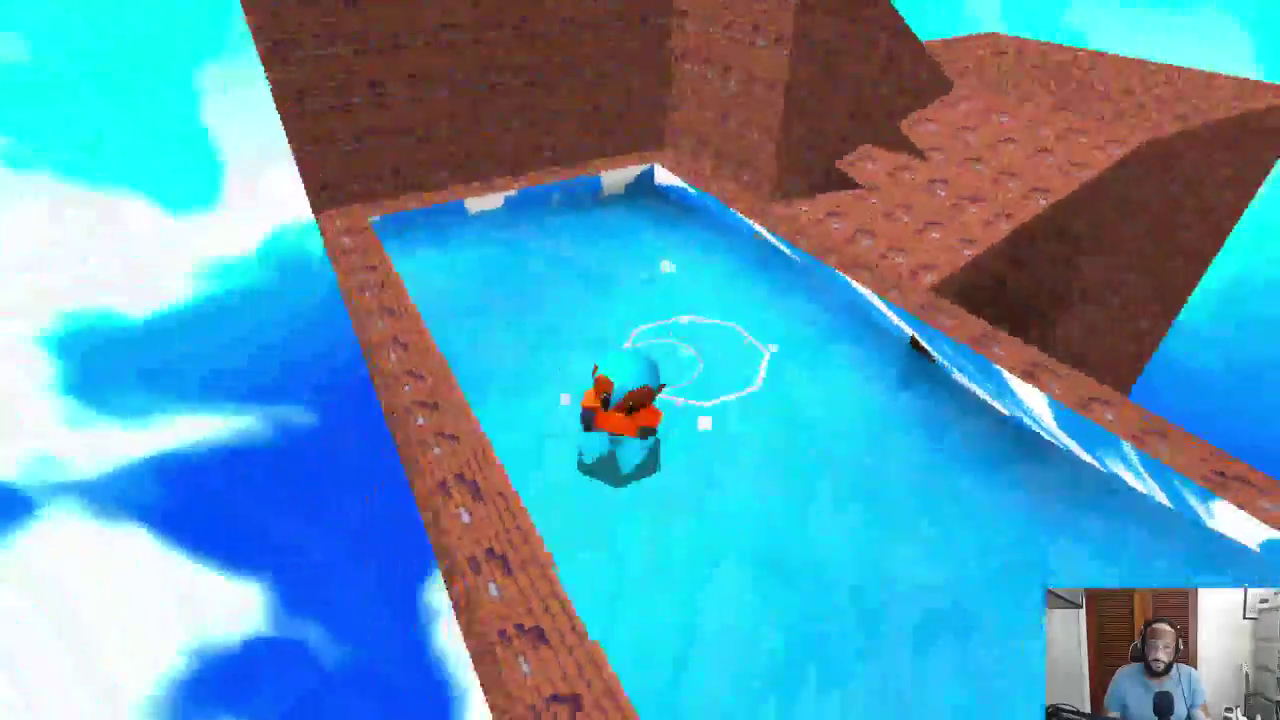
key("w")
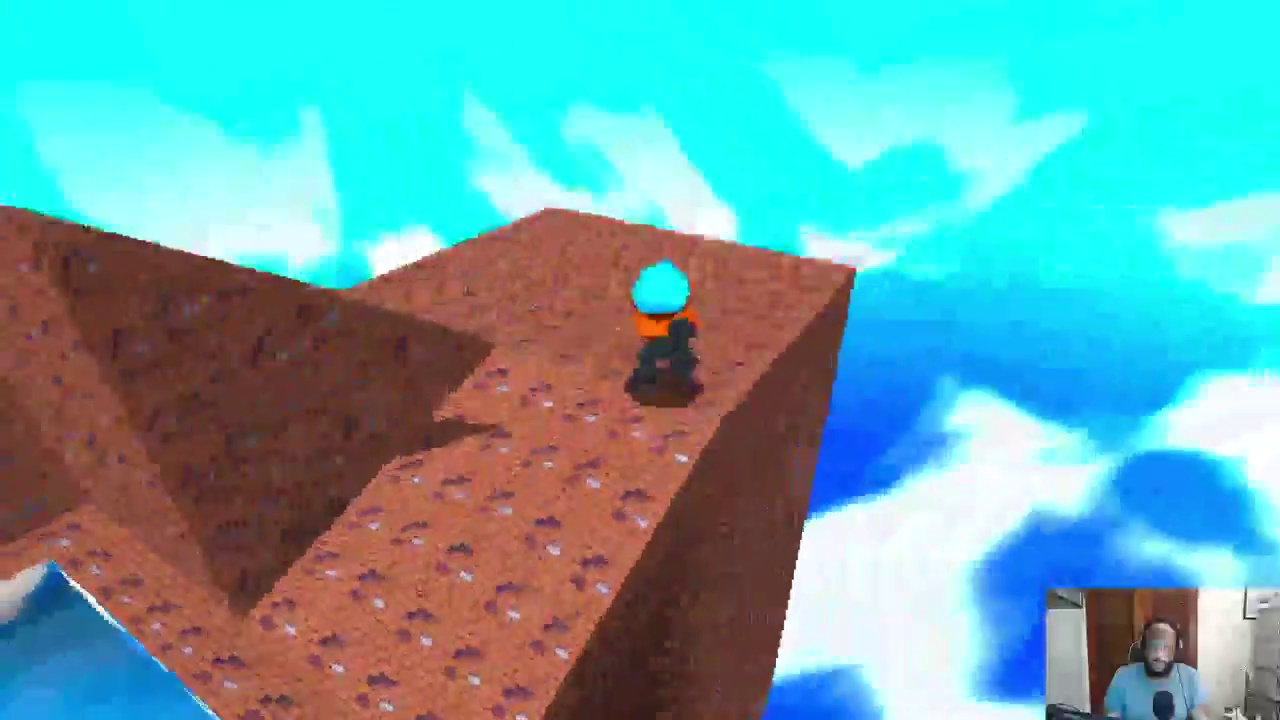
key("w")
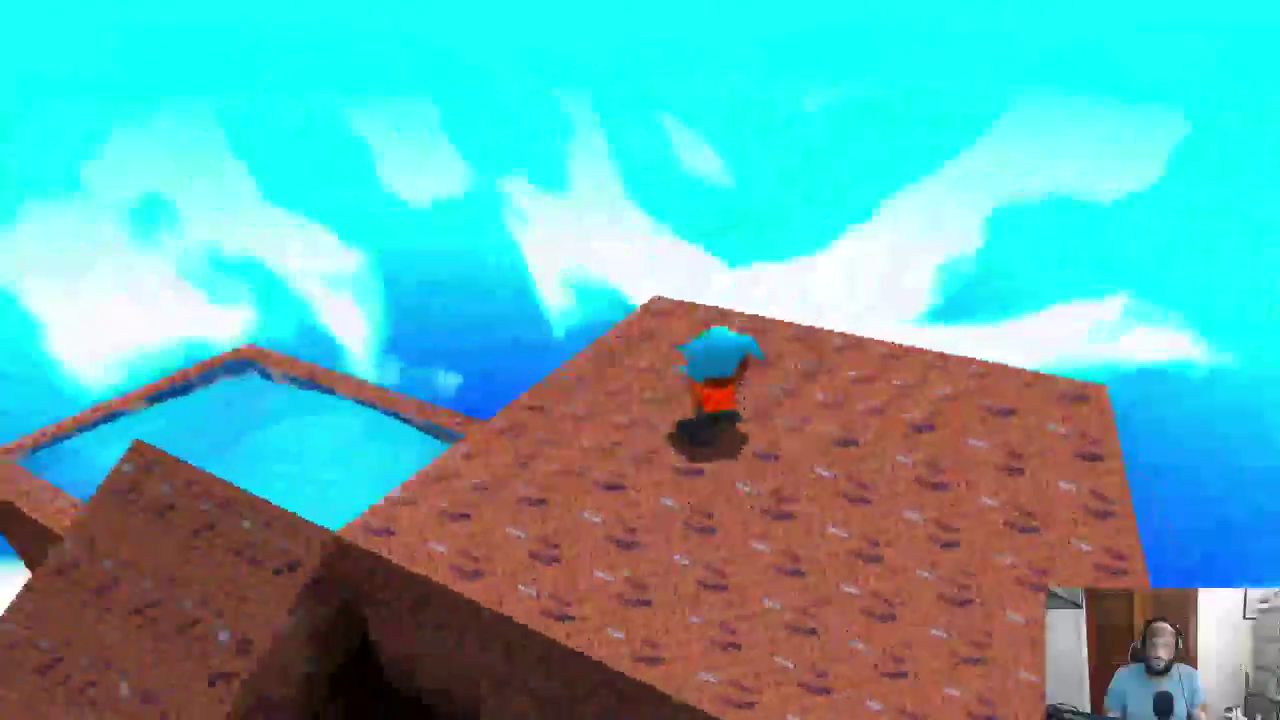
key("w")
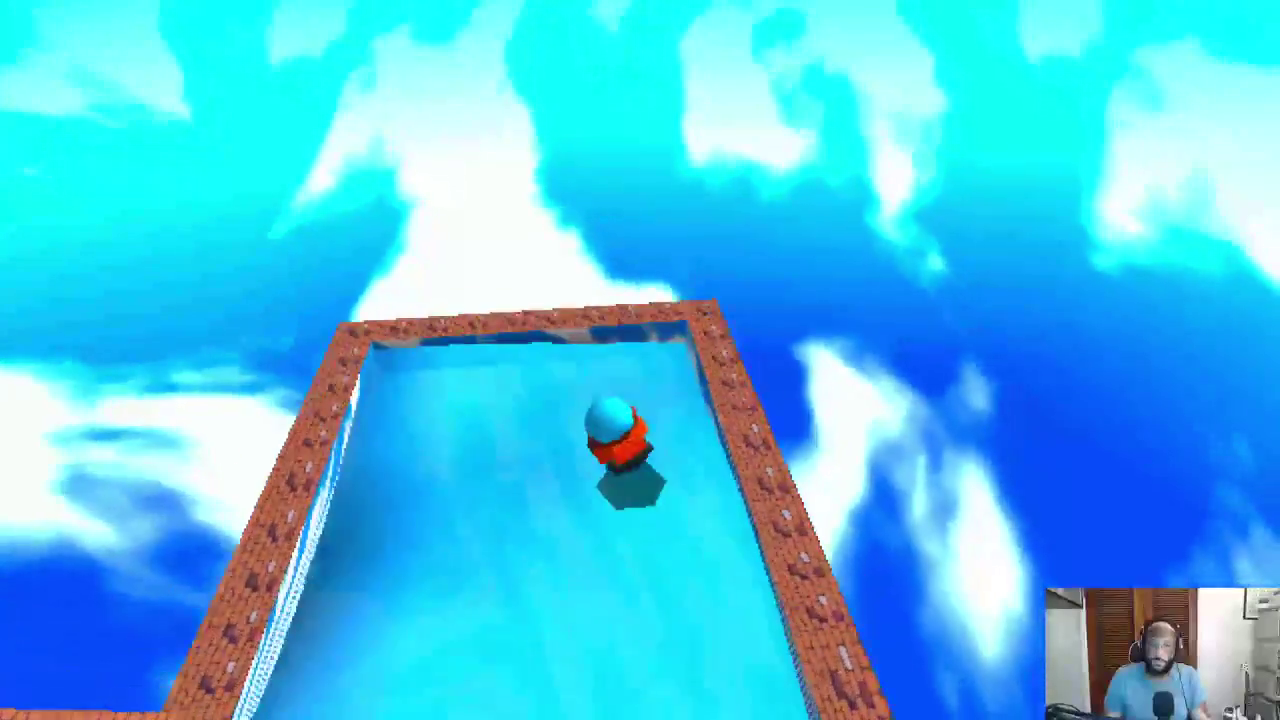
Climb onto the wall edge, hop back into the pool, swim out, and quit the game
key("w")
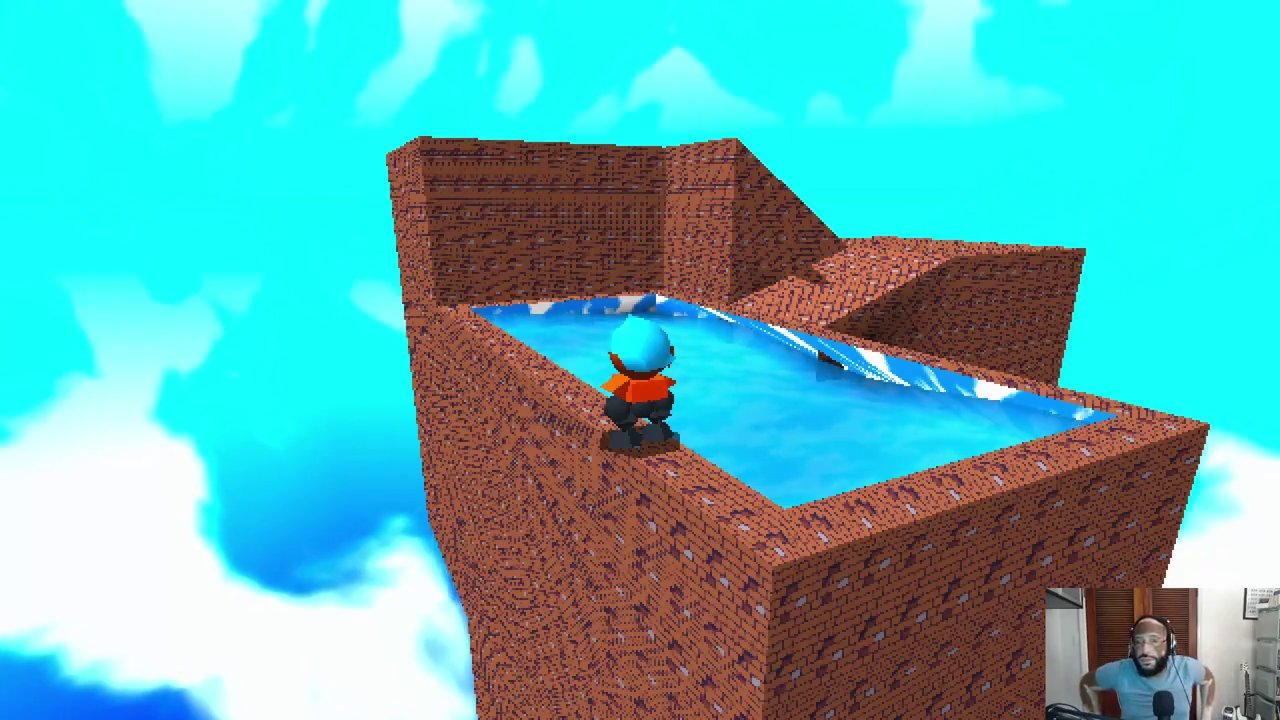
key("Right")
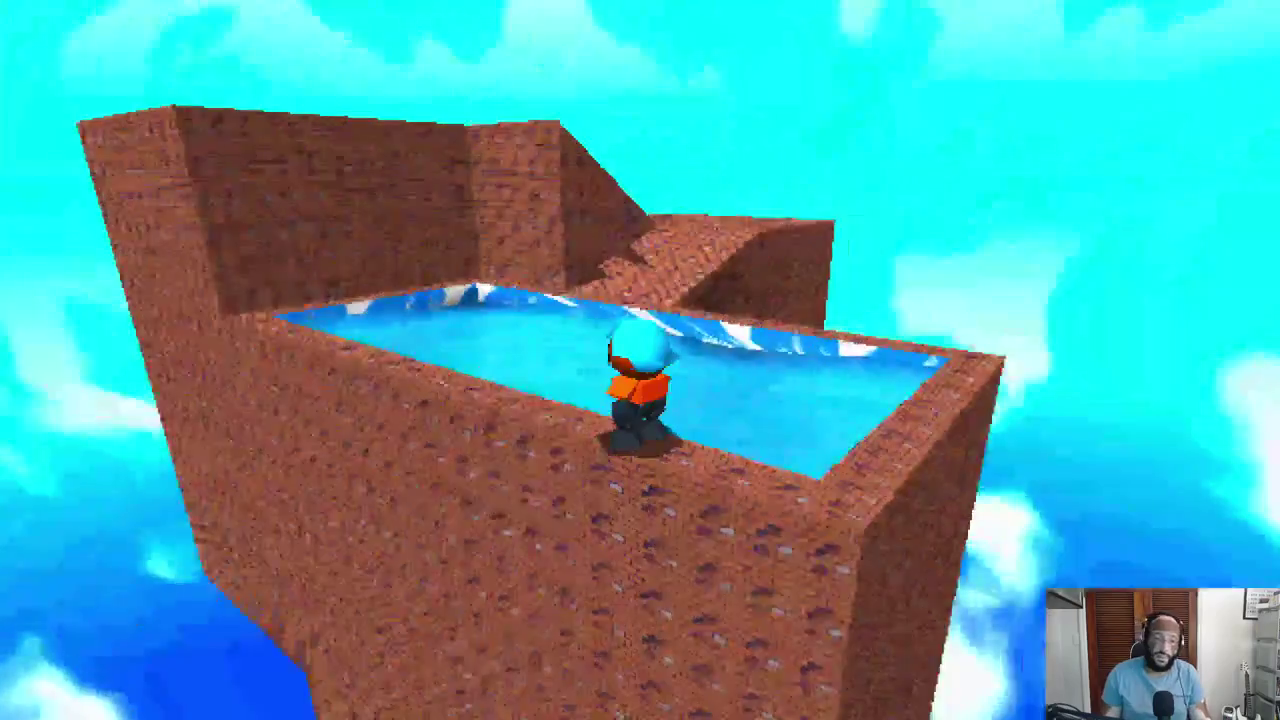
key("w")
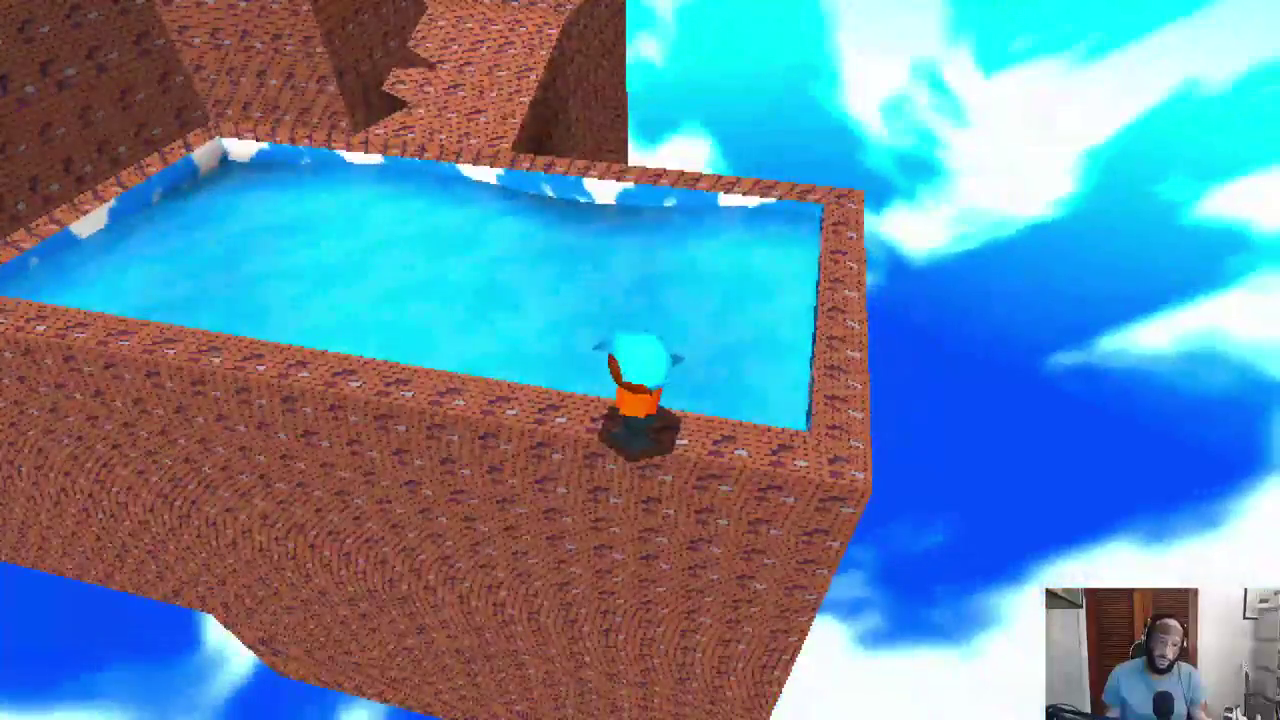
key("s")
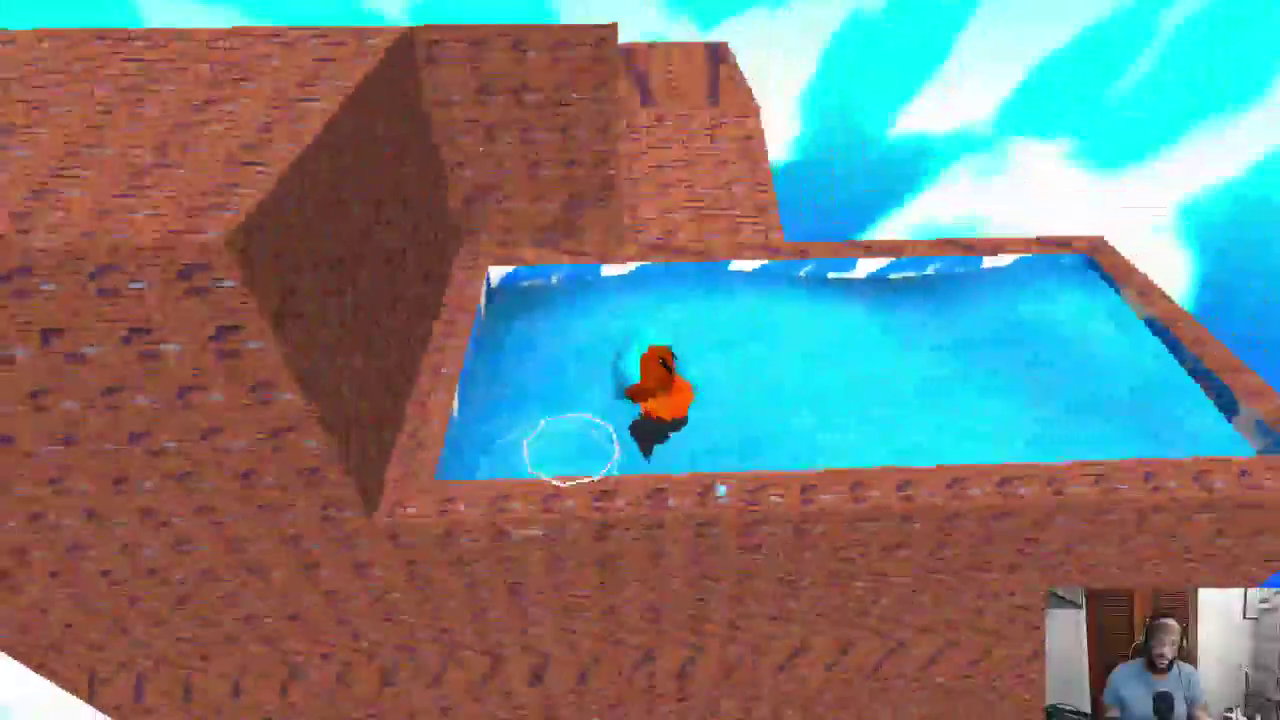
key("Escape")
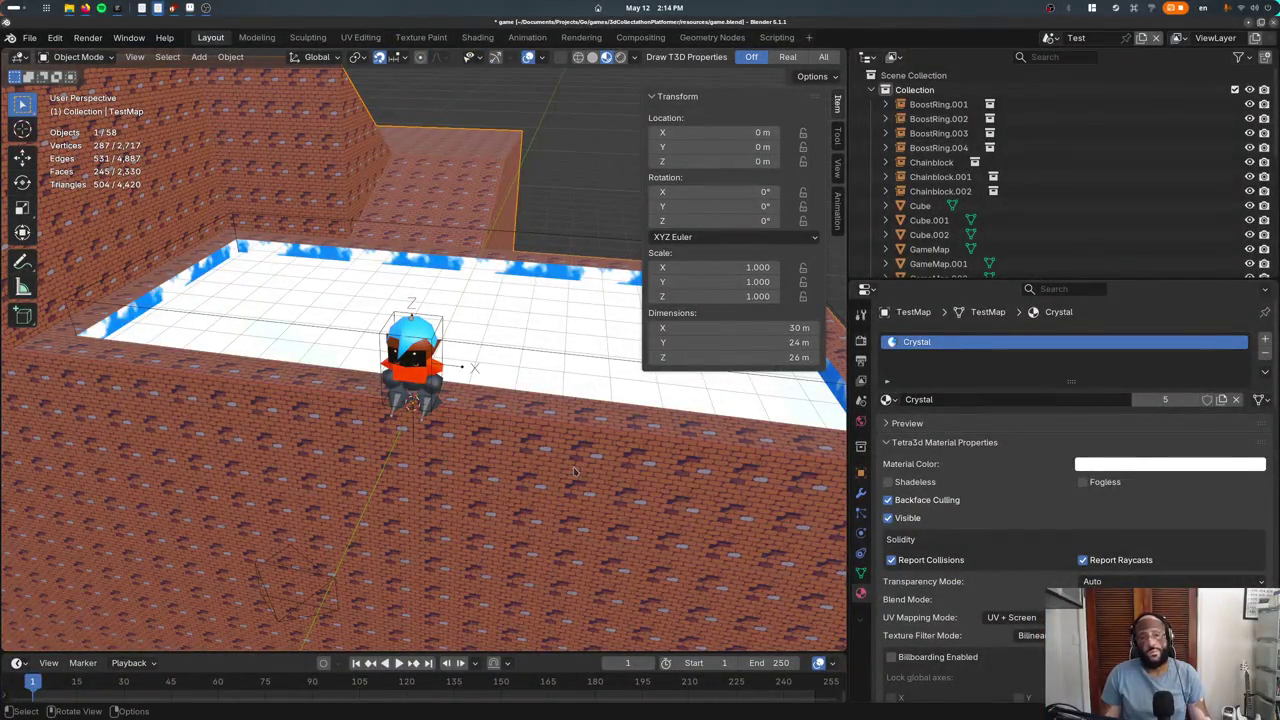
Bring up TestMap's BSP-Like Level Design modifier and expand its Walls settings
left_click(861, 573)
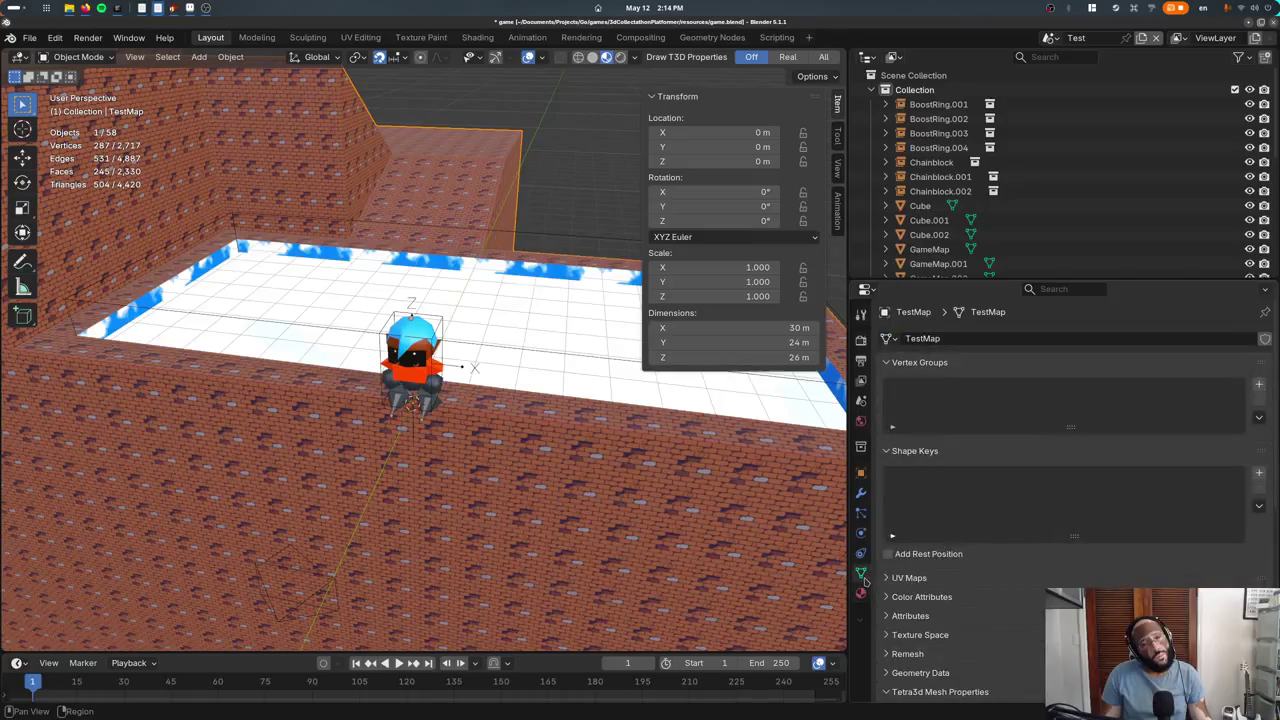
left_click(861, 532)
left_click(861, 494)
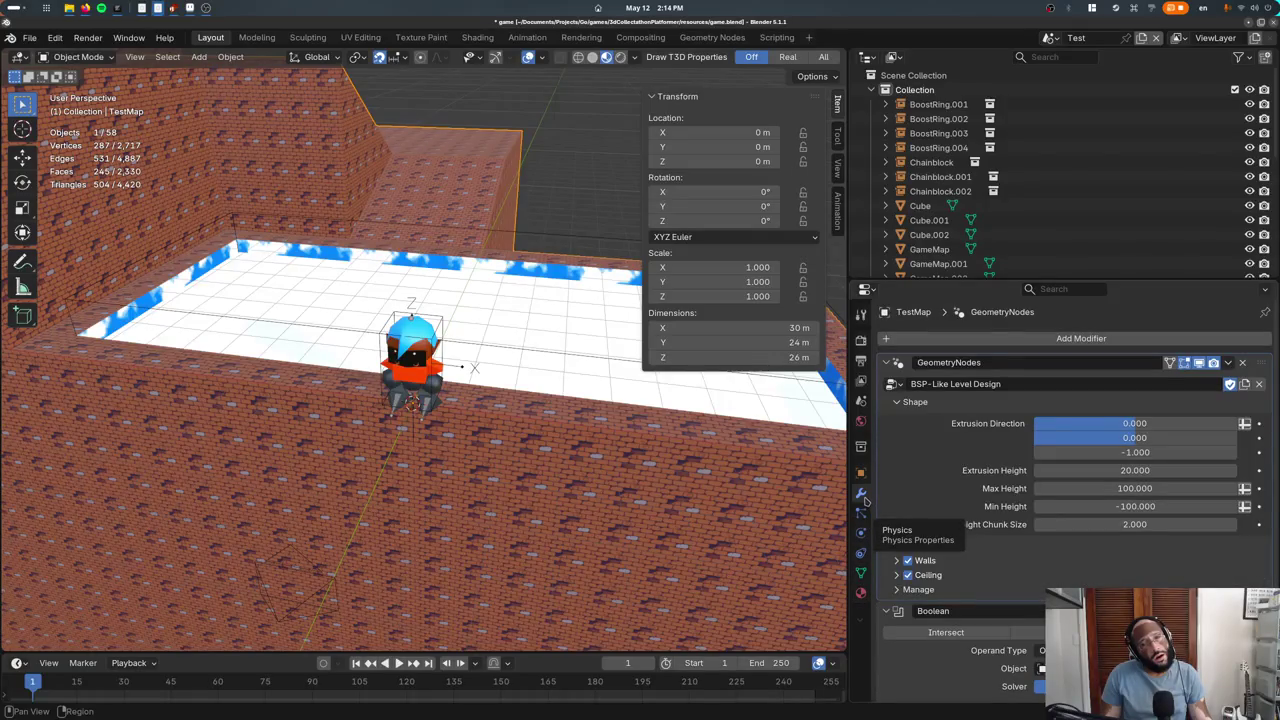
scroll(995, 471, "down", 2)
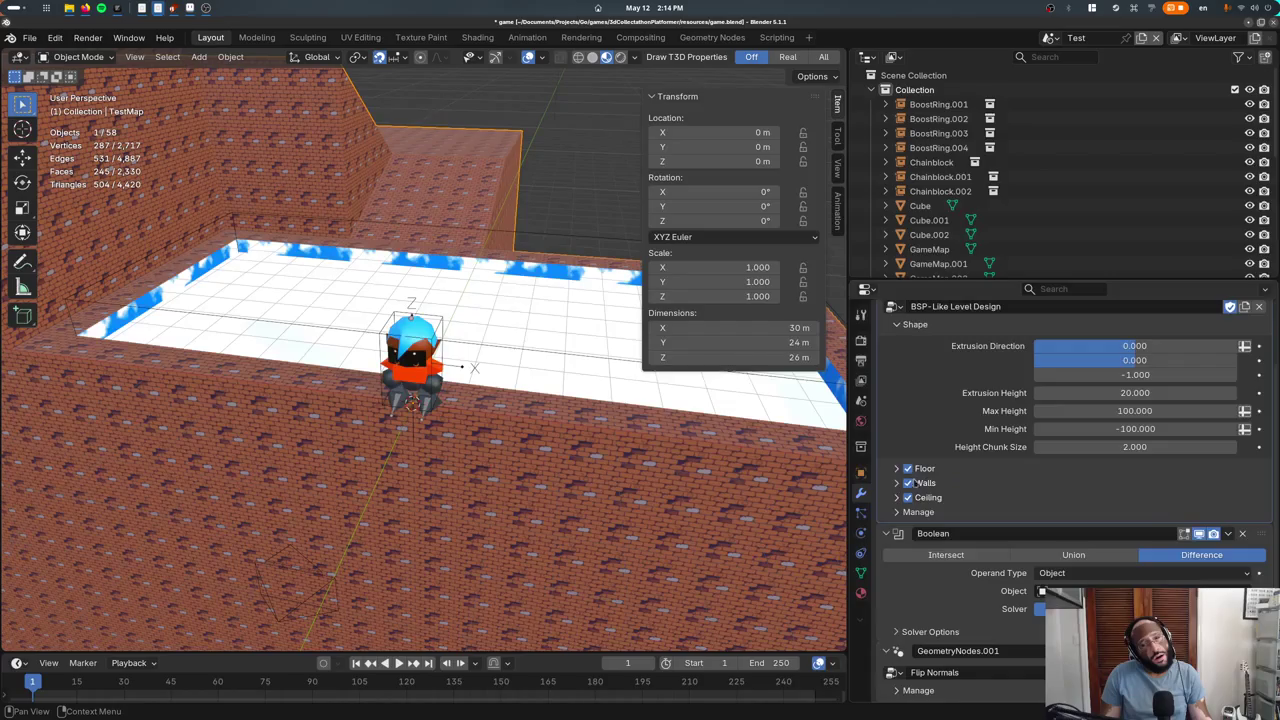
left_click(897, 469)
left_click(897, 469)
left_click(897, 483)
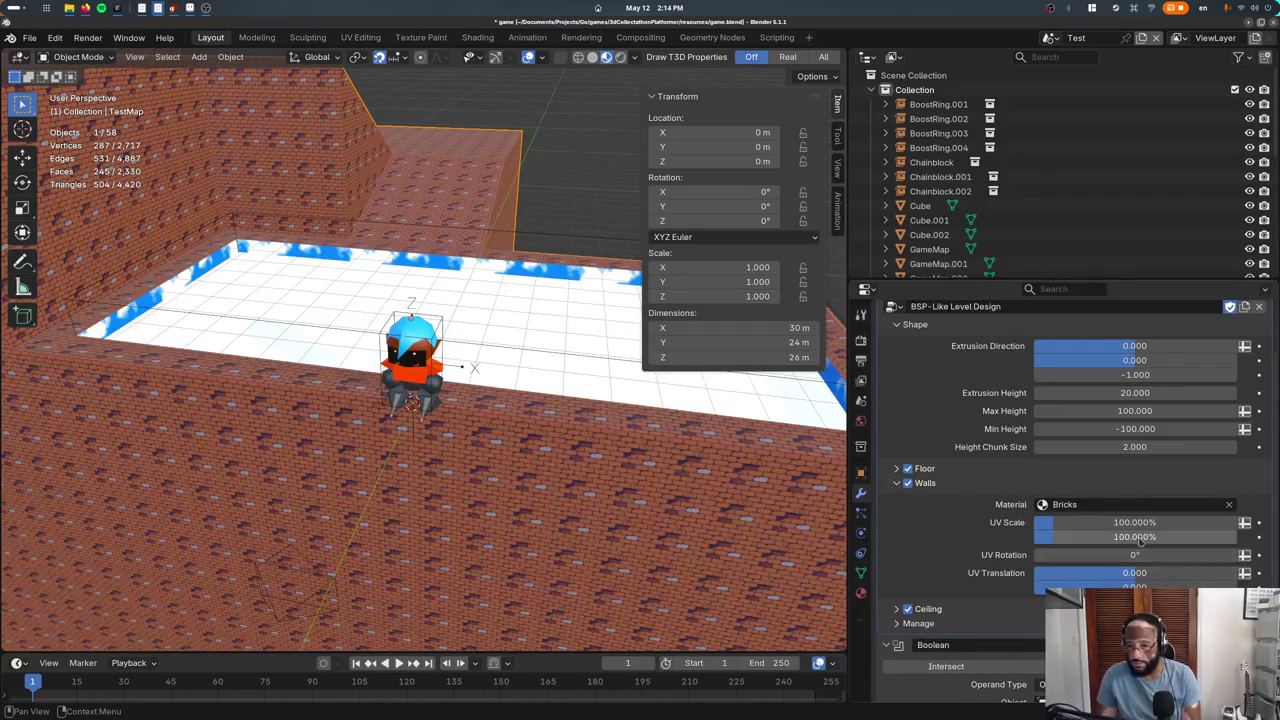
Set both wall UV Scale fields to 50%
type("0")
key("Return")
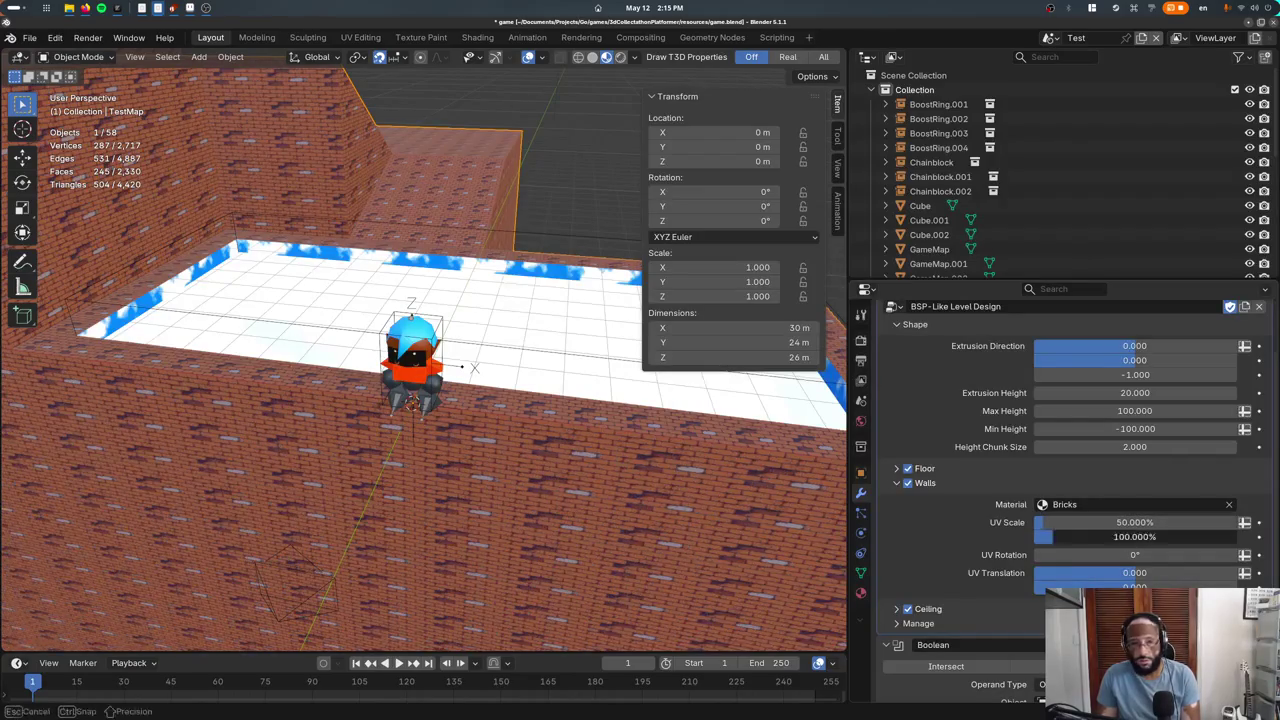
key("ctrl+v")
double_click(1126, 536)
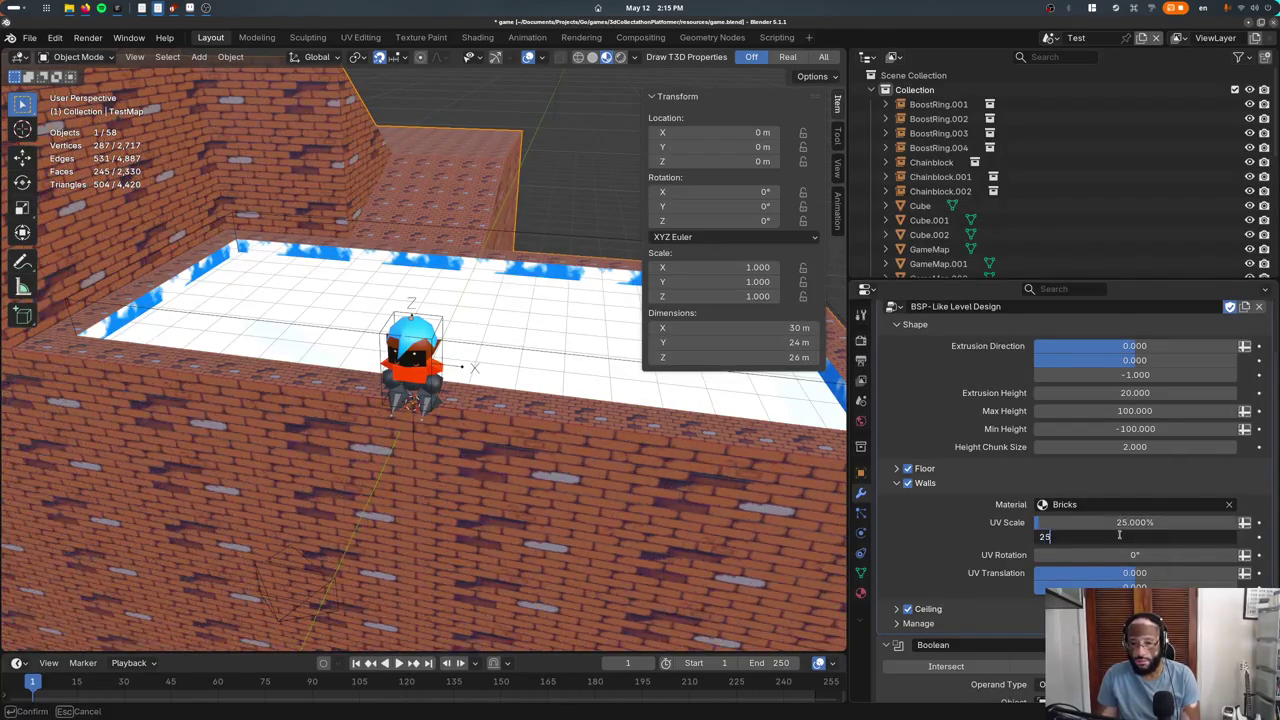
type("25")
key("Return")
key("ctrl+z")
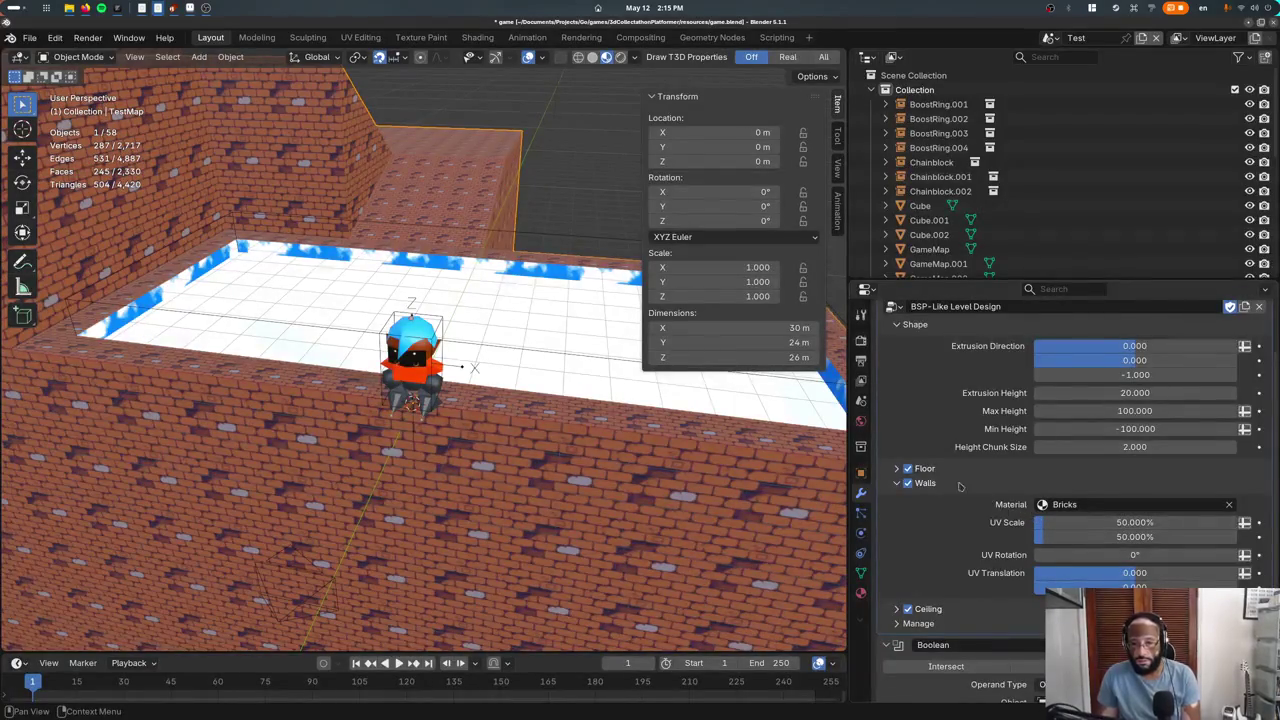
Set the floor and ceiling UV Scale fields to 50%
left_click(897, 468)
key("Return")
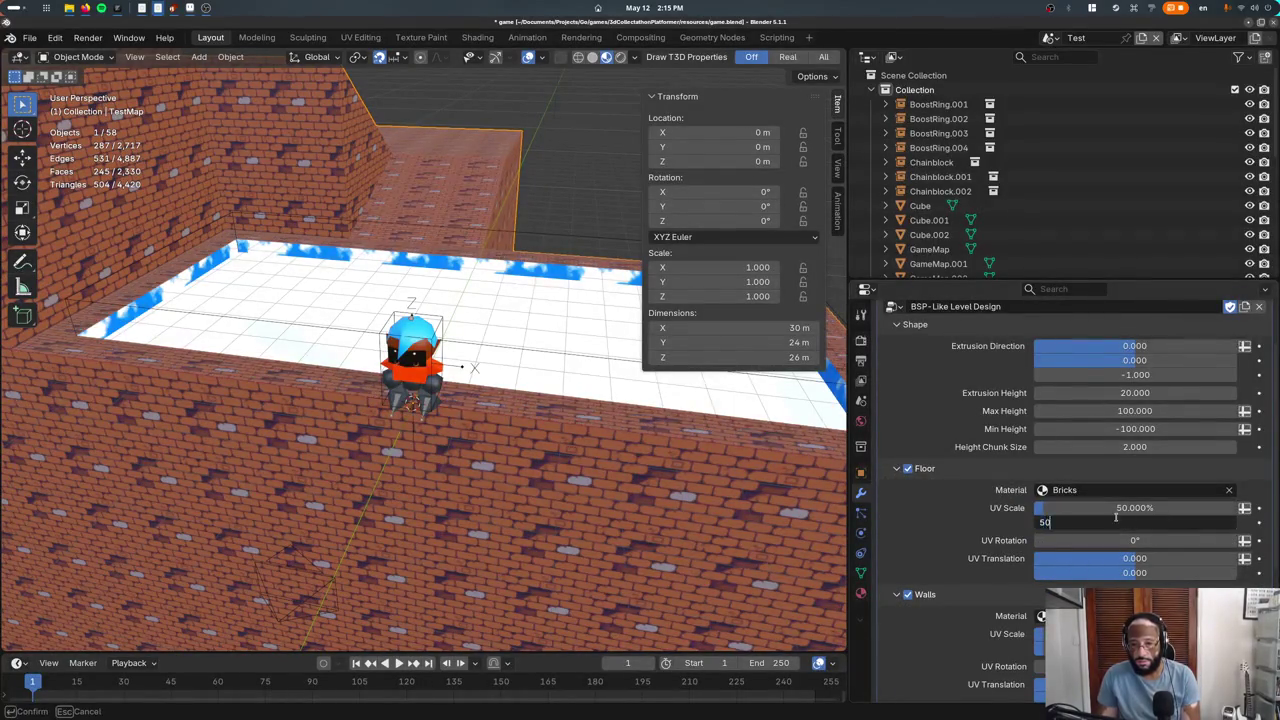
left_click(897, 468)
left_click(897, 482)
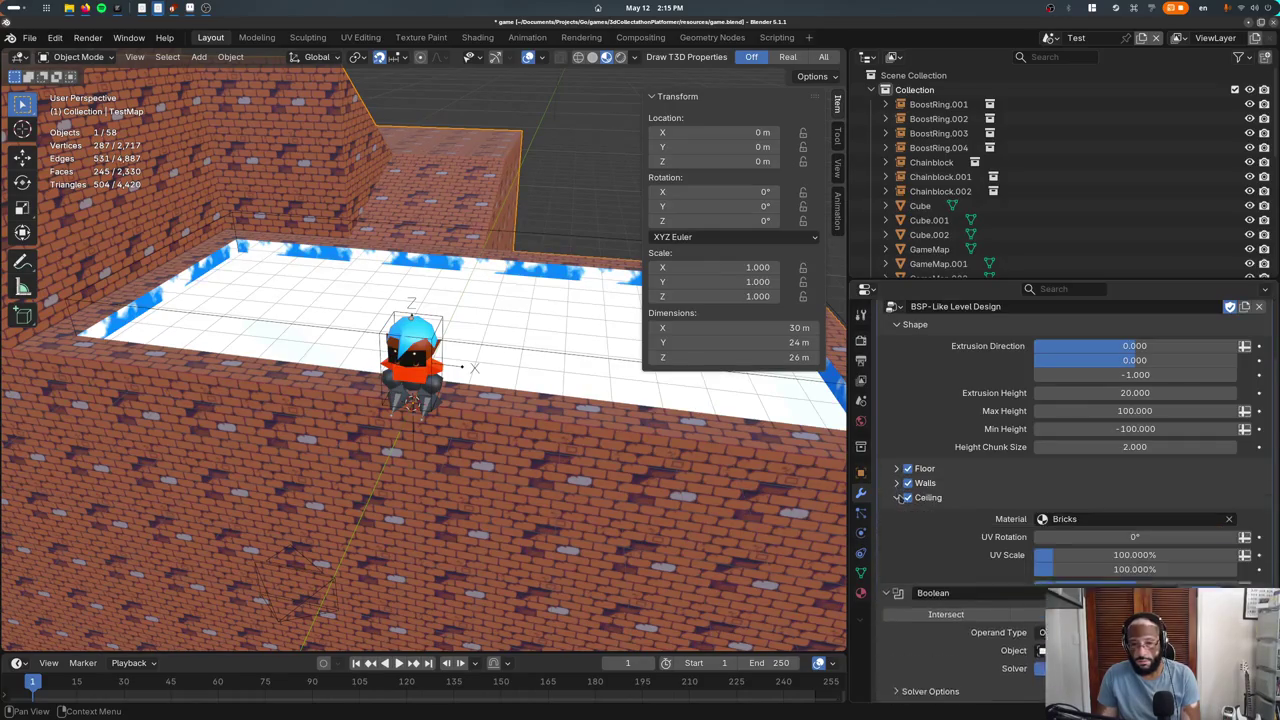
key("Tab")
type("50")
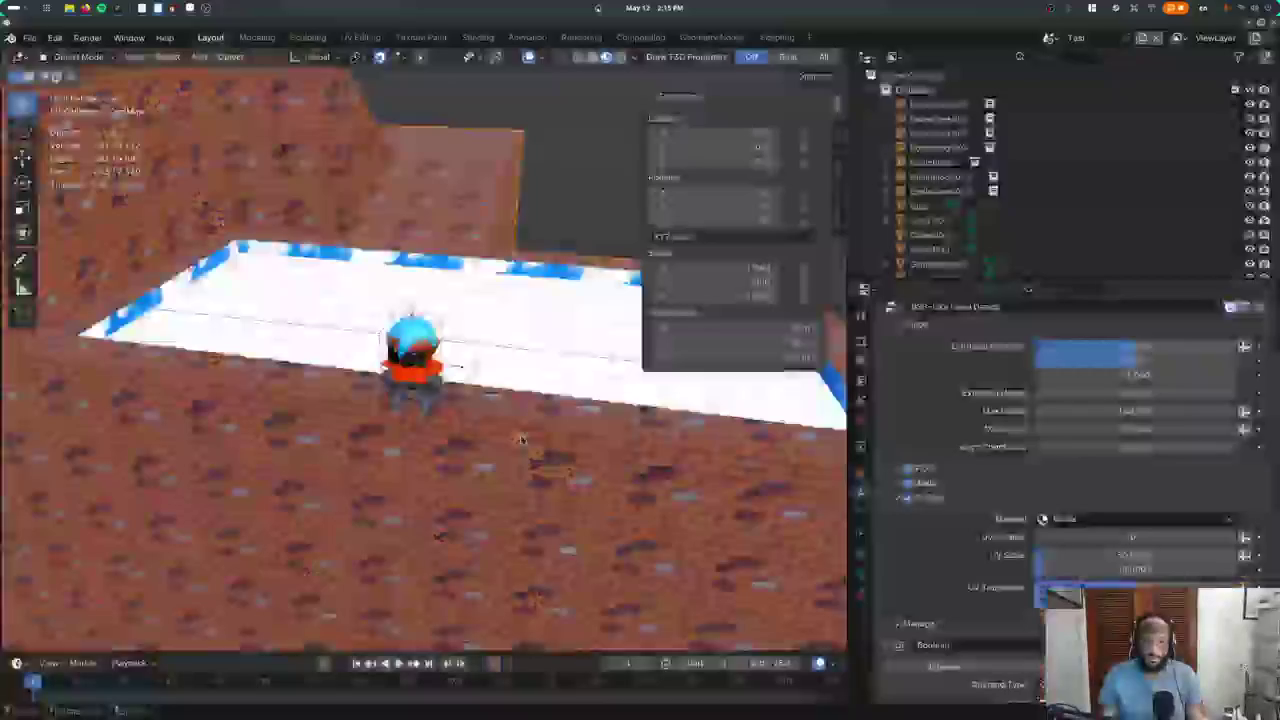
Replace TestMap's Crystal material with the existing Bricks material
middle_click_drag(520, 440, 527, 392)
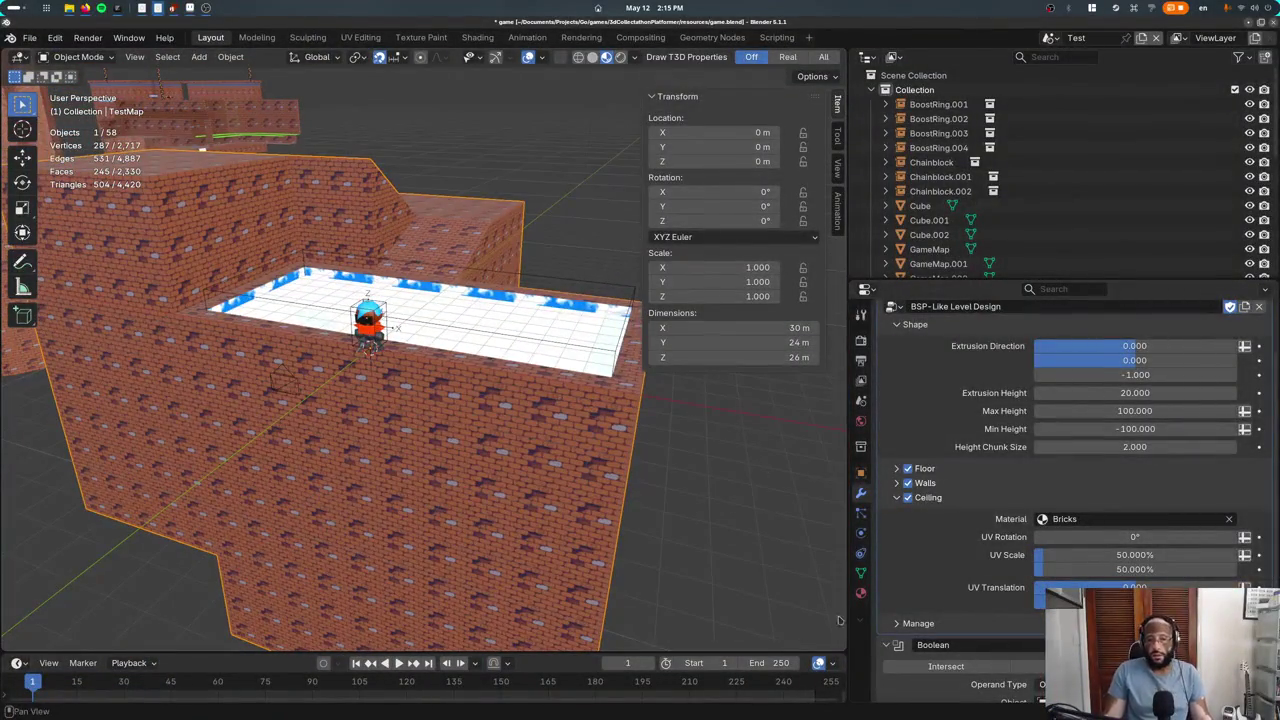
left_click(859, 593)
scroll(1072, 485, "up", 2)
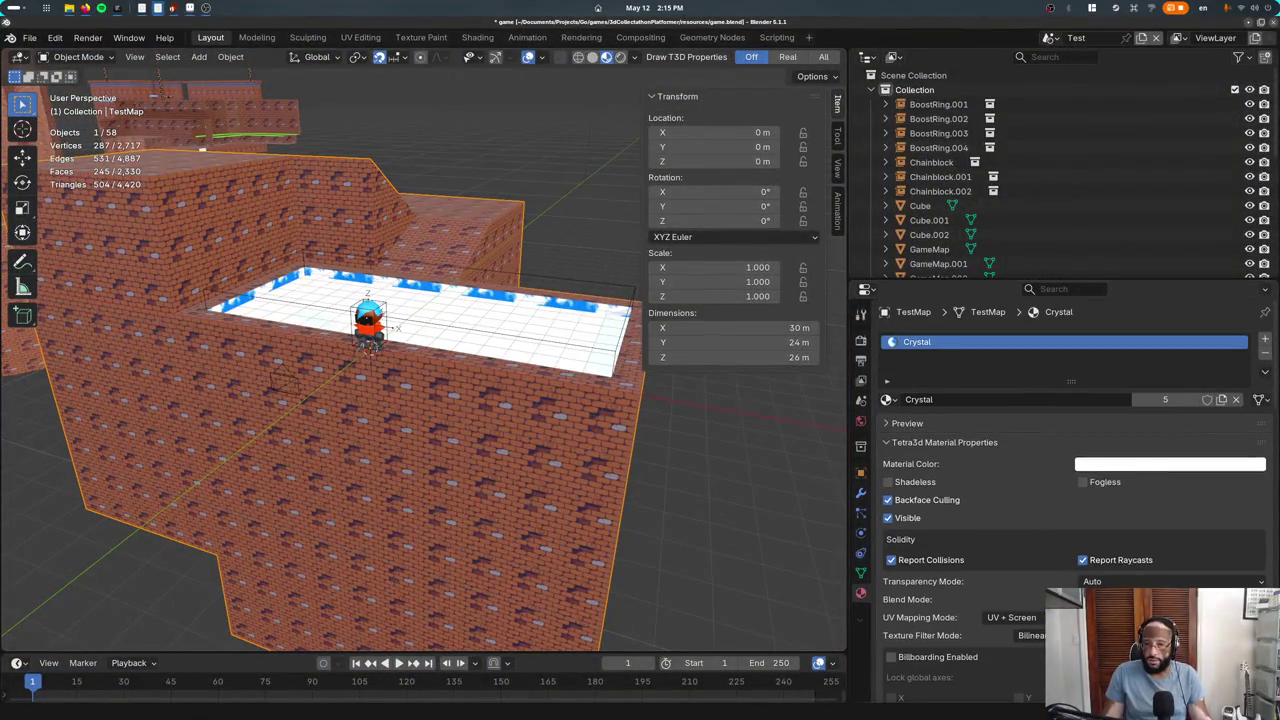
left_click(1237, 399)
mouse_move(598, 437)
middle_mouse_down()
mouse_move(594, 395)
mouse_move(590, 426)
middle_mouse_up()
left_click(886, 399)
left_click(905, 414)
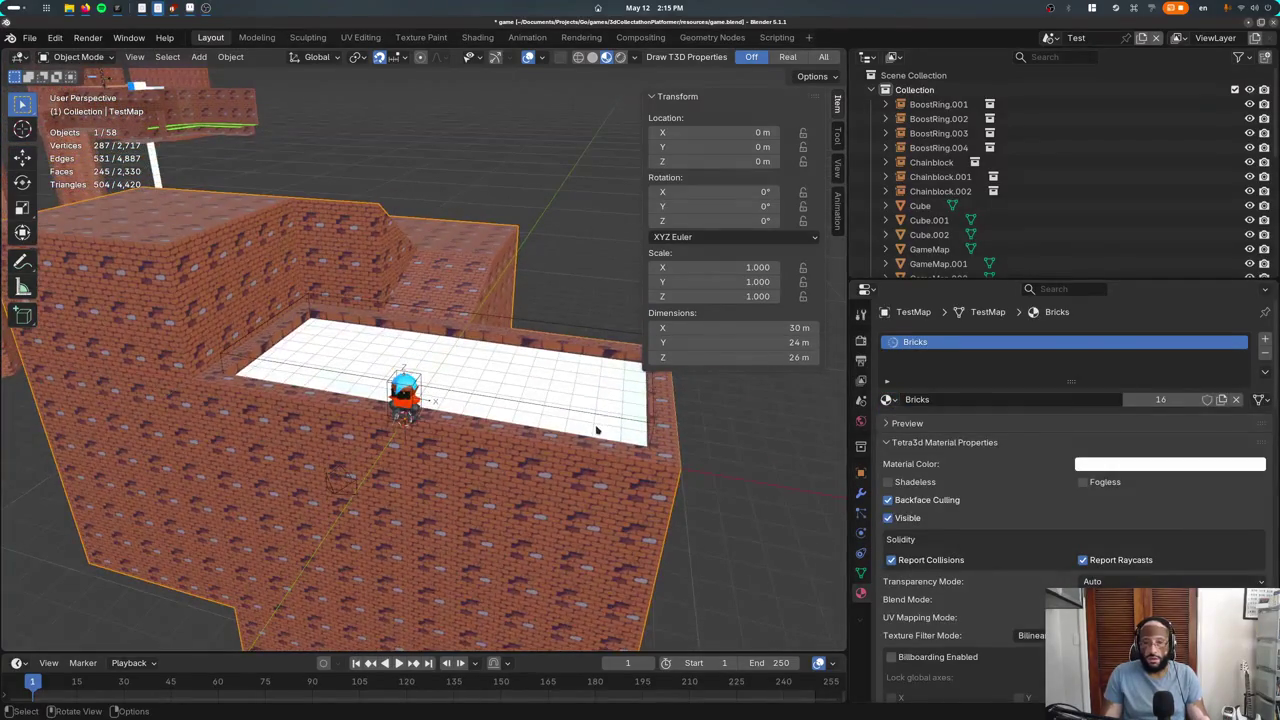
scroll(596, 430, "up", 3)
Switch TestMap's Boolean modifier solver to Exact and inspect the carved pool
left_click(588, 327)
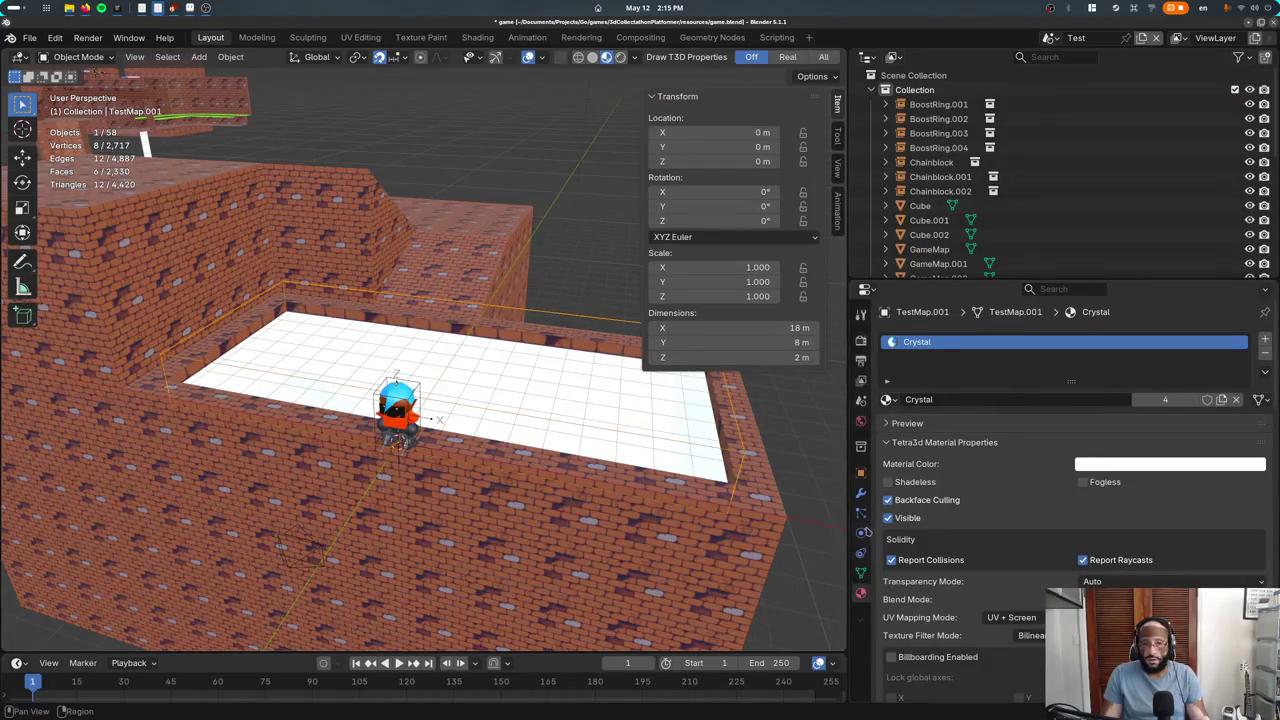
left_click(860, 487)
left_click(628, 382)
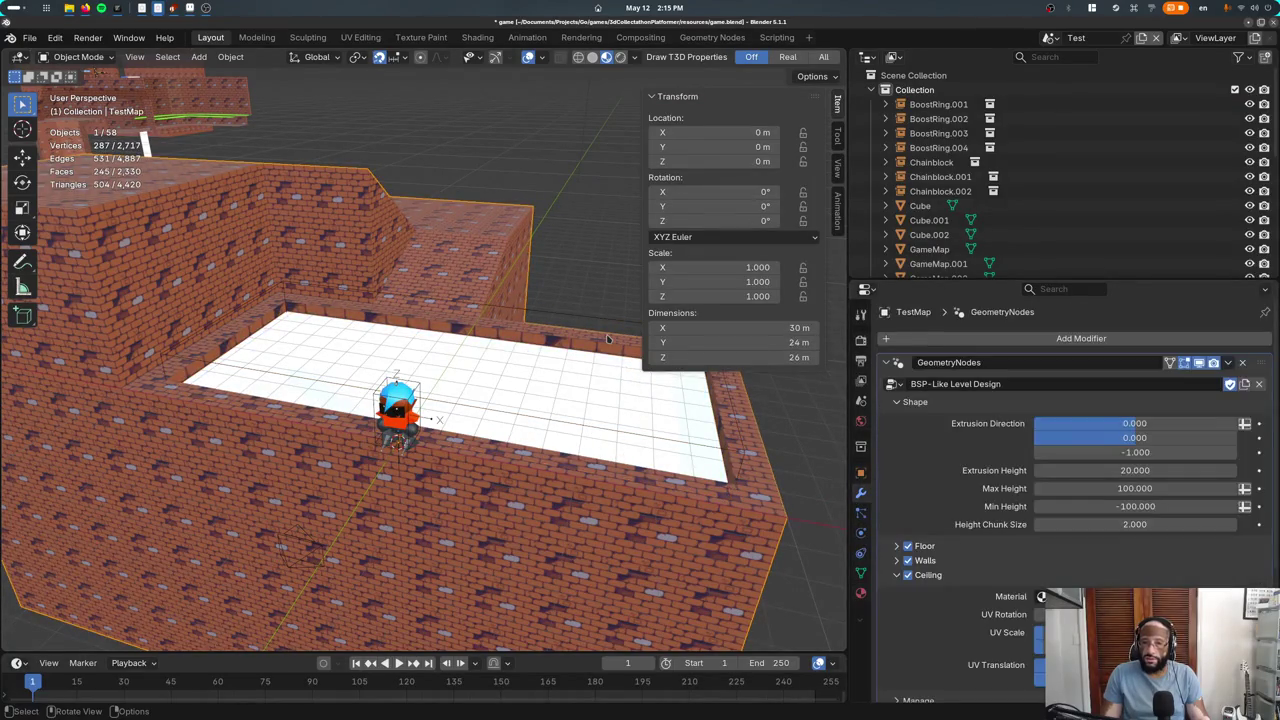
scroll(880, 570, "down", 5)
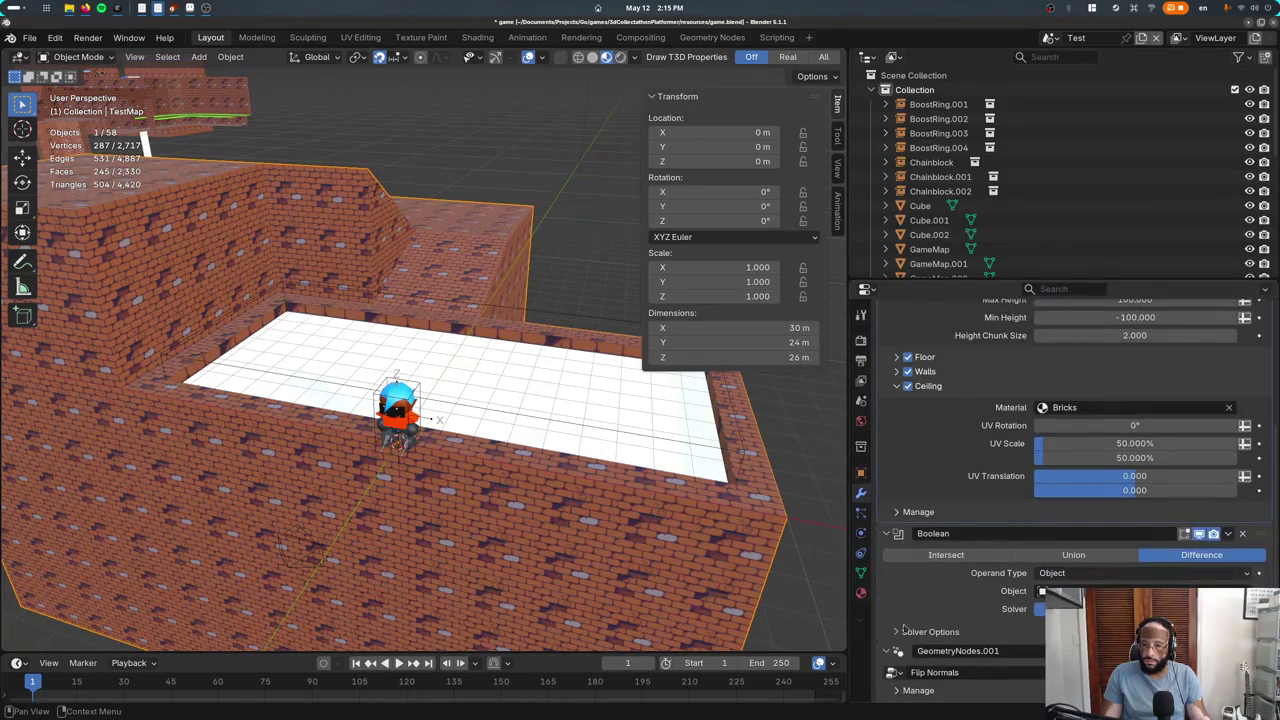
left_click(900, 632)
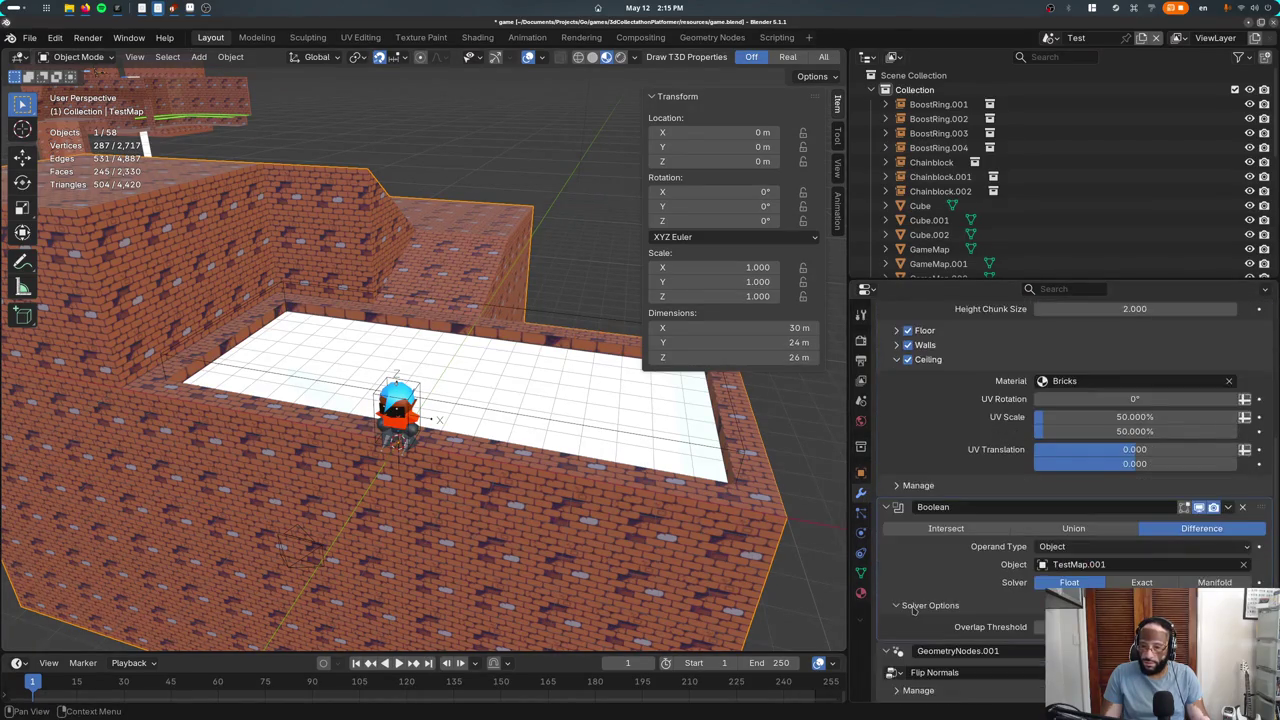
left_click(1127, 584)
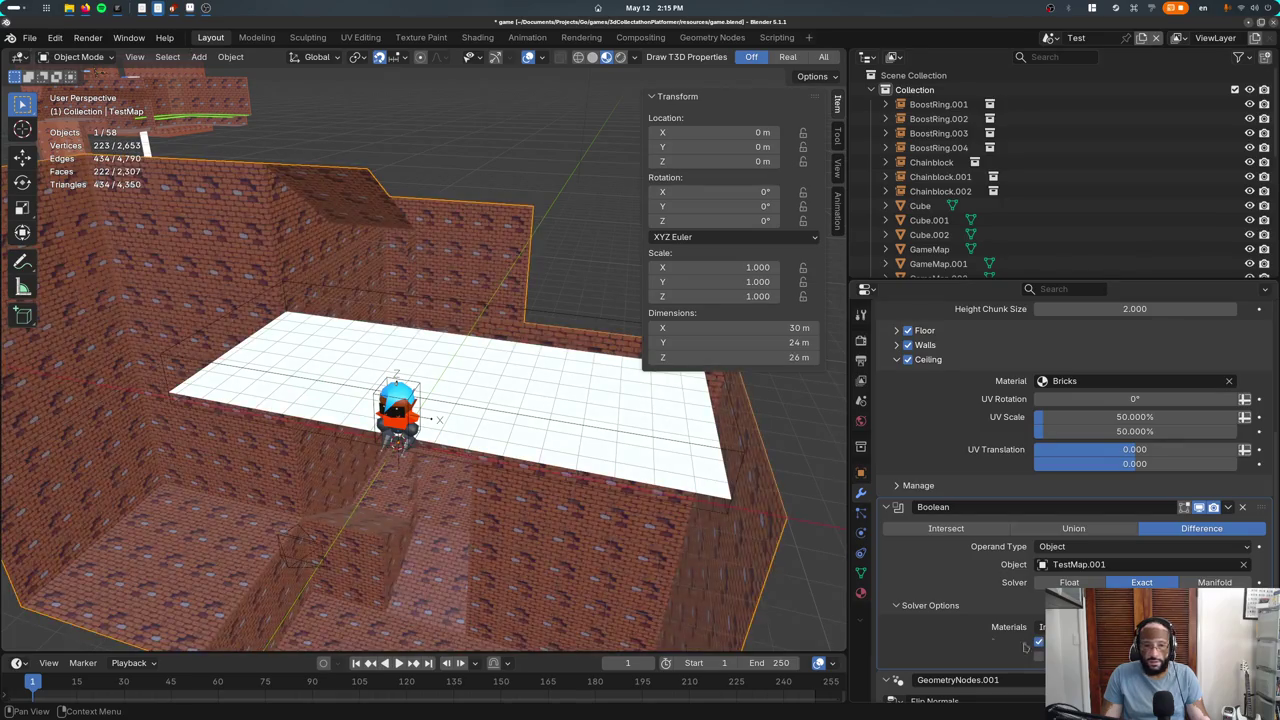
mouse_move(430, 470)
middle_mouse_down()
mouse_move(470, 492)
mouse_move(507, 449)
mouse_move(802, 560)
middle_mouse_up()
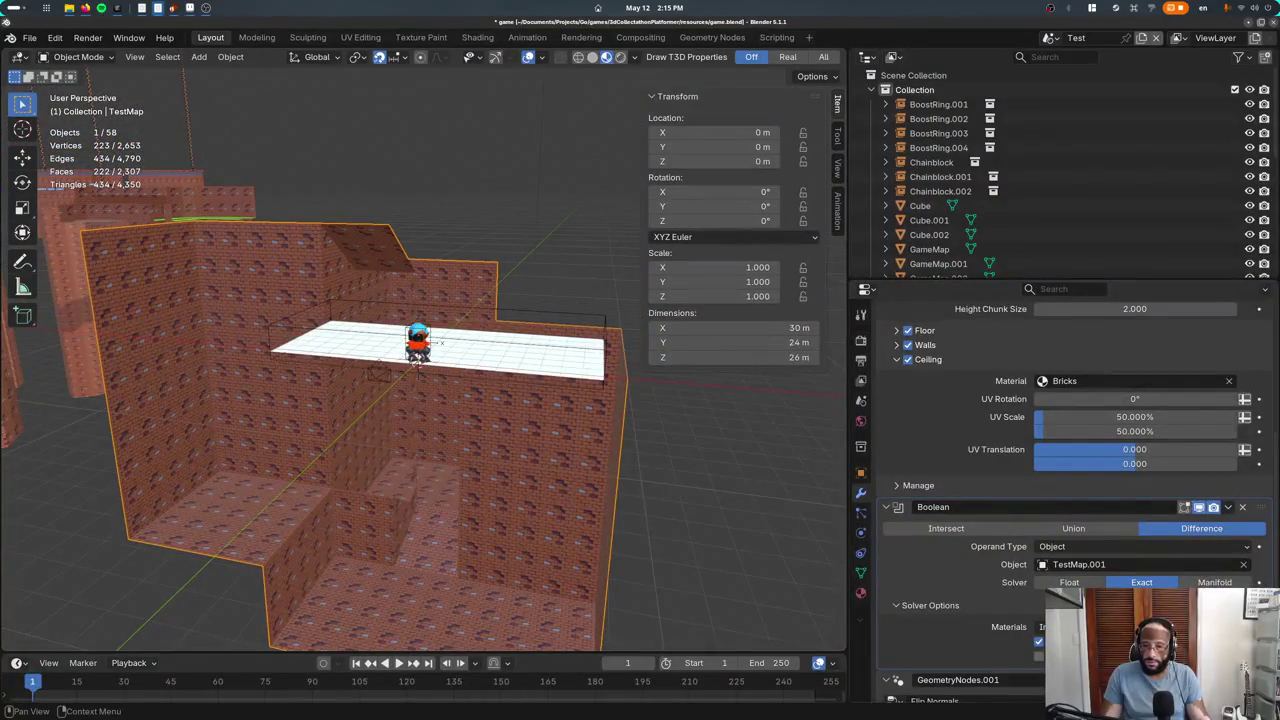
middle_click_drag(470, 460, 503, 477)
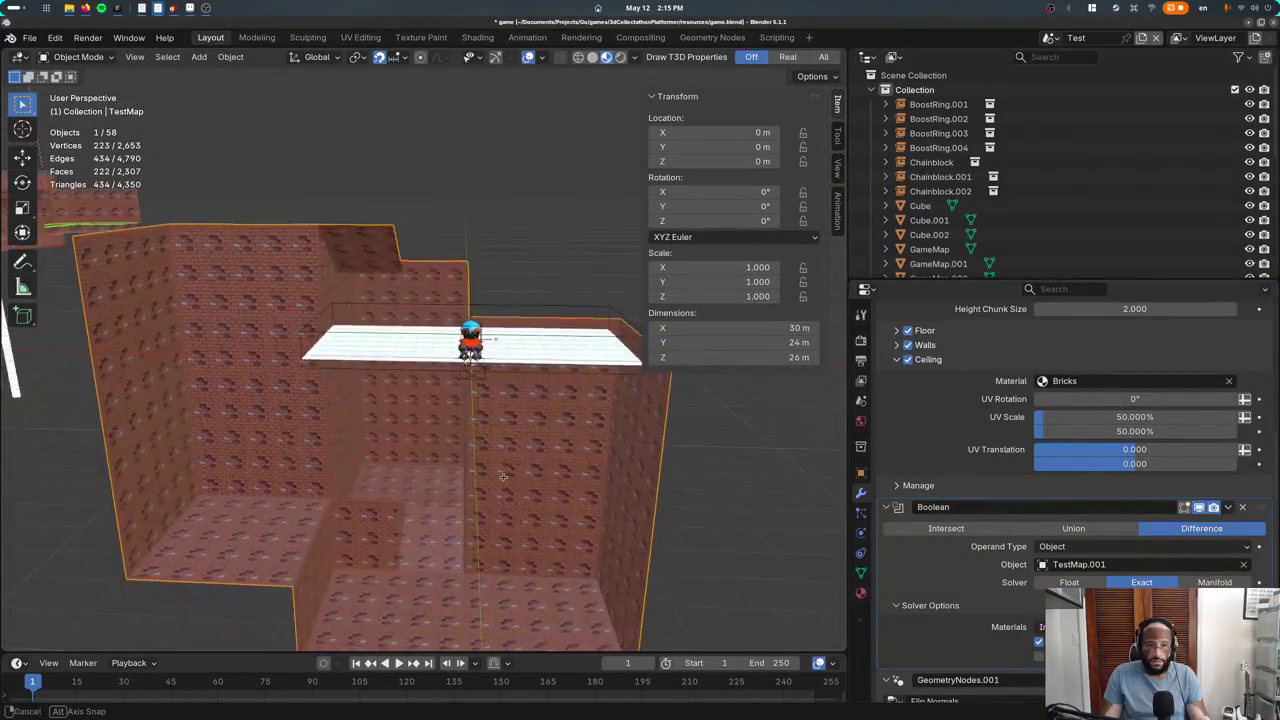
Compare the Exact and Manifold Boolean solvers, settling back on Float
left_click(1038, 638)
left_click(1069, 583)
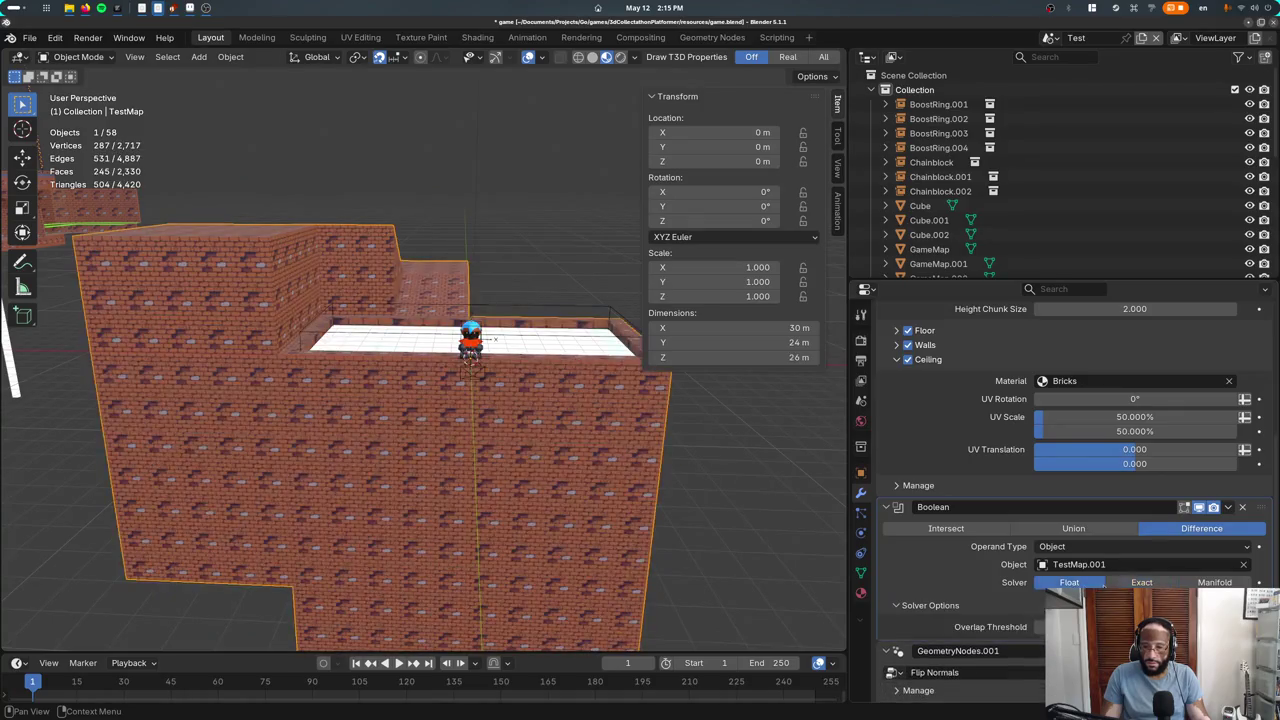
left_click(1192, 583)
left_click(1072, 583)
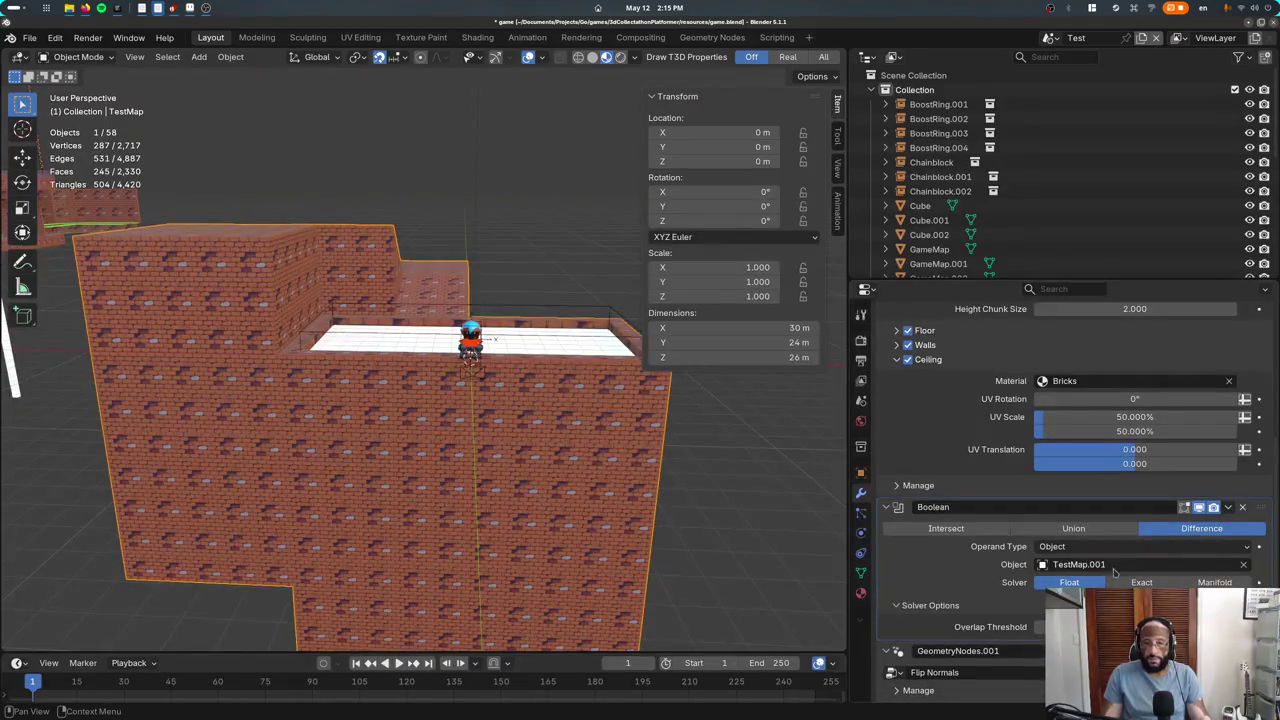
Try the Union and Intersect Boolean operations, then return to Difference
left_click(1098, 530)
left_click(985, 530)
left_click(1073, 528)
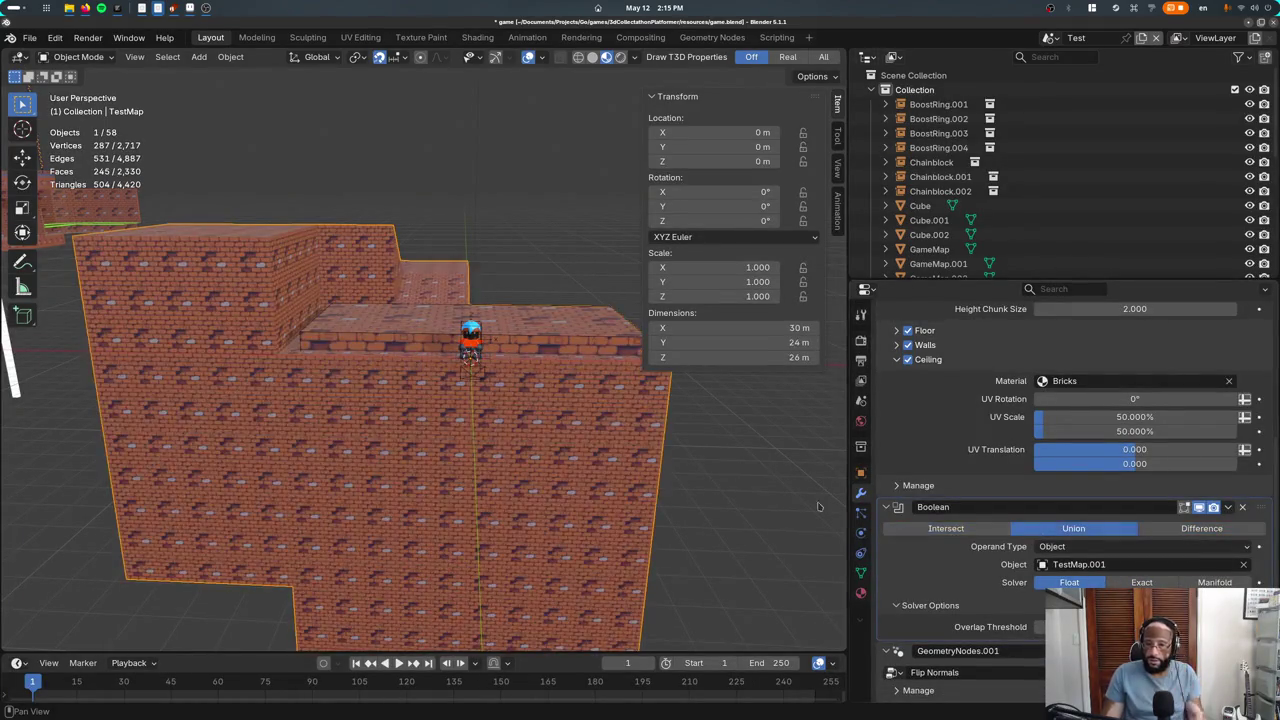
mouse_move(420, 360)
middle_mouse_down()
mouse_move(475, 330)
mouse_move(381, 353)
middle_mouse_up()
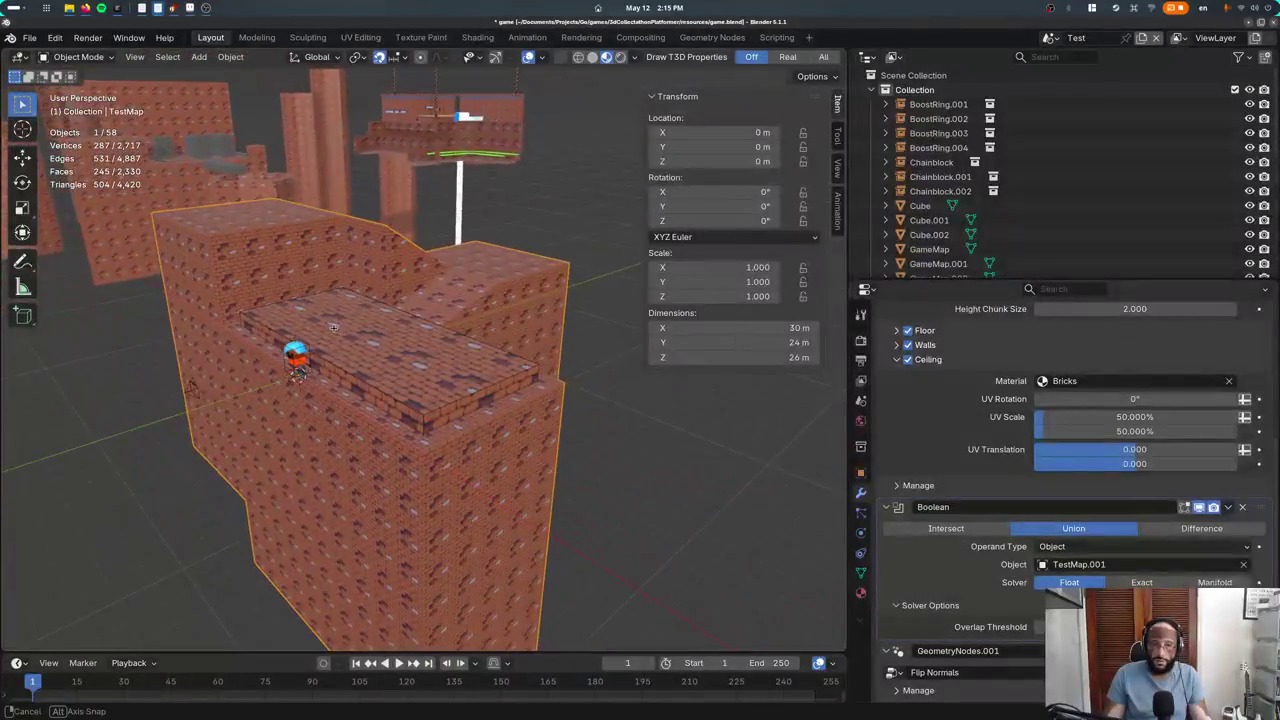
left_click(980, 530)
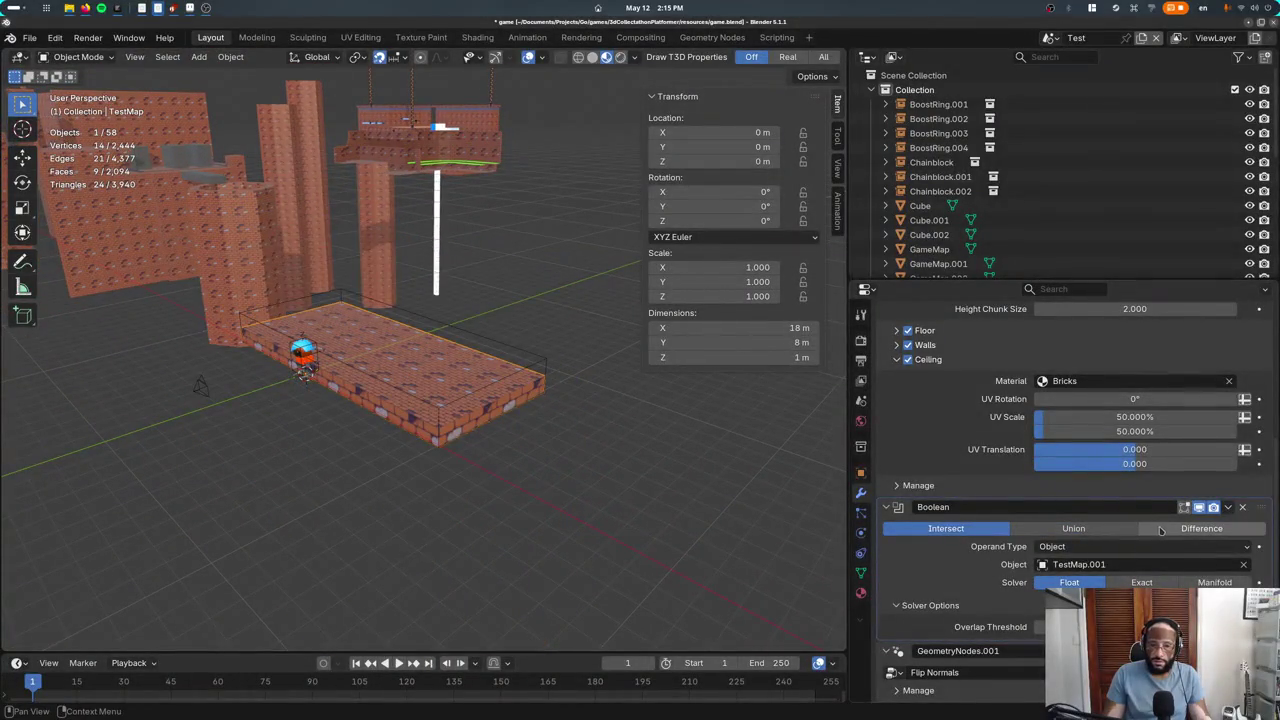
left_click(1161, 530)
middle_click_drag(470, 390, 500, 366)
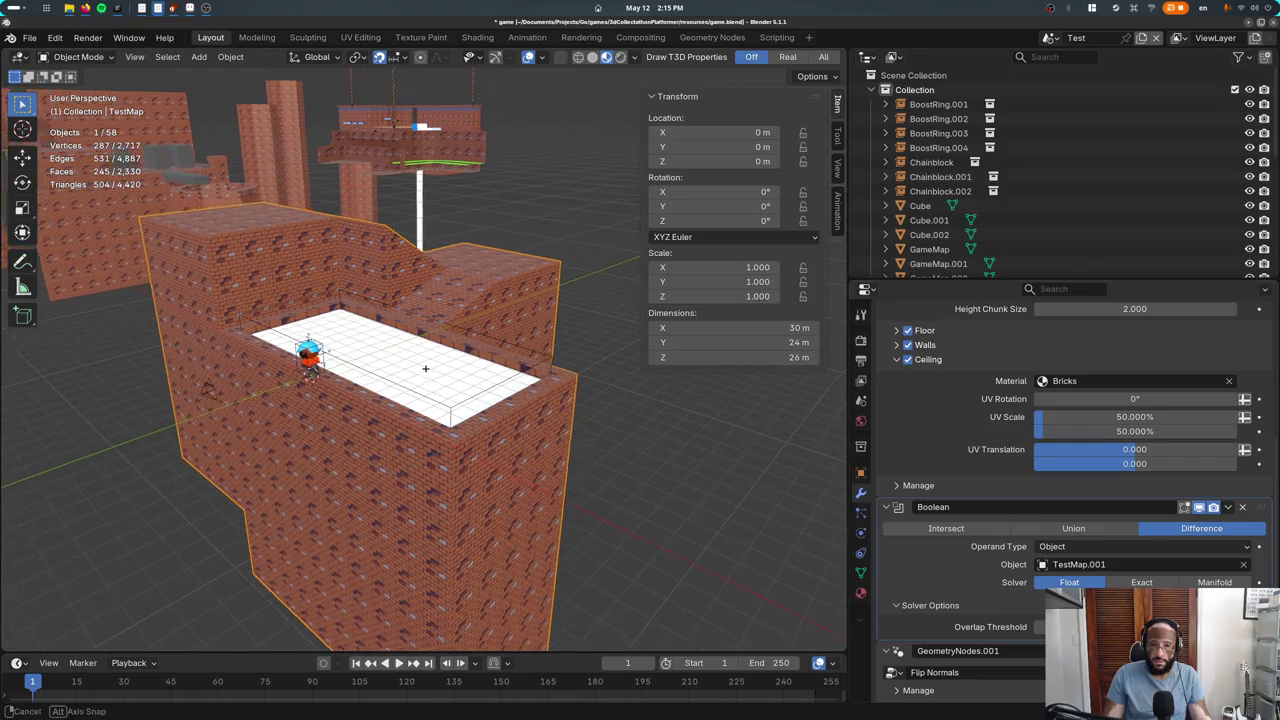
left_click(507, 384)
Start a vertical move of TestMap.001 and cancel it, leaving it at 0, 0, 0
key("g")
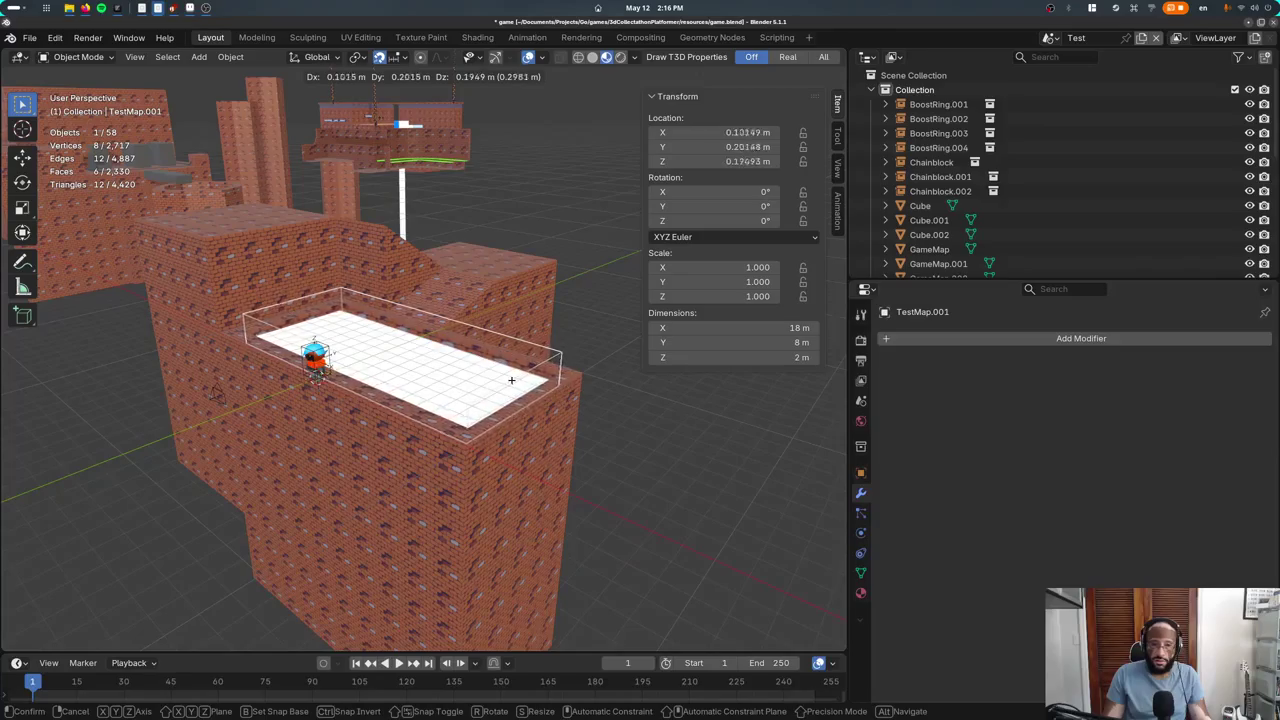
key("z")
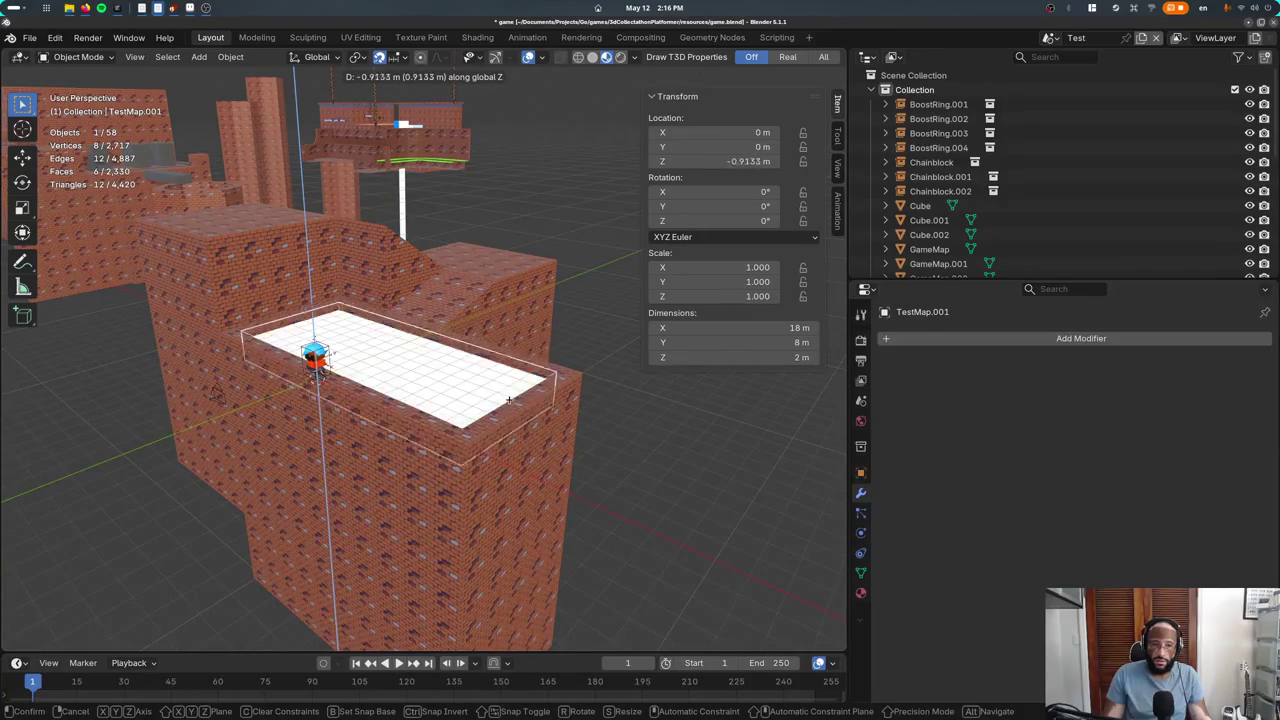
key("Escape")
Reselect the brick TestMap object and save game.blend
mouse_move(508, 380)
middle_mouse_down()
mouse_move(440, 380)
mouse_move(460, 417)
middle_mouse_up()
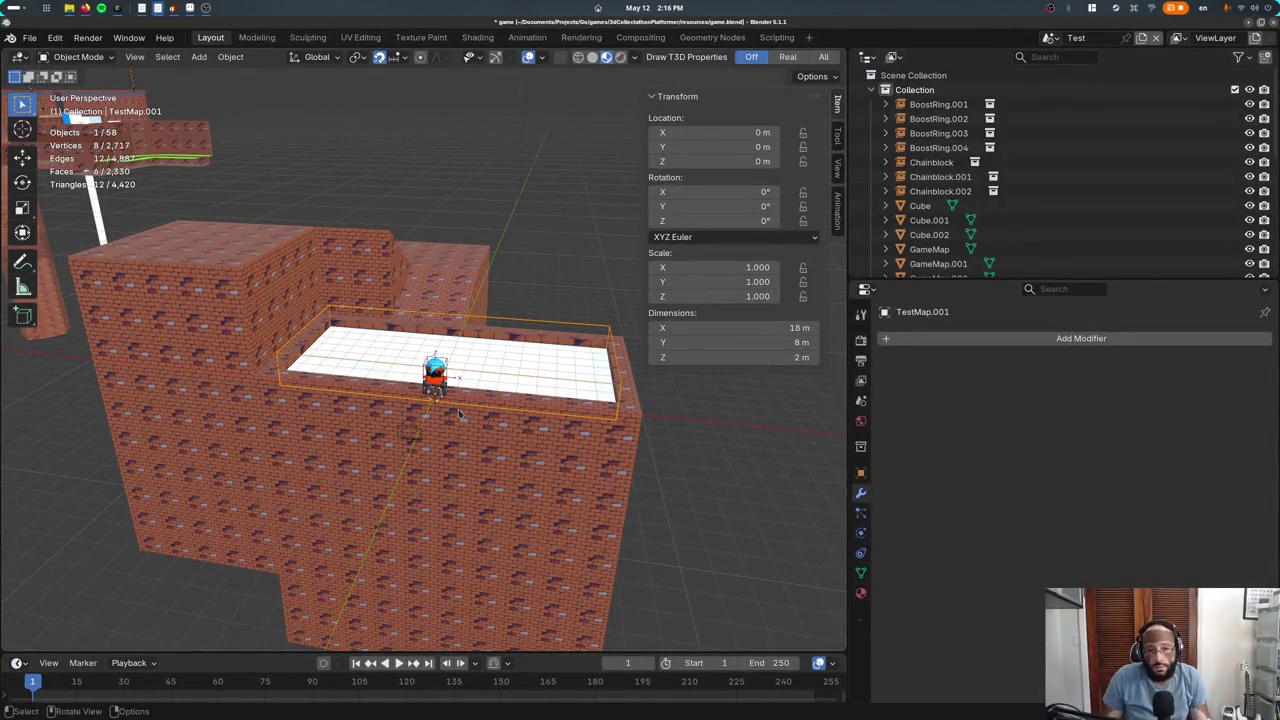
left_click(464, 447)
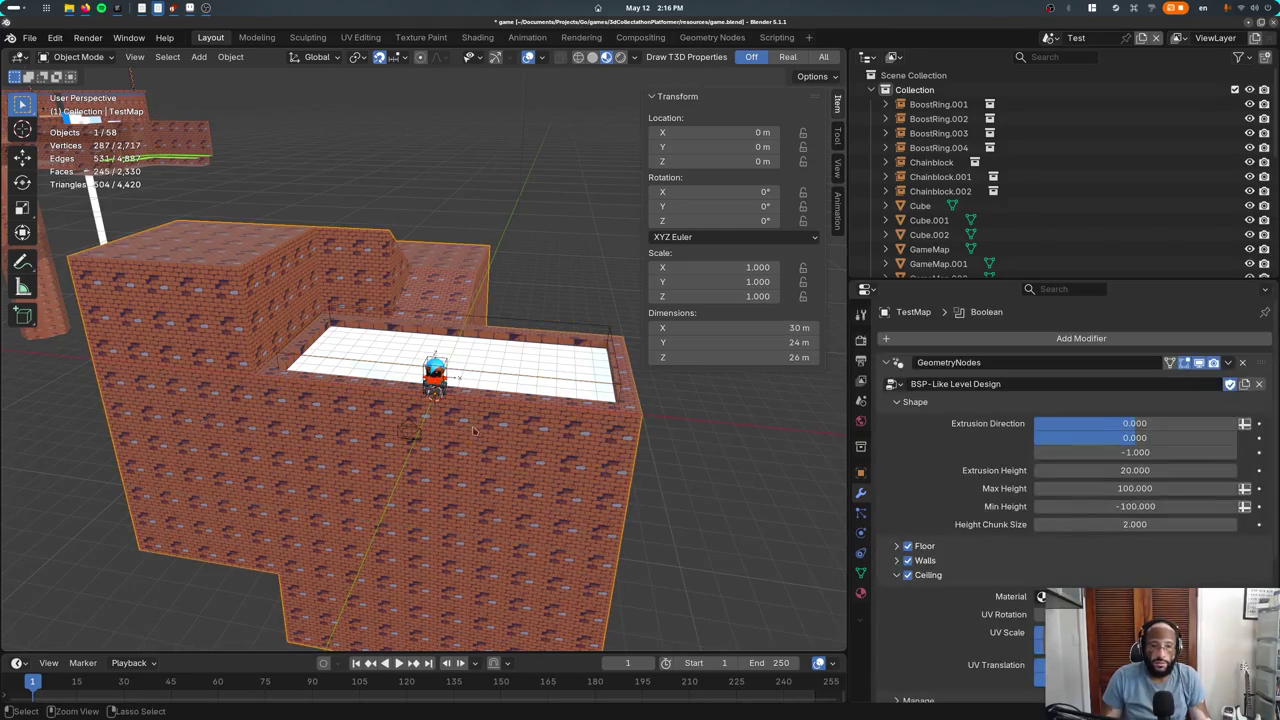
key("ctrl+s")
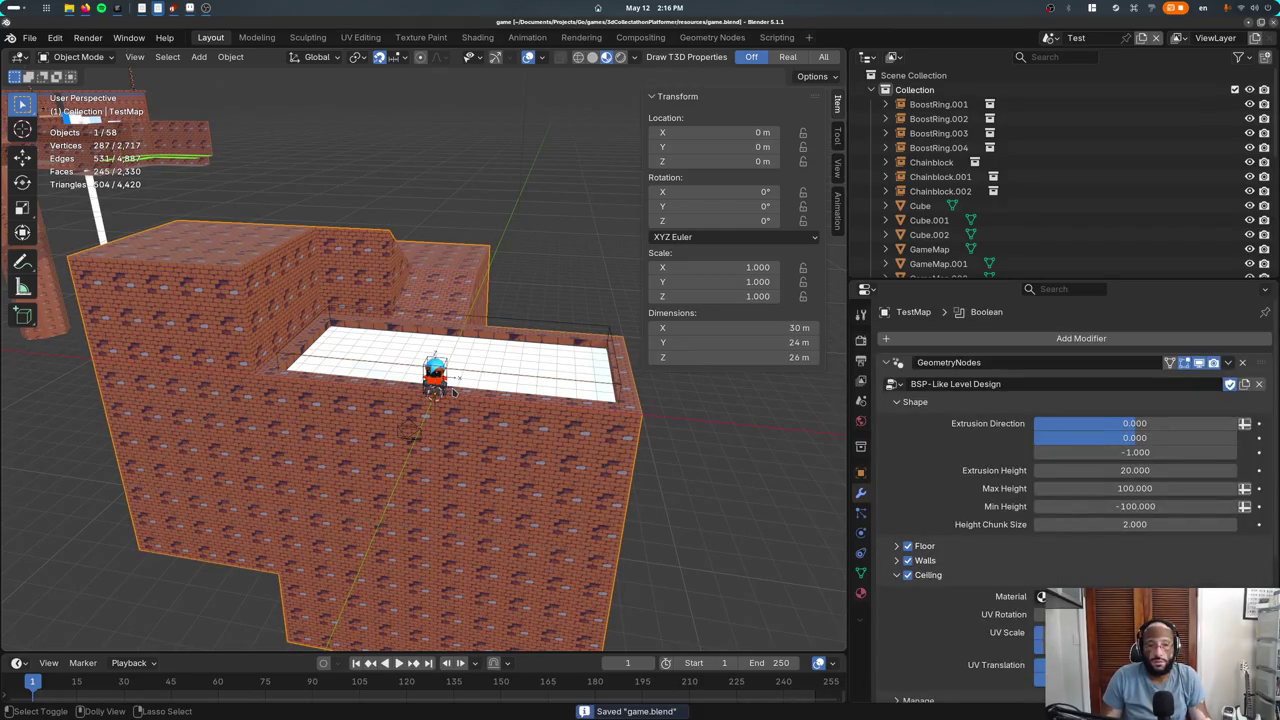
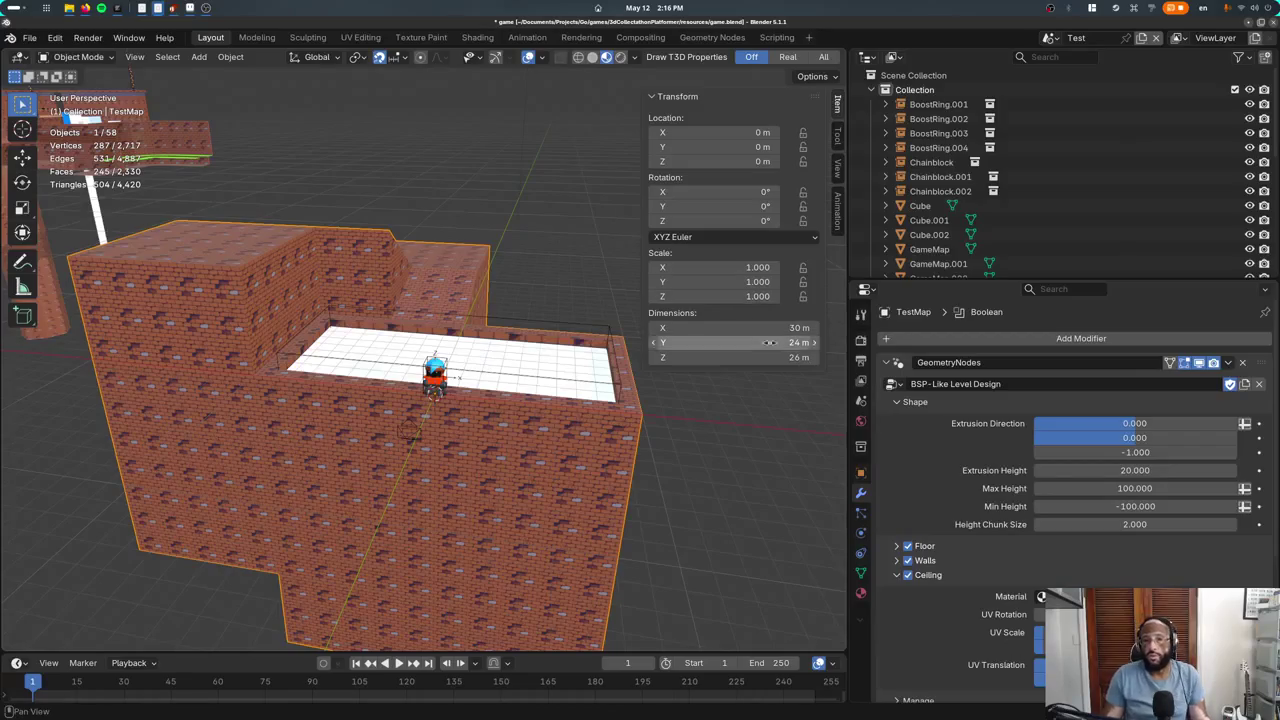
Confirm TestMap's Tetra3D auto-subdivide is enabled at two levels, then show the Tetra3D render settings
scroll(896, 479, "down", 1)
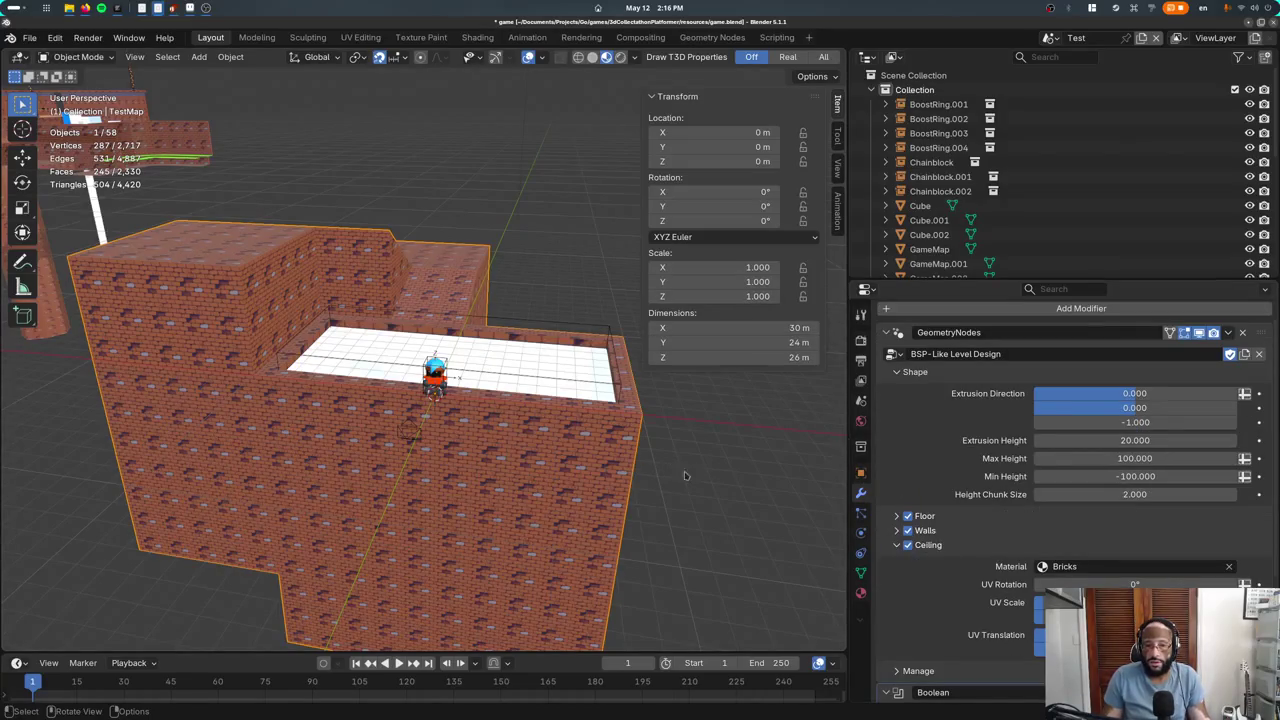
left_click(861, 592)
left_click(861, 572)
scroll(878, 494, "down", 5)
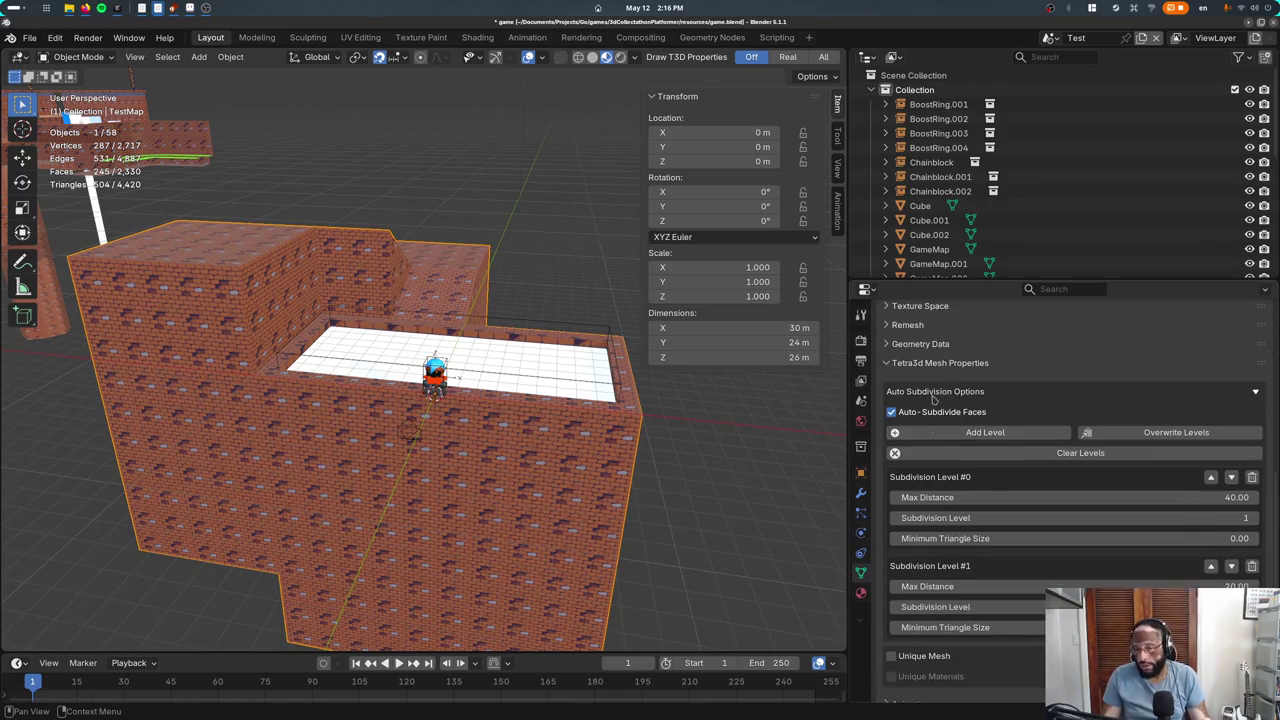
scroll(938, 420, "up", 1)
scroll(938, 420, "down", 1)
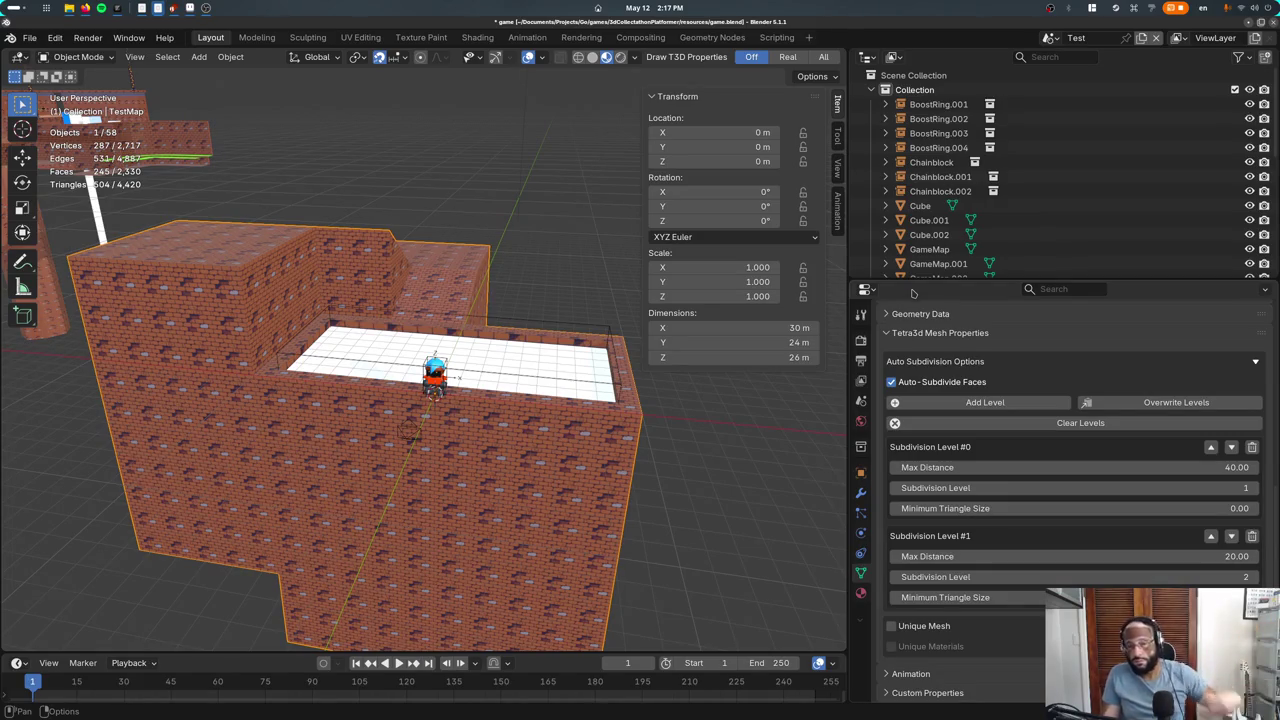
left_click(860, 341)
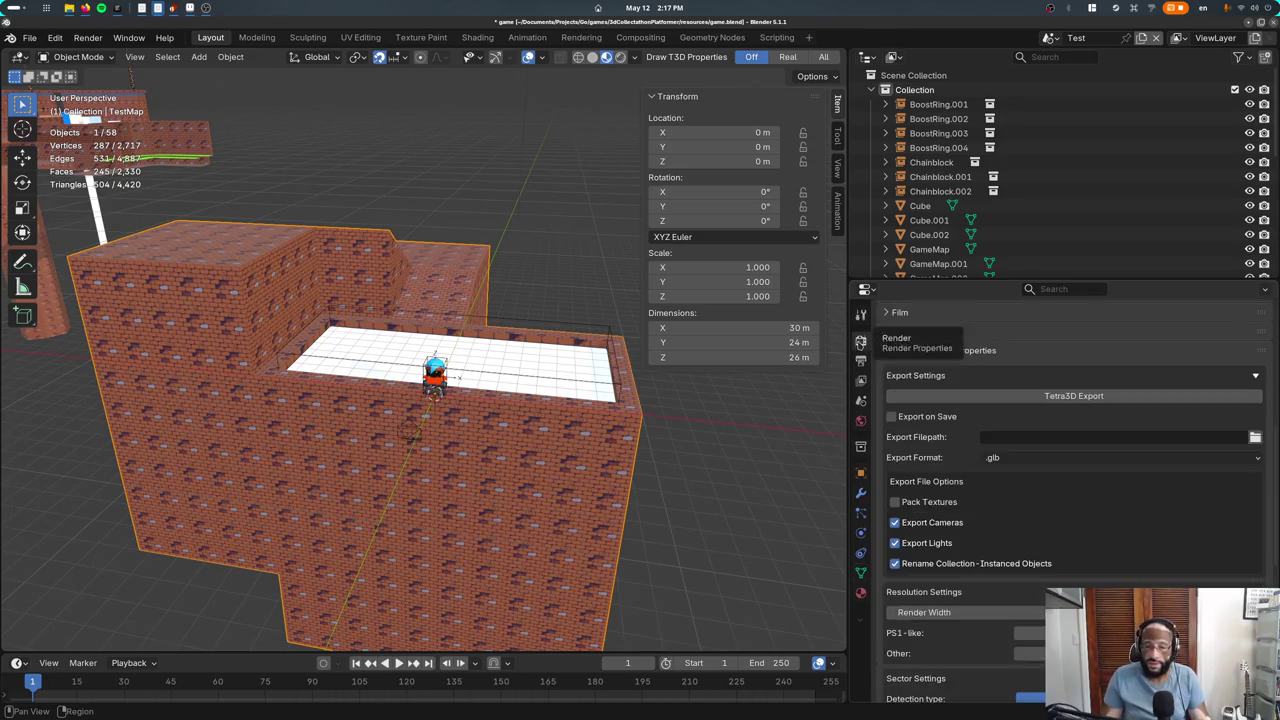
Scroll through the Tetra3D render export settings, then bring up the desktop window overview
scroll(890, 520, "down", 5)
scroll(888, 522, "down", 5)
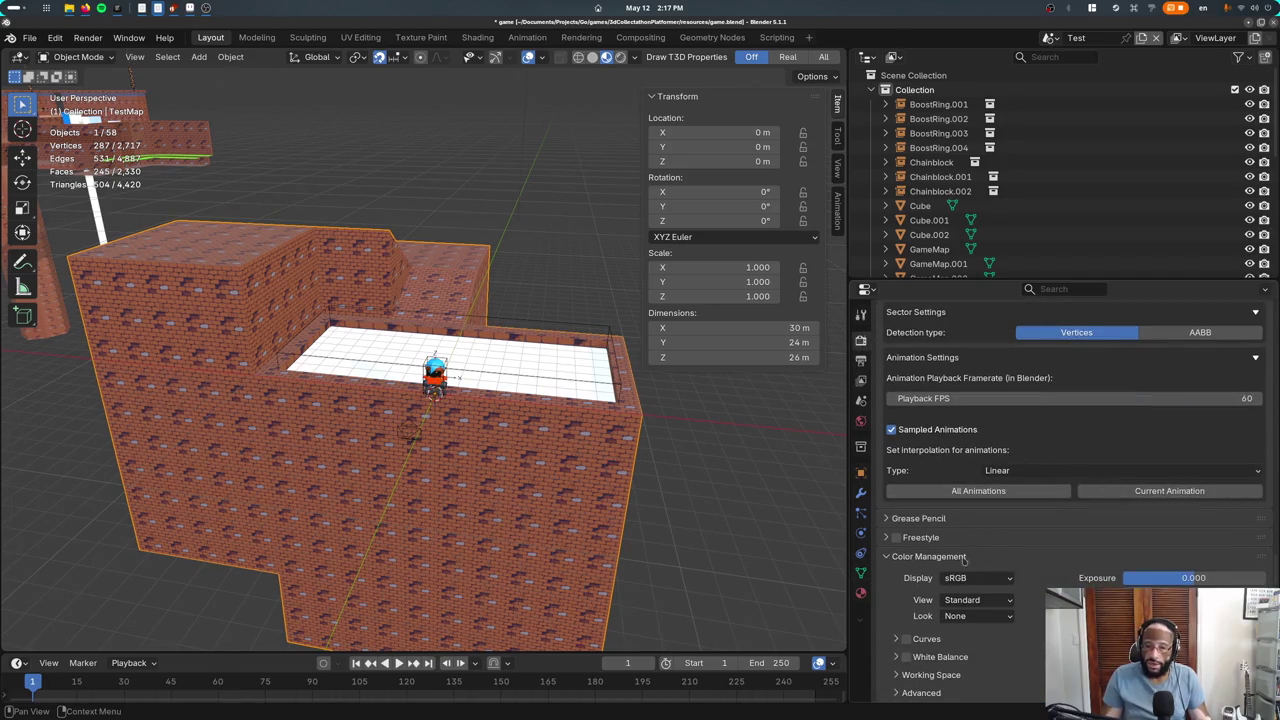
scroll(980, 495, "up", 5)
scroll(1100, 480, "up", 3)
scroll(1150, 474, "up", 3)
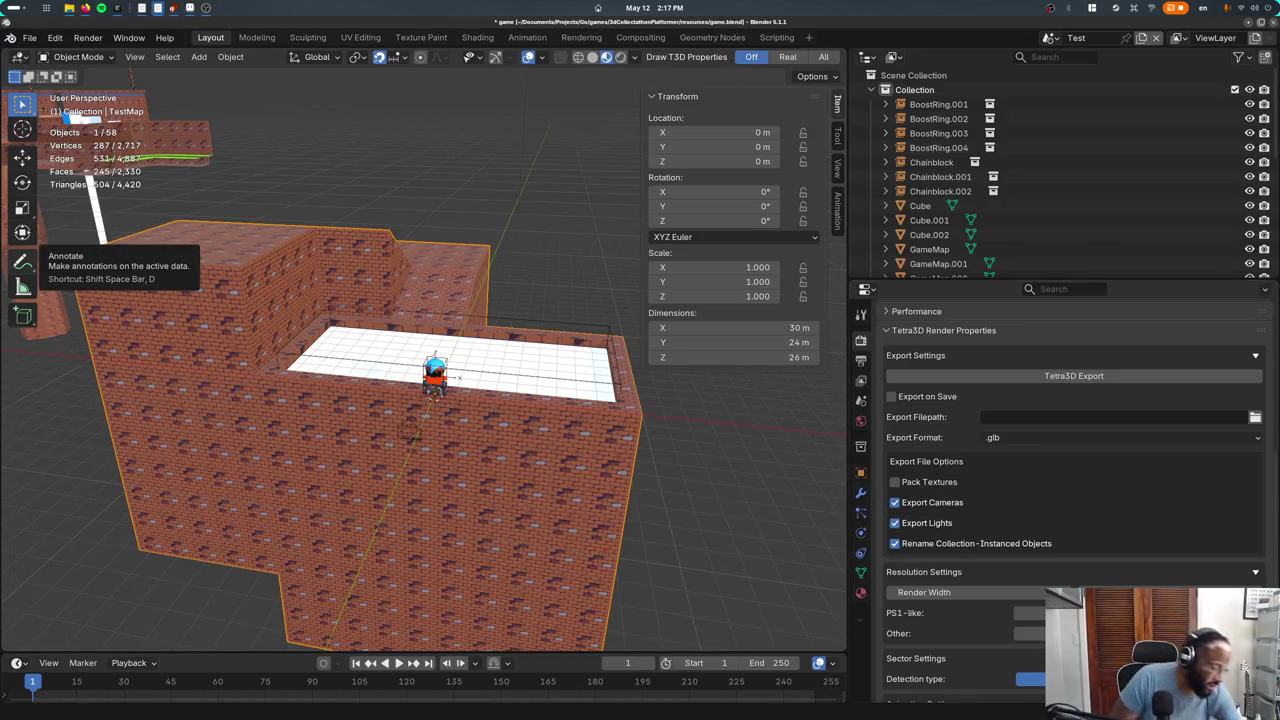
key("super")
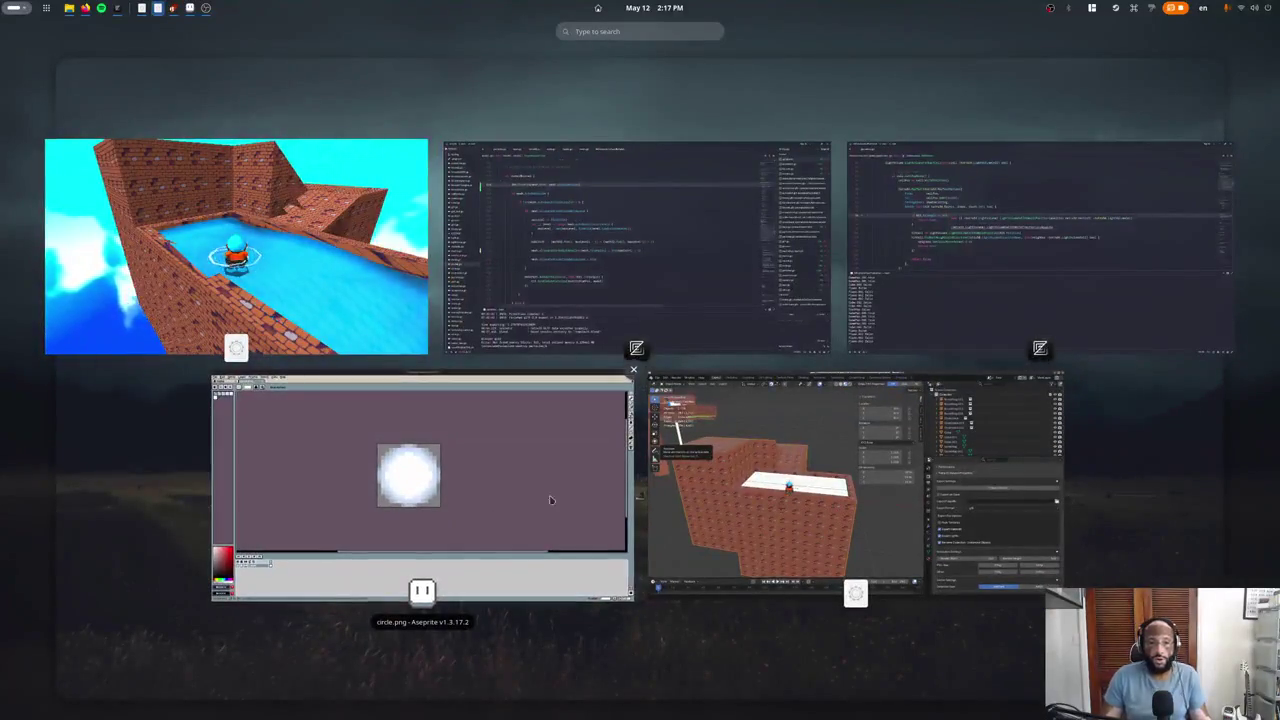
In Zed, open tetra3d.py and search for the t3dAutoSubdivide property definition
left_click(643, 248)
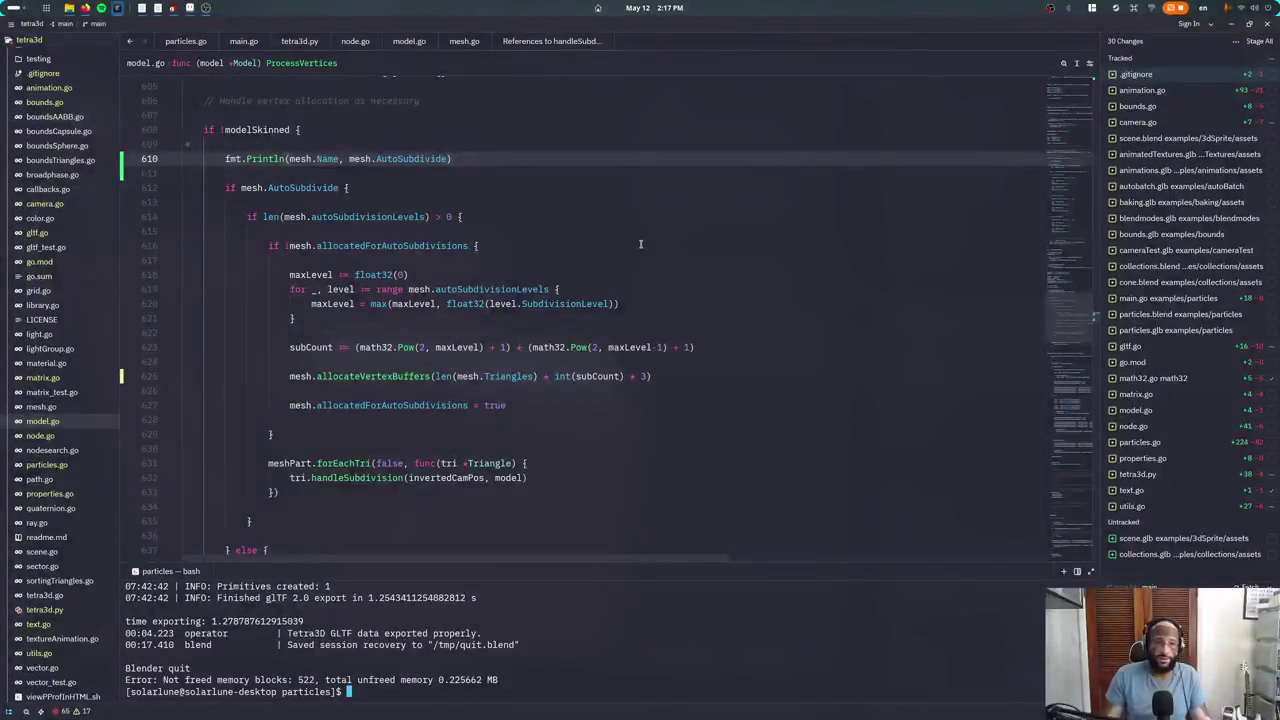
key("ctrl+shift+p")
type("terminal")
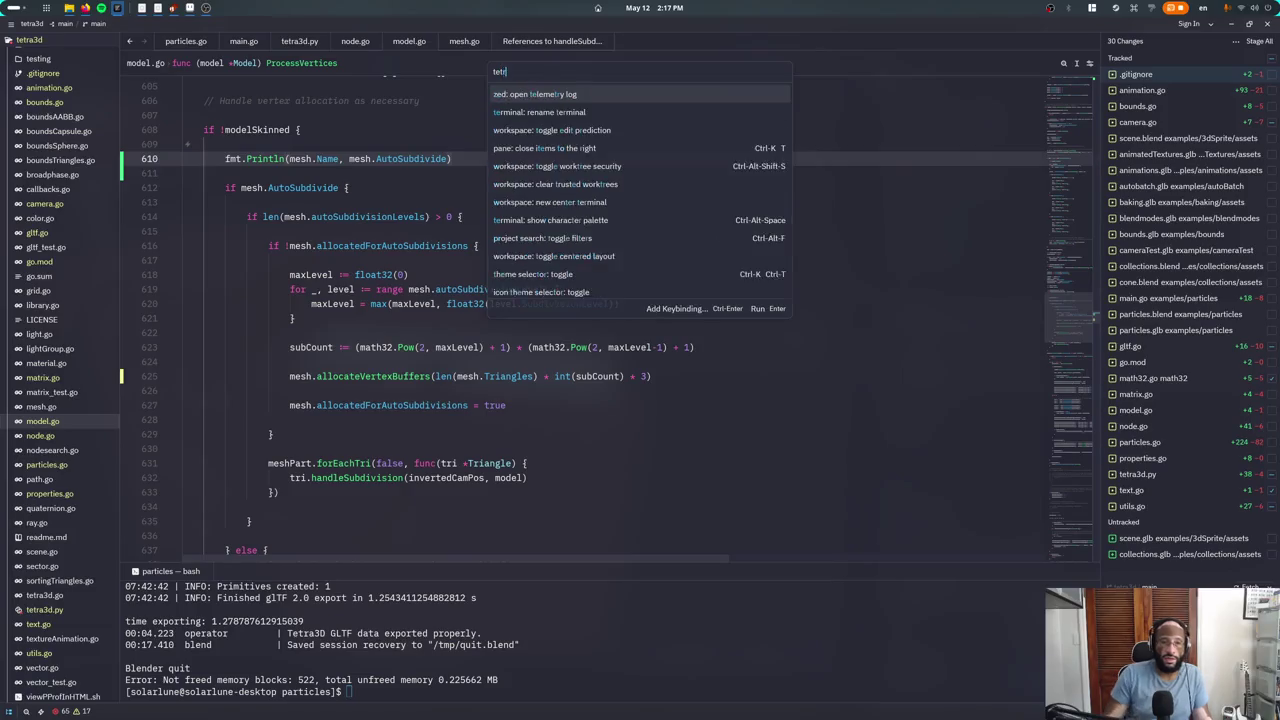
key("Return")
left_click(299, 41)
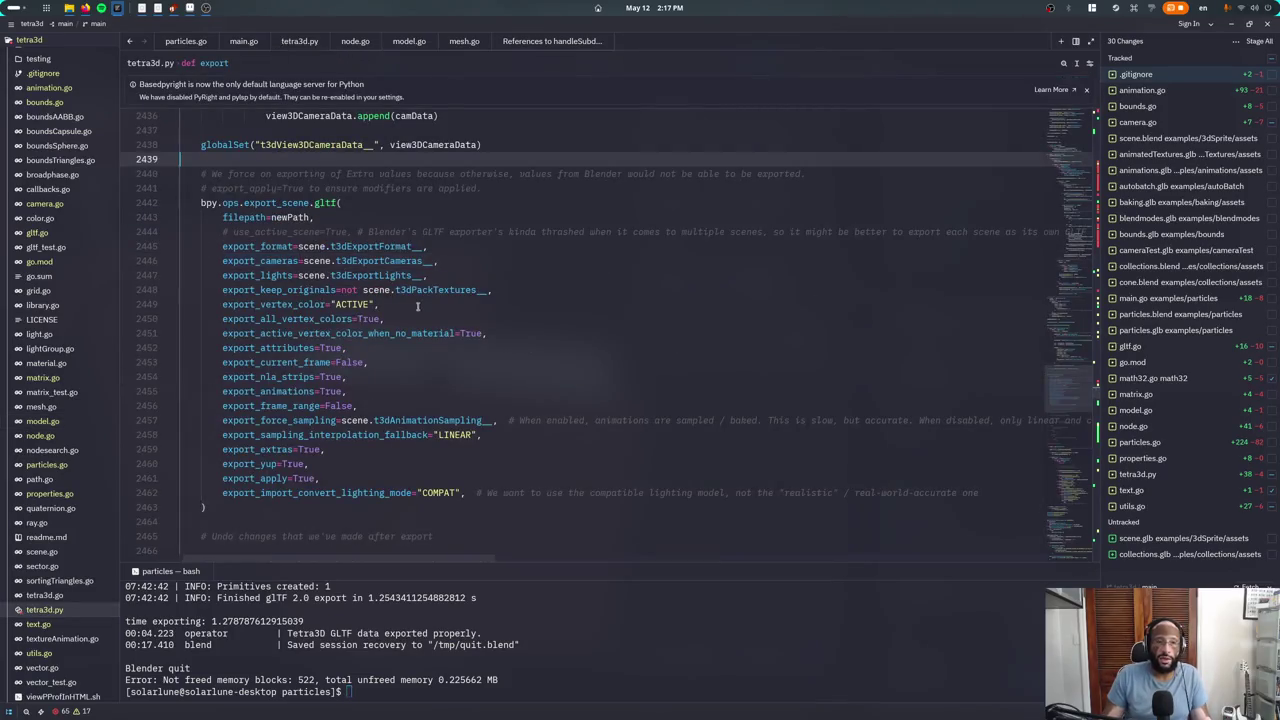
double_click(456, 231)
key("ctrl+f")
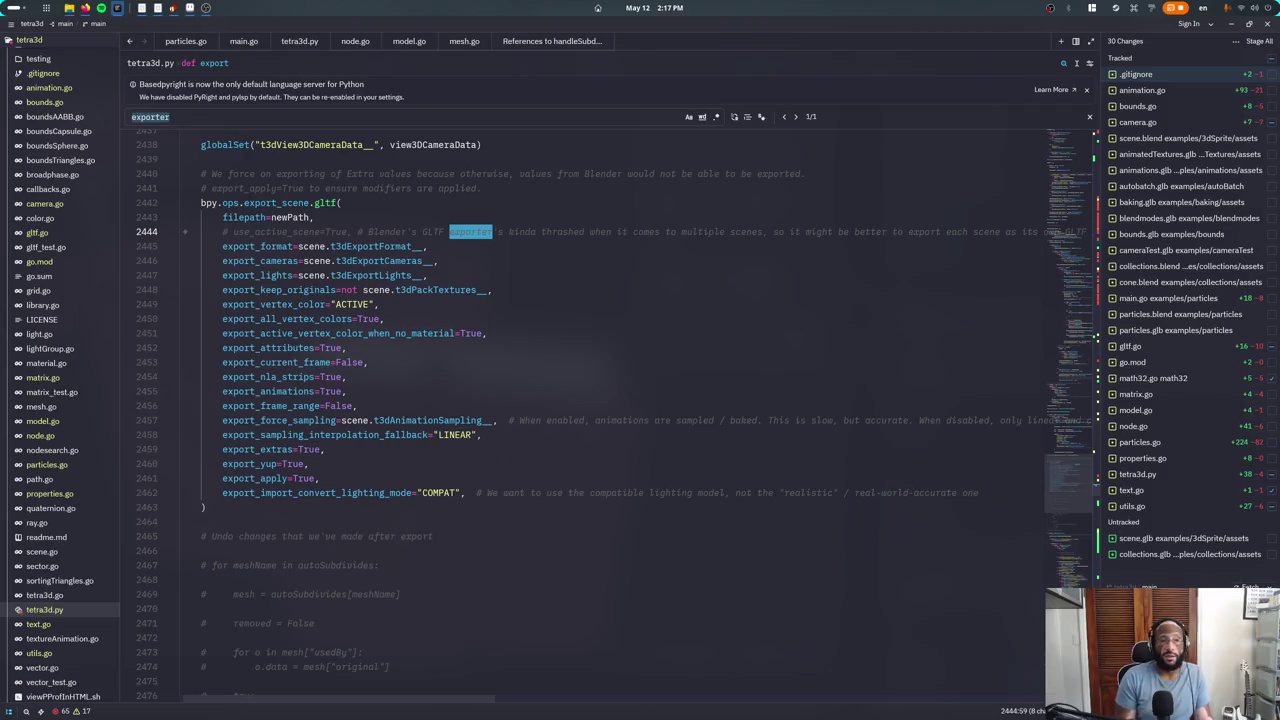
type("autosub")
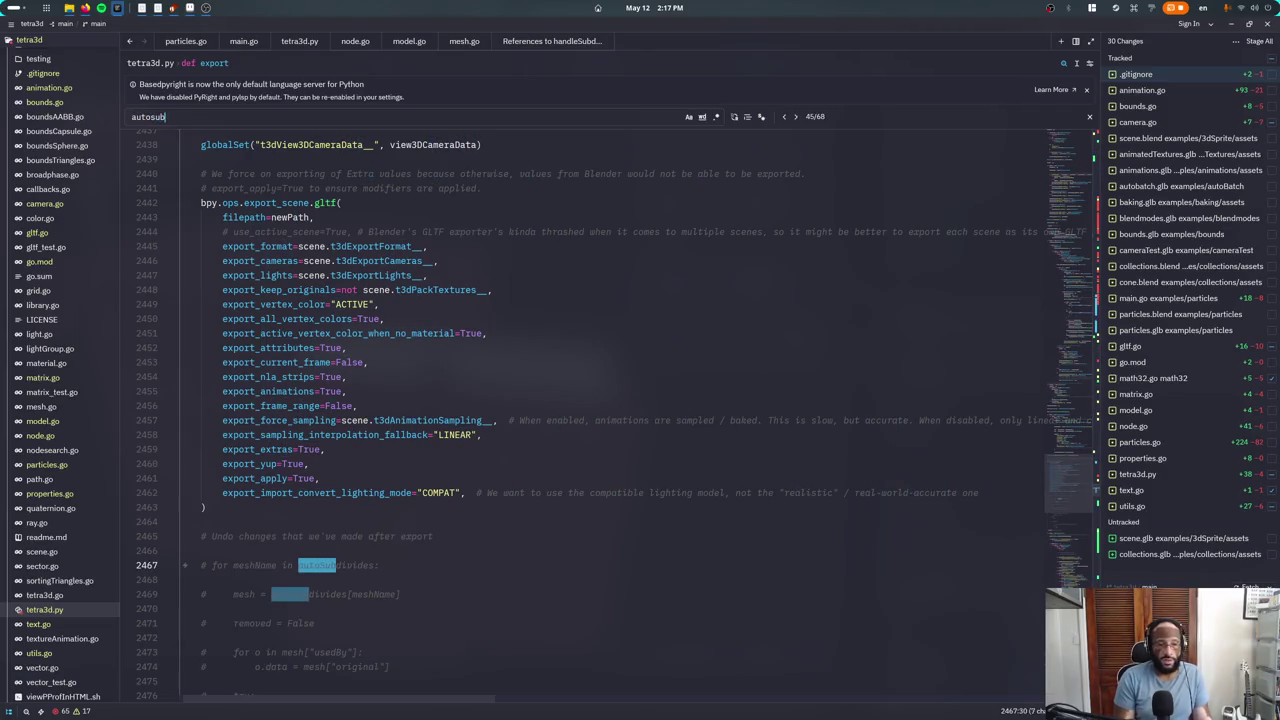
type("e__")
key("Escape")
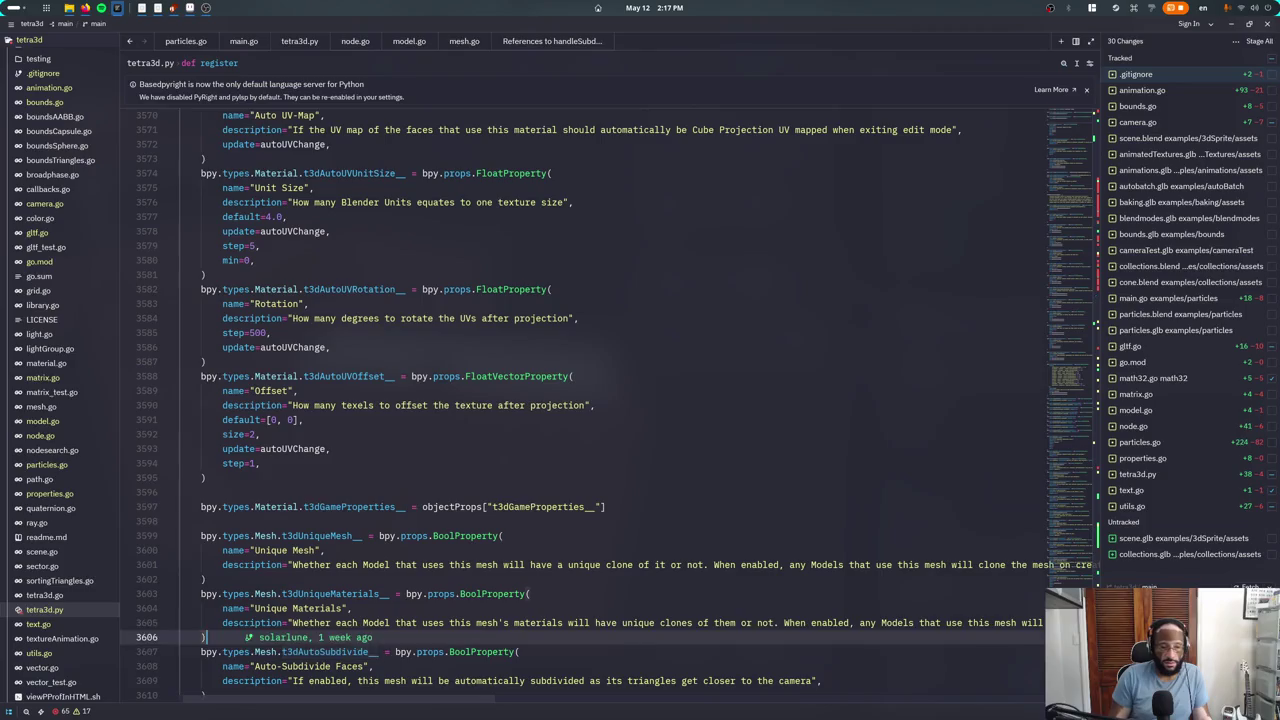
Try changing the property's Mesh type to Scene, undo it, then return to Blender
key("ctrl+shift+Left")
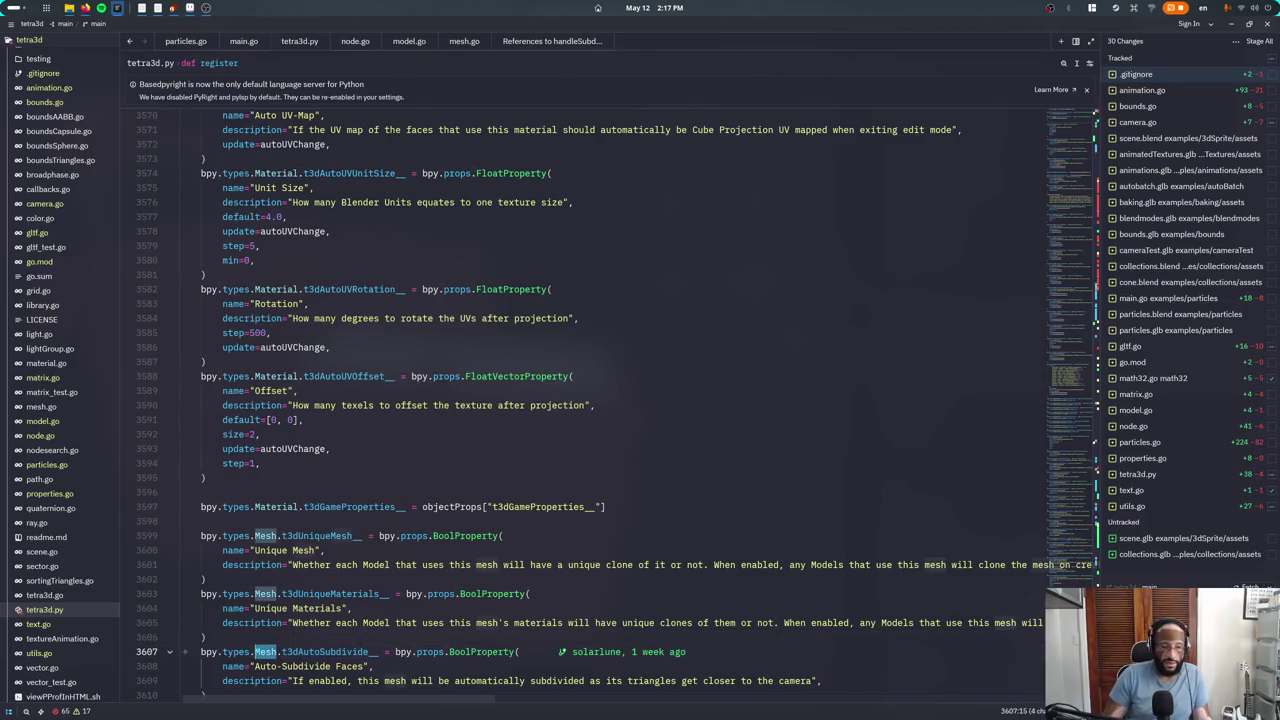
type("Scene")
scroll(436, 249, "down", 5)
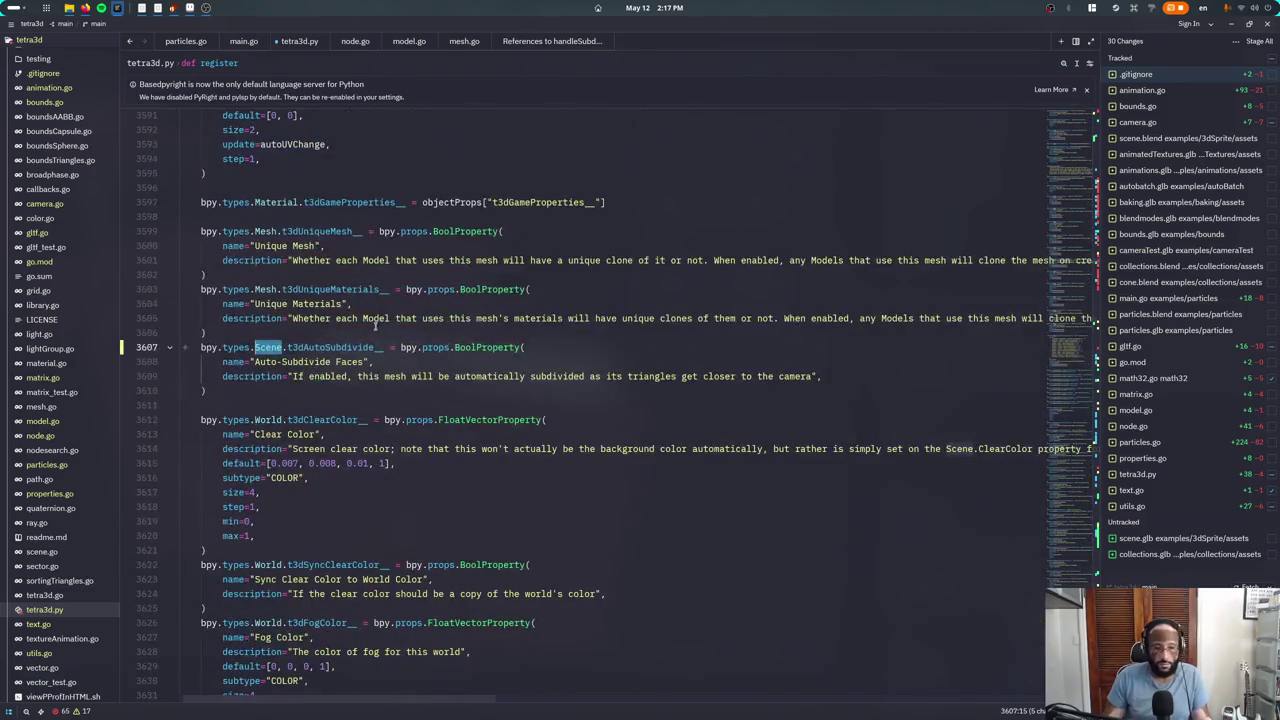
key("ctrl+z")
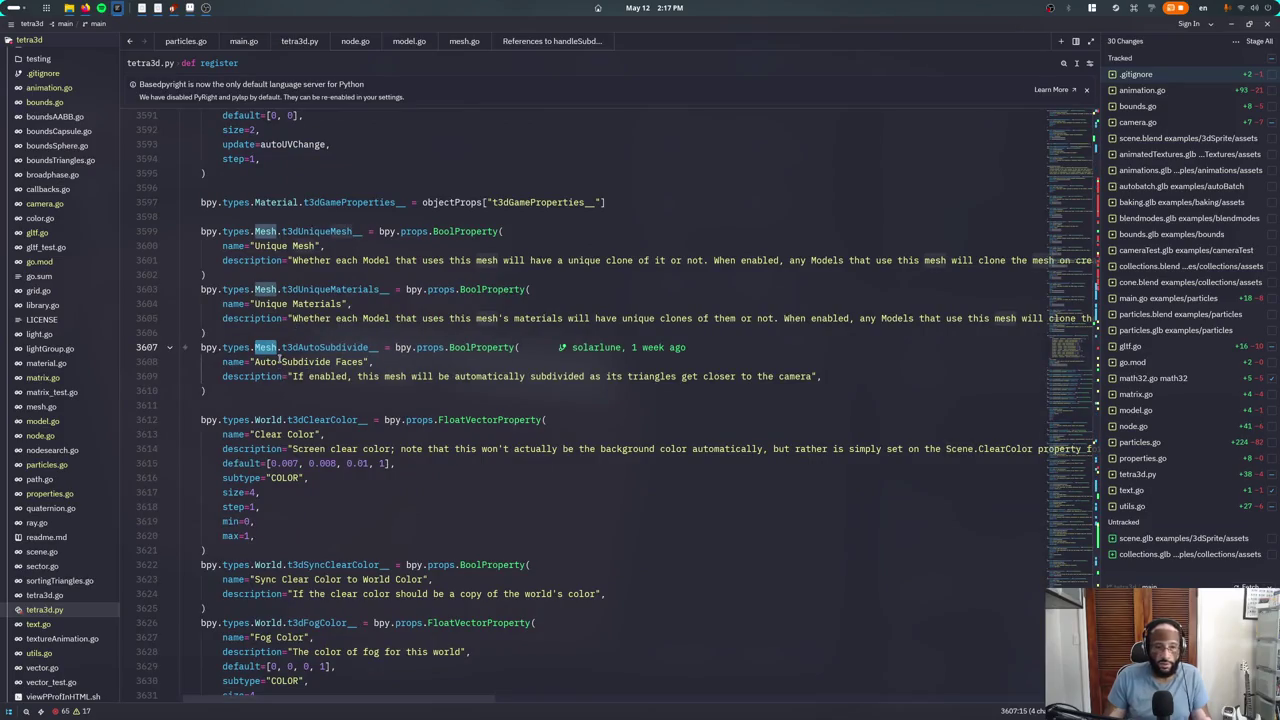
left_click(268, 361)
left_click(284, 391)
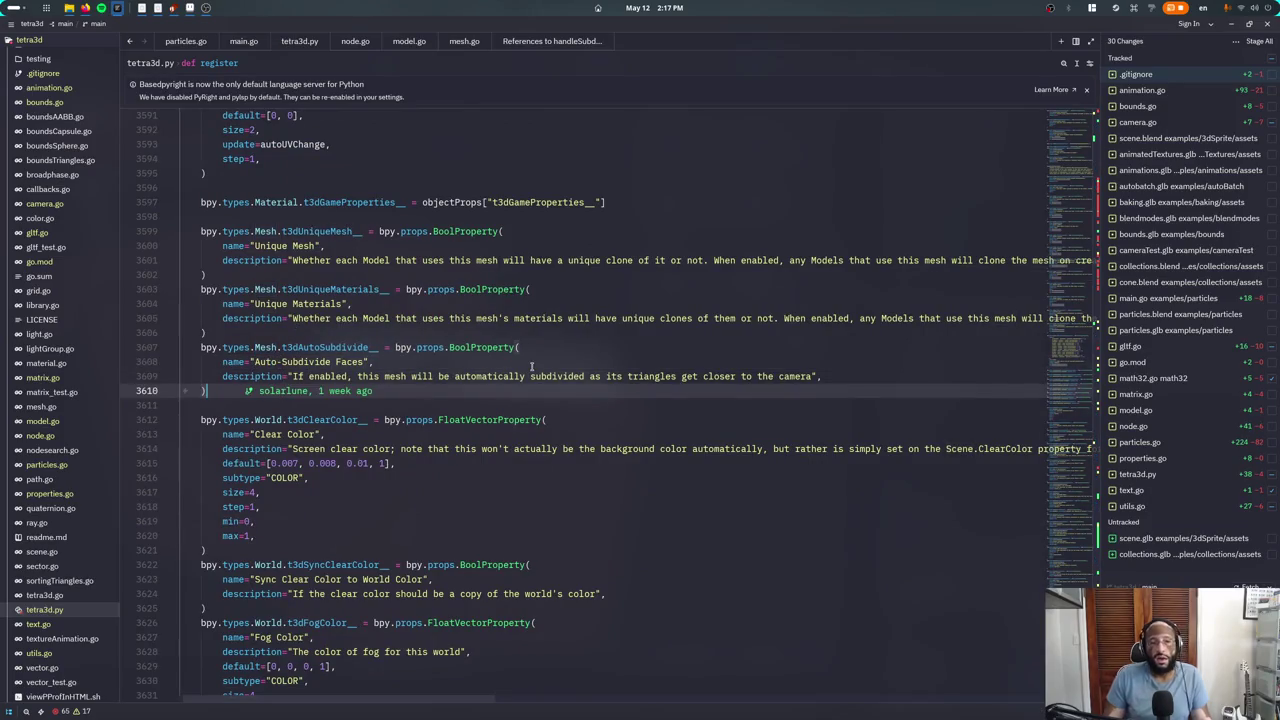
key("alt+Tab")
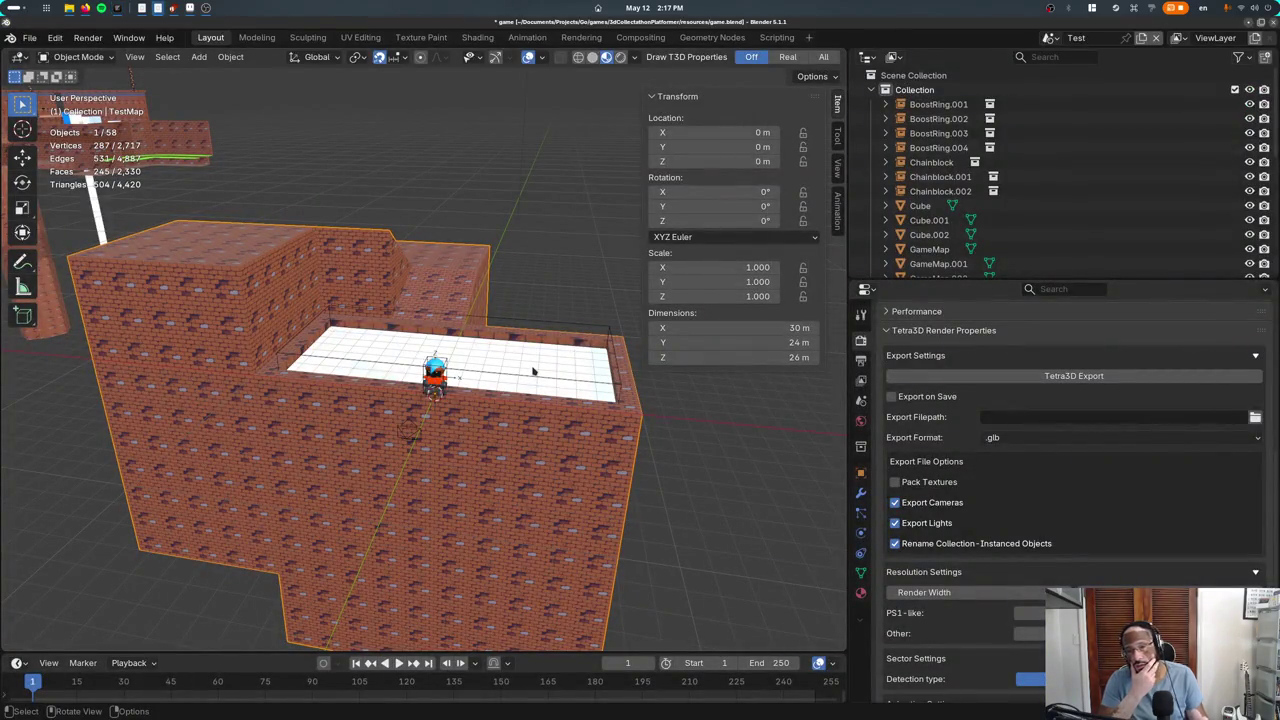
Review TestMap's modifier stack and inspect the level in the Geometry Nodes workspace
left_click(861, 494)
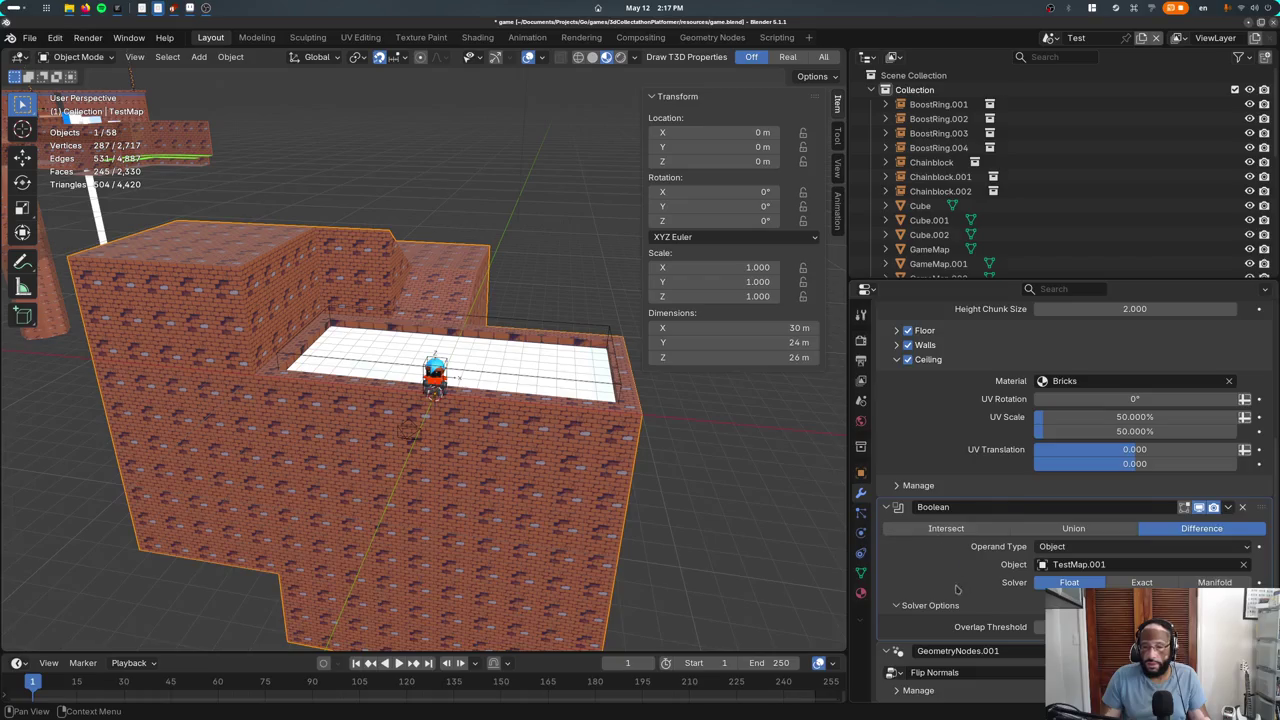
scroll(958, 457, "up", 3)
scroll(964, 470, "up", 3)
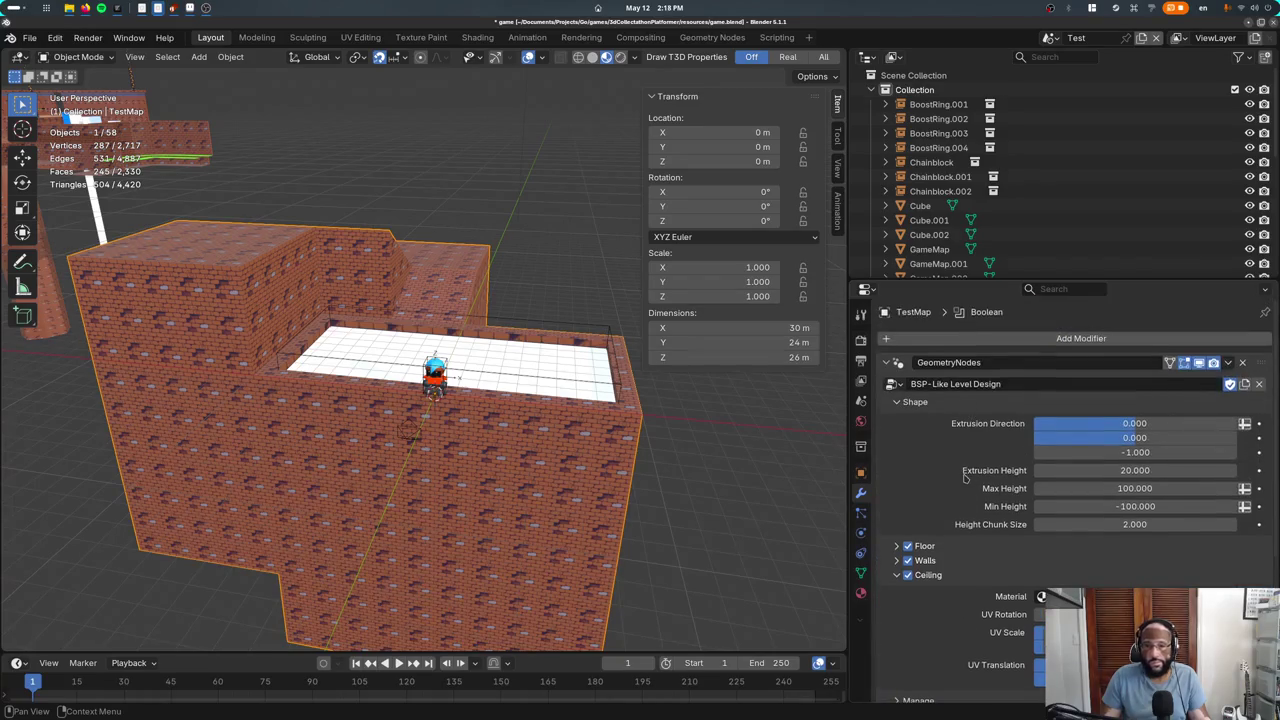
scroll(965, 482, "down", 3)
scroll(968, 479, "up", 3)
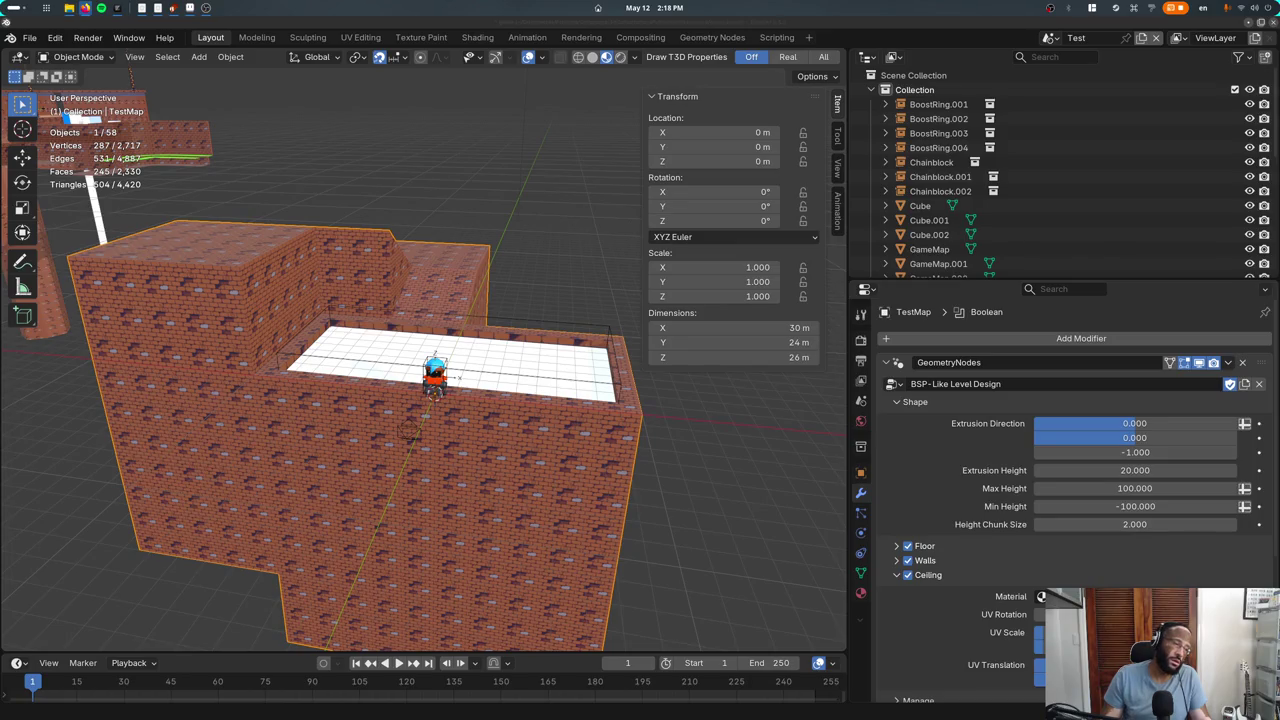
left_click(712, 37)
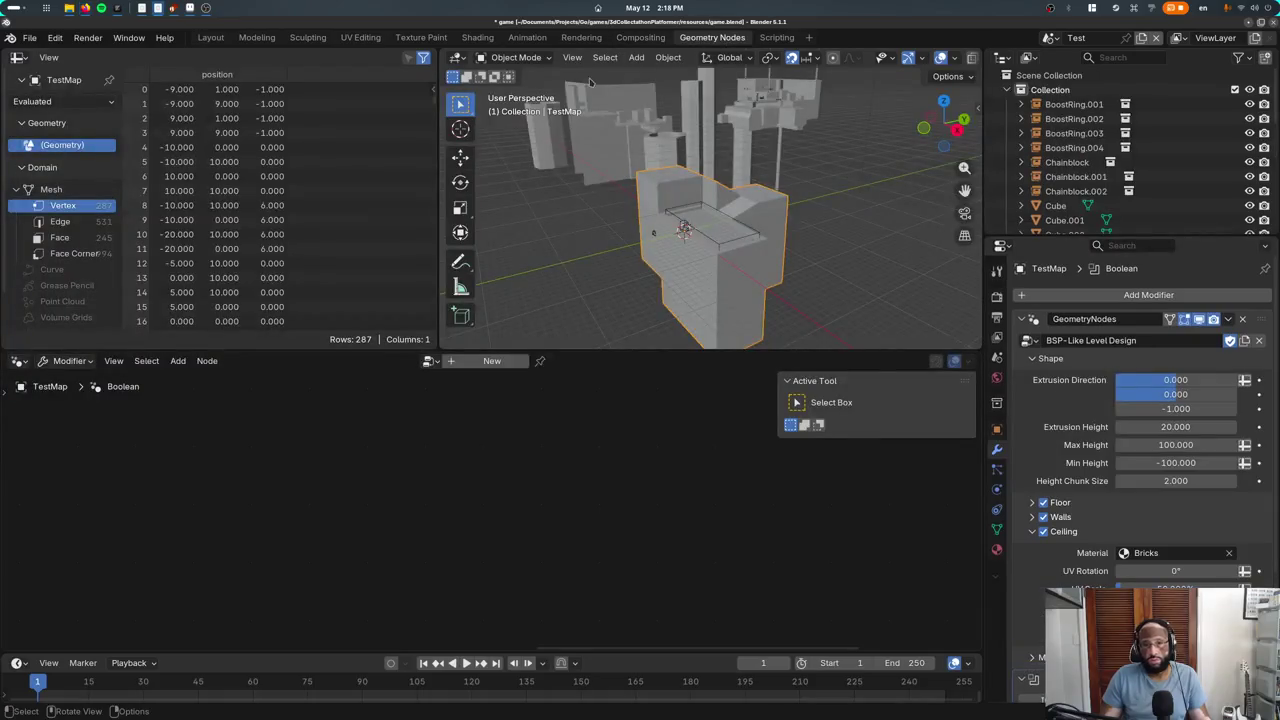
middle_click_drag(629, 306, 603, 251)
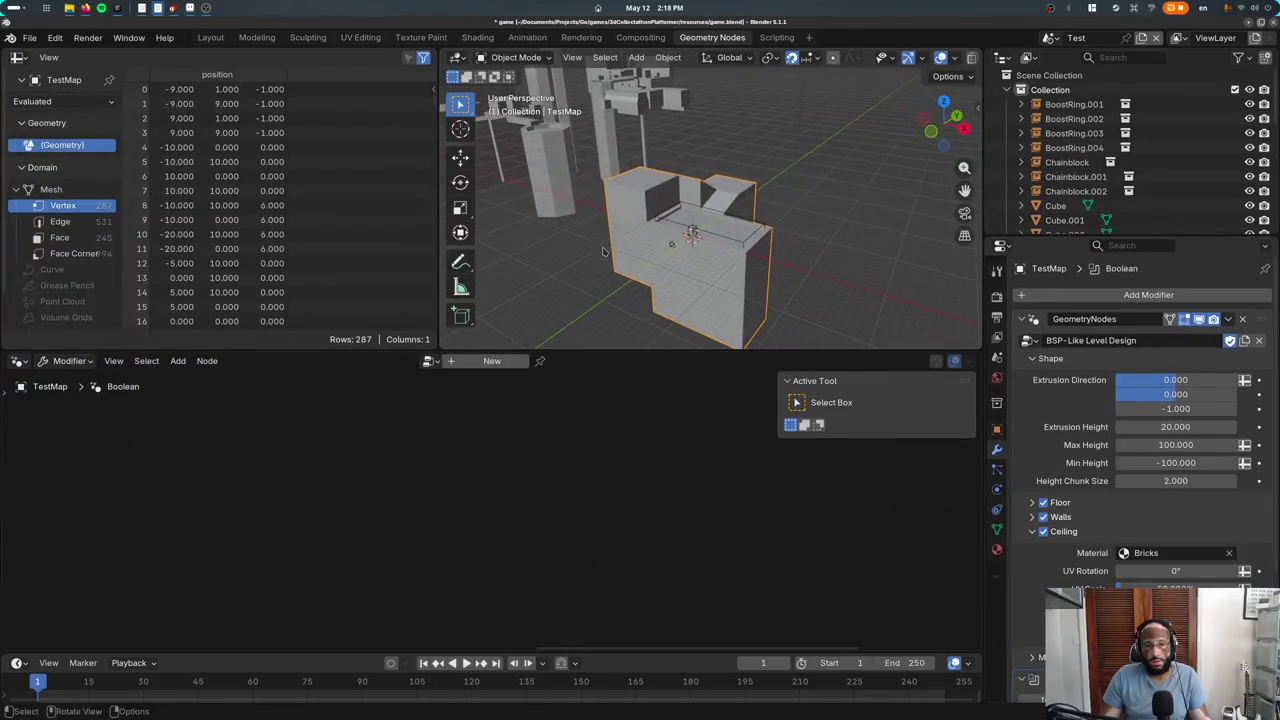
left_click(210, 37)
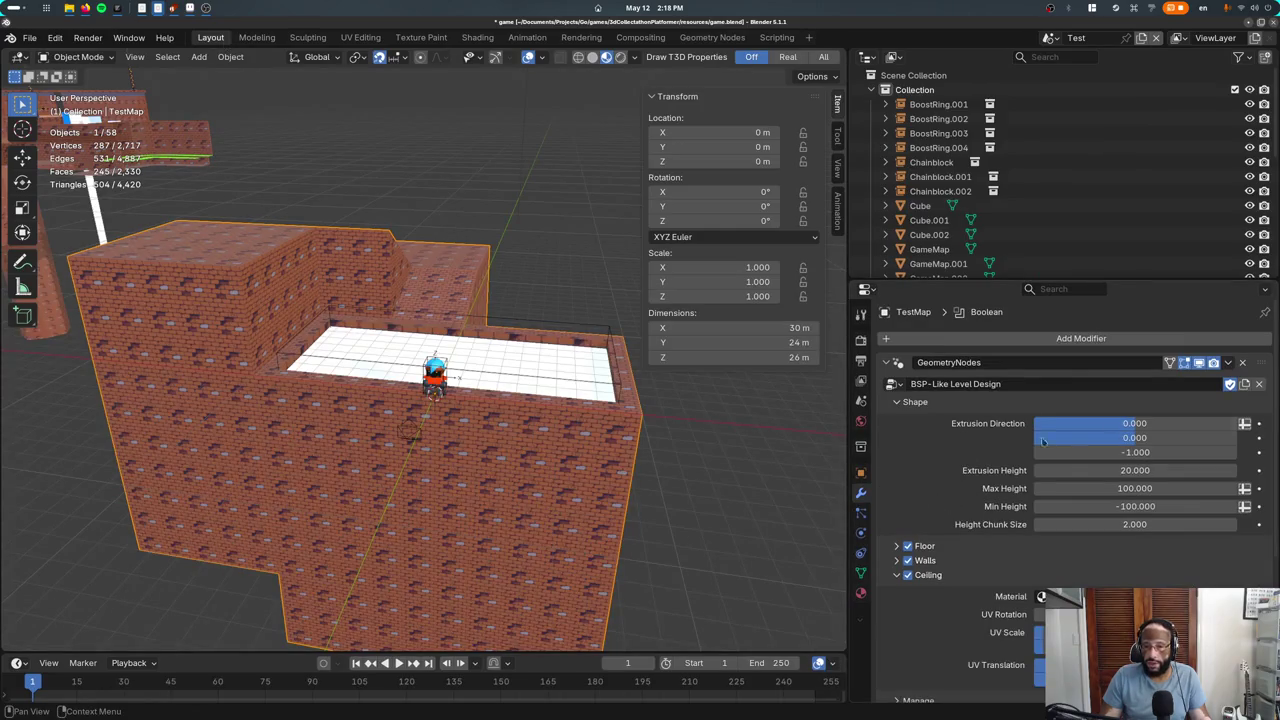
Apply the BSP-Like Level Design GeometryNodes modifier and bring up the running game
left_click(1227, 363)
left_click(1215, 385)
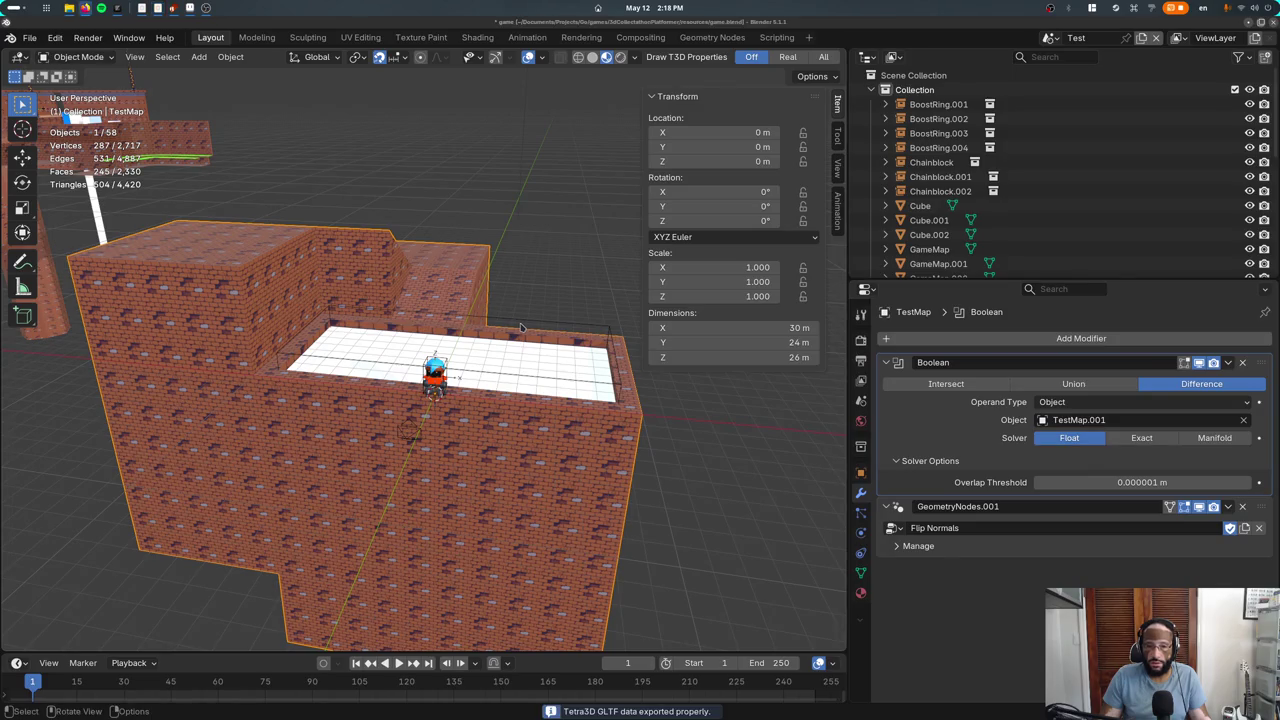
key("super")
left_click(391, 289)
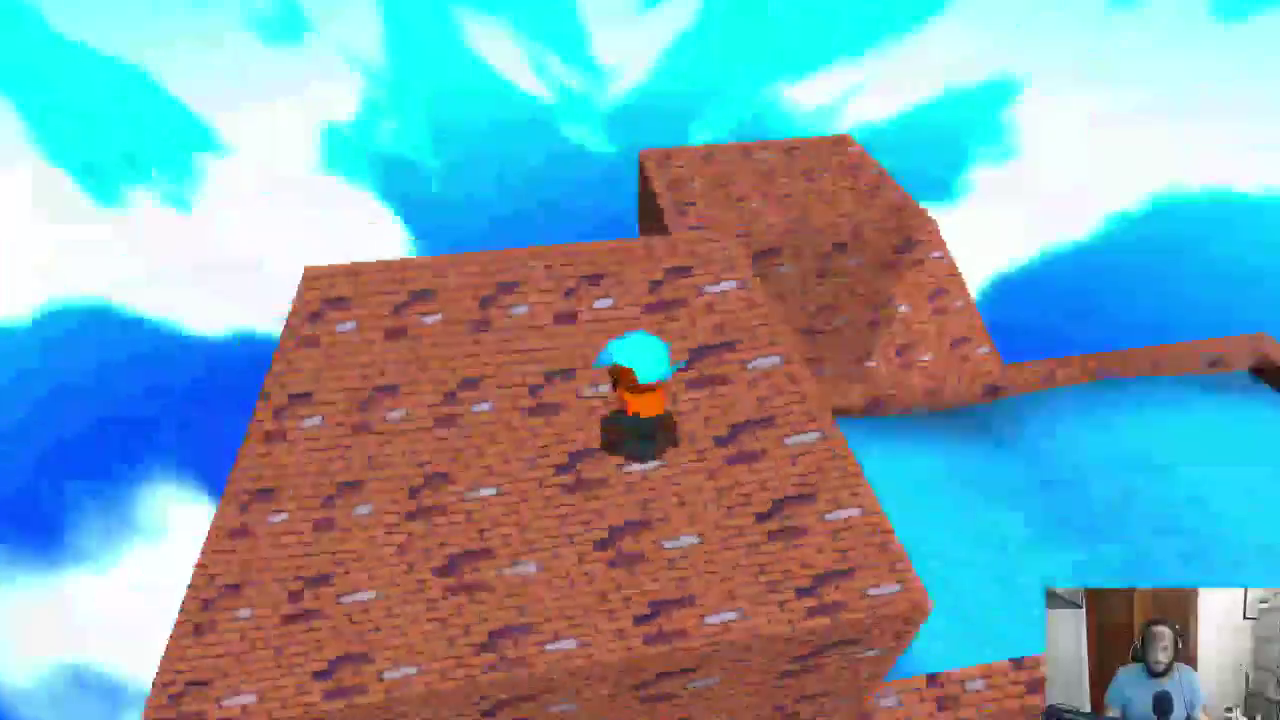
Back in Blender, recheck TestMap's Tetra3D mesh settings and export the level data
key("super+Tab")
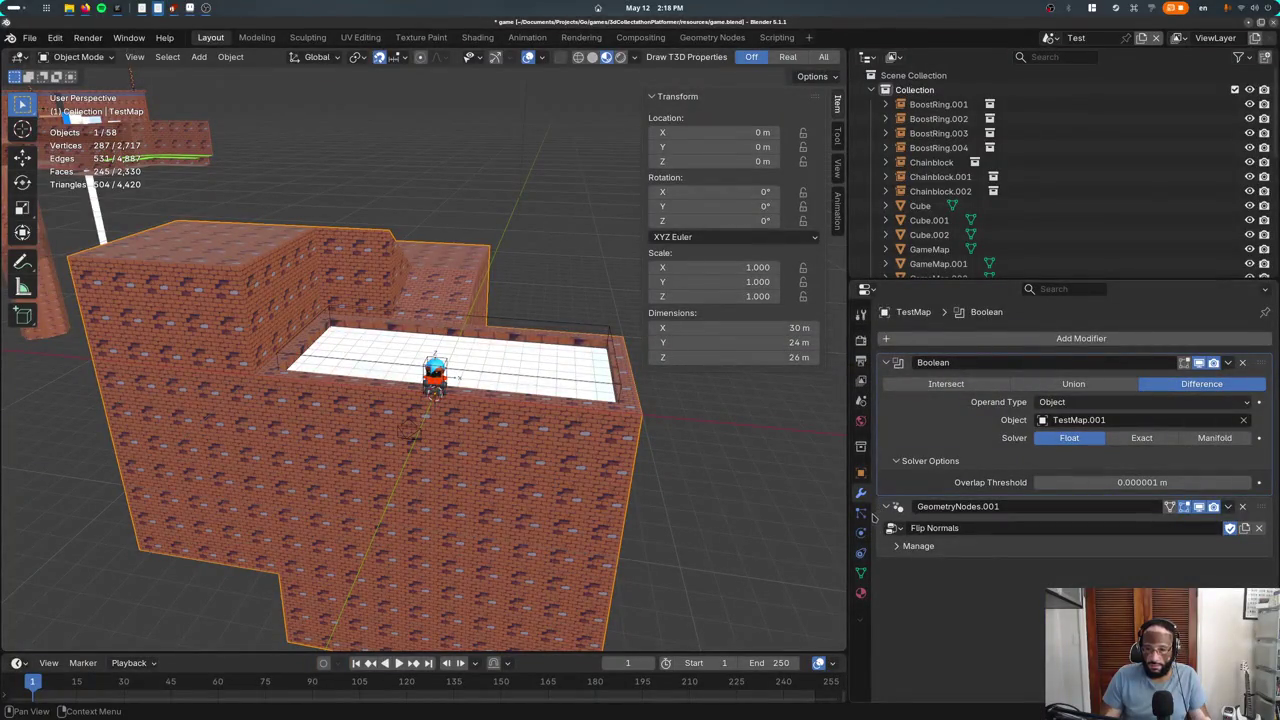
left_click(861, 572)
left_click(861, 552)
left_click(861, 492)
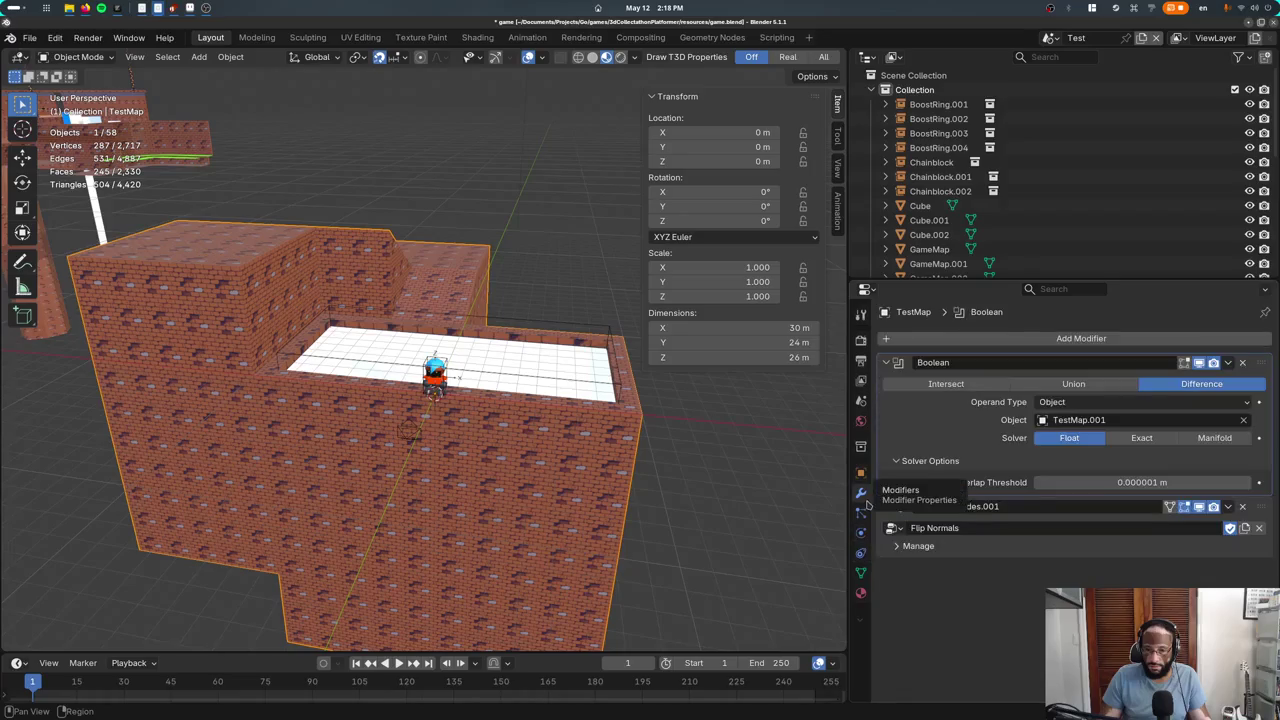
left_click(861, 572)
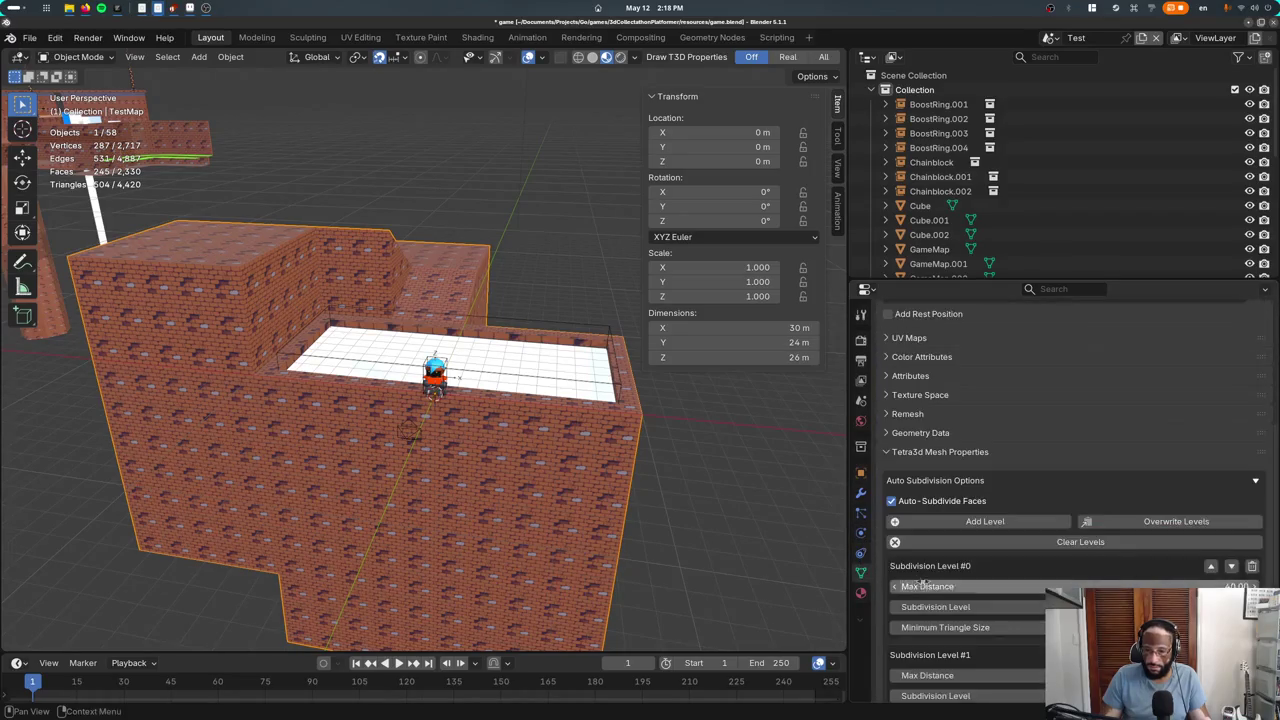
scroll(930, 560, "down", 3)
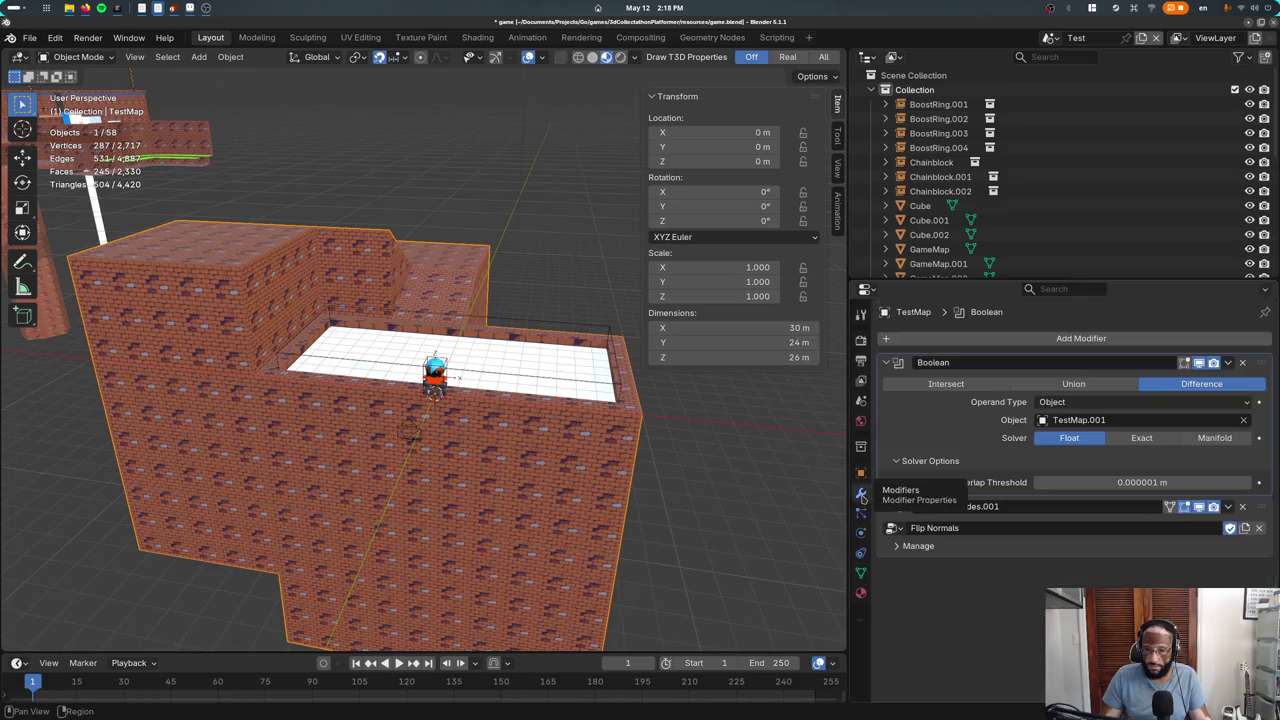
left_click(861, 492)
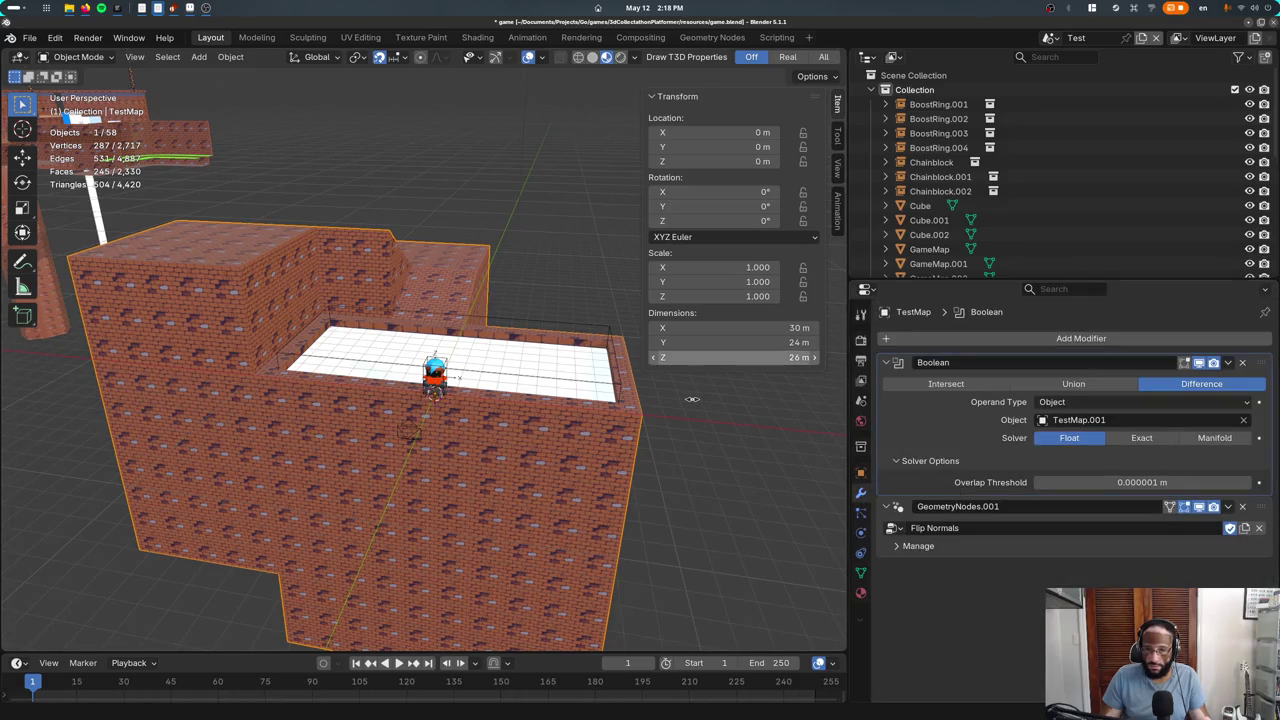
key("ctrl+s")
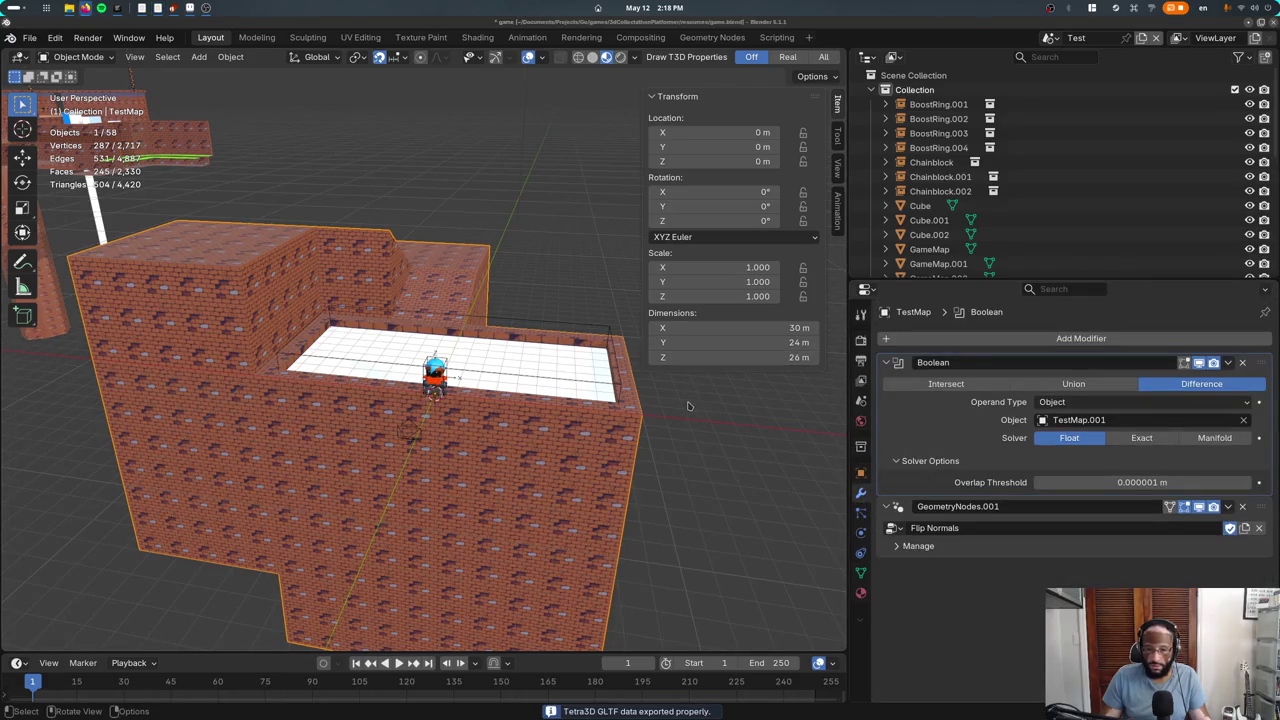
key("Escape")
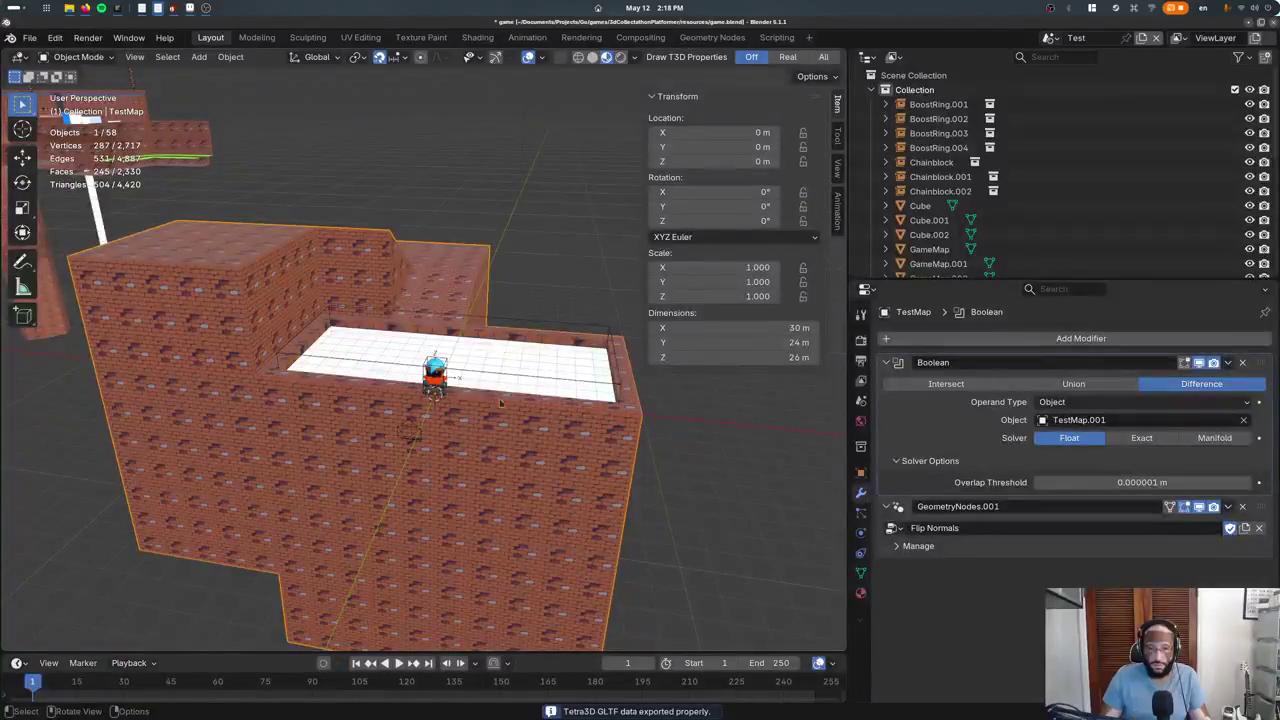
Move Player.001 4 m along Y and launch the game to playtest
left_click(448, 345)
key("g")
key("y")
key("4")
key("Return")
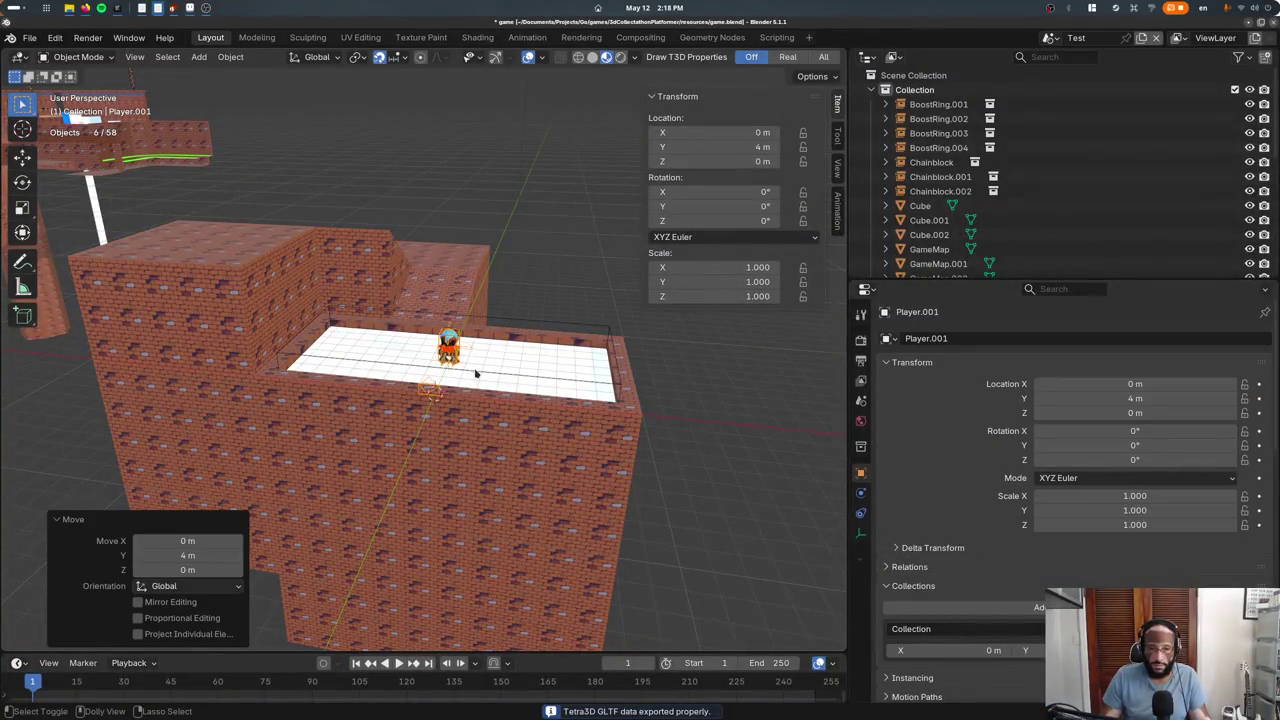
key("ctrl+s")
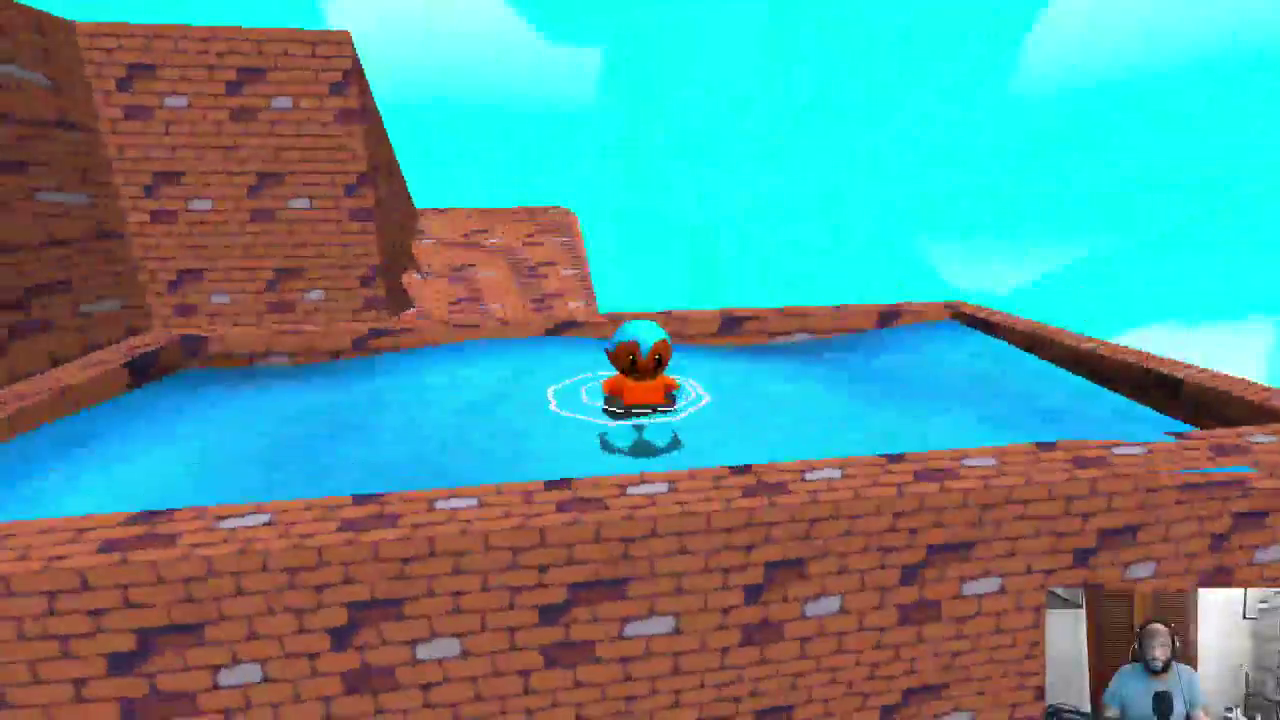
Swim the character across the pool, up the brick ramp, and back into the water
key("Escape")
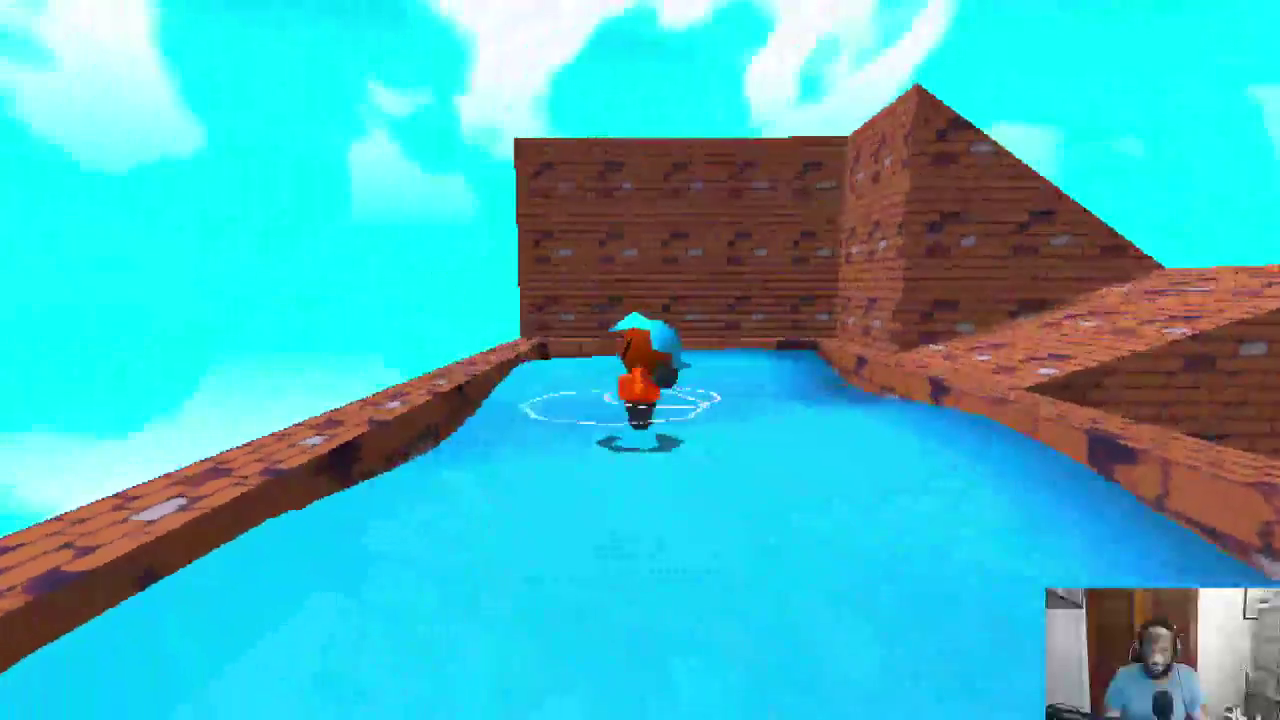
key("w")
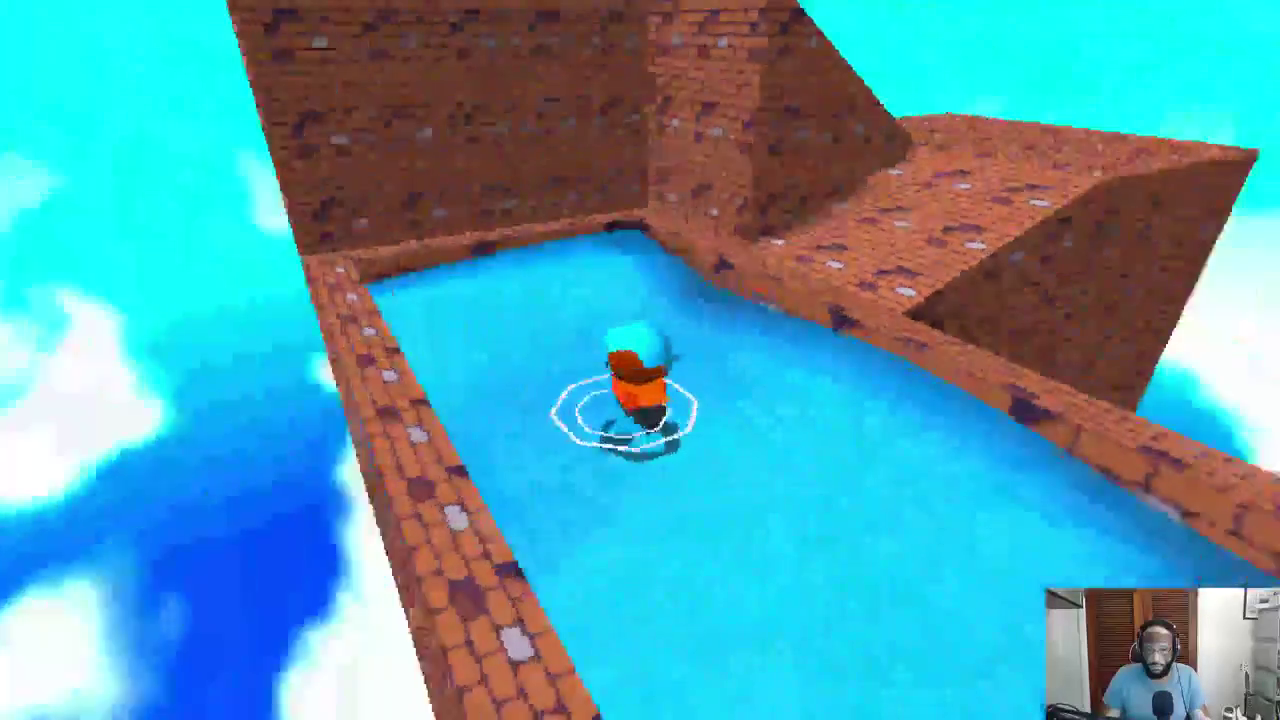
key("w")
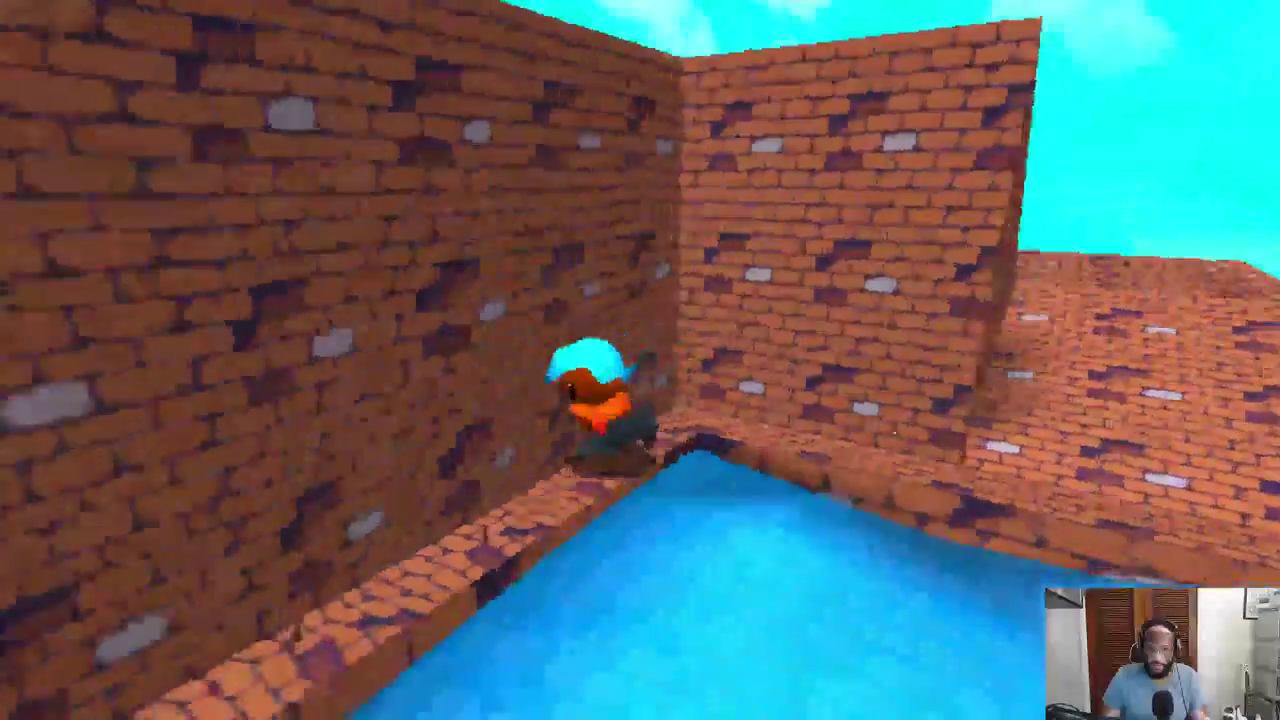
key("w")
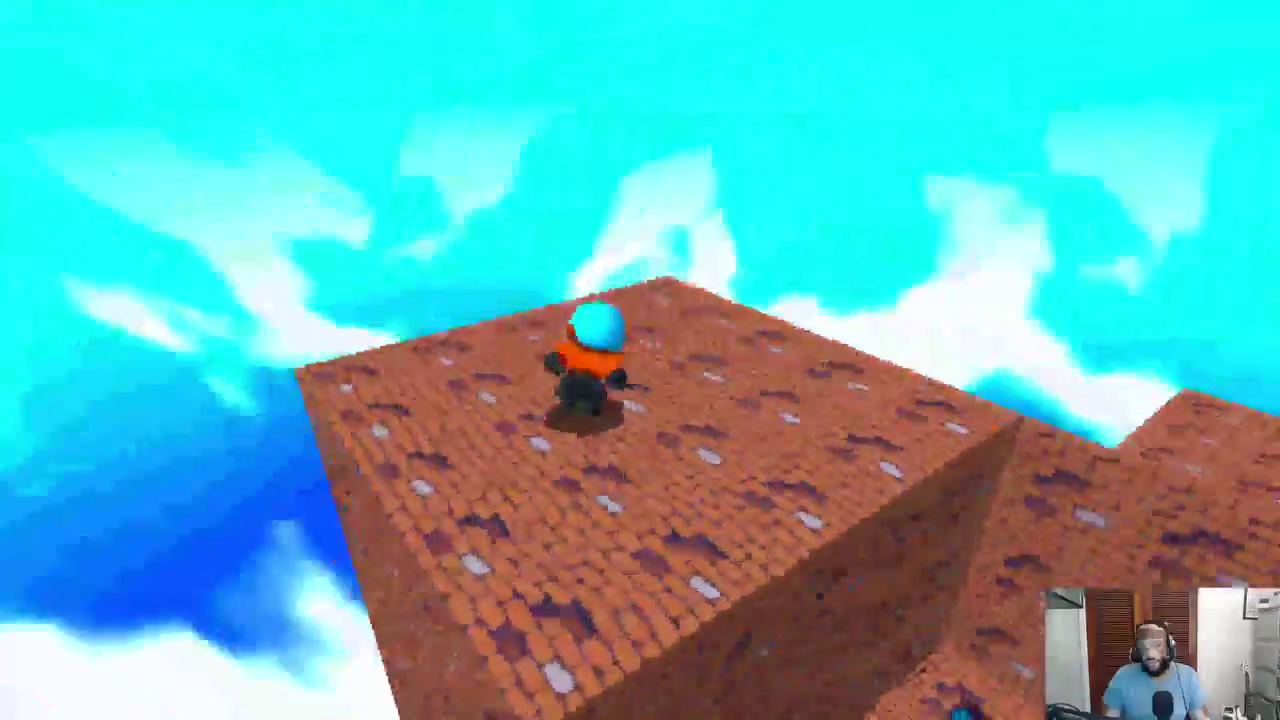
key("w")
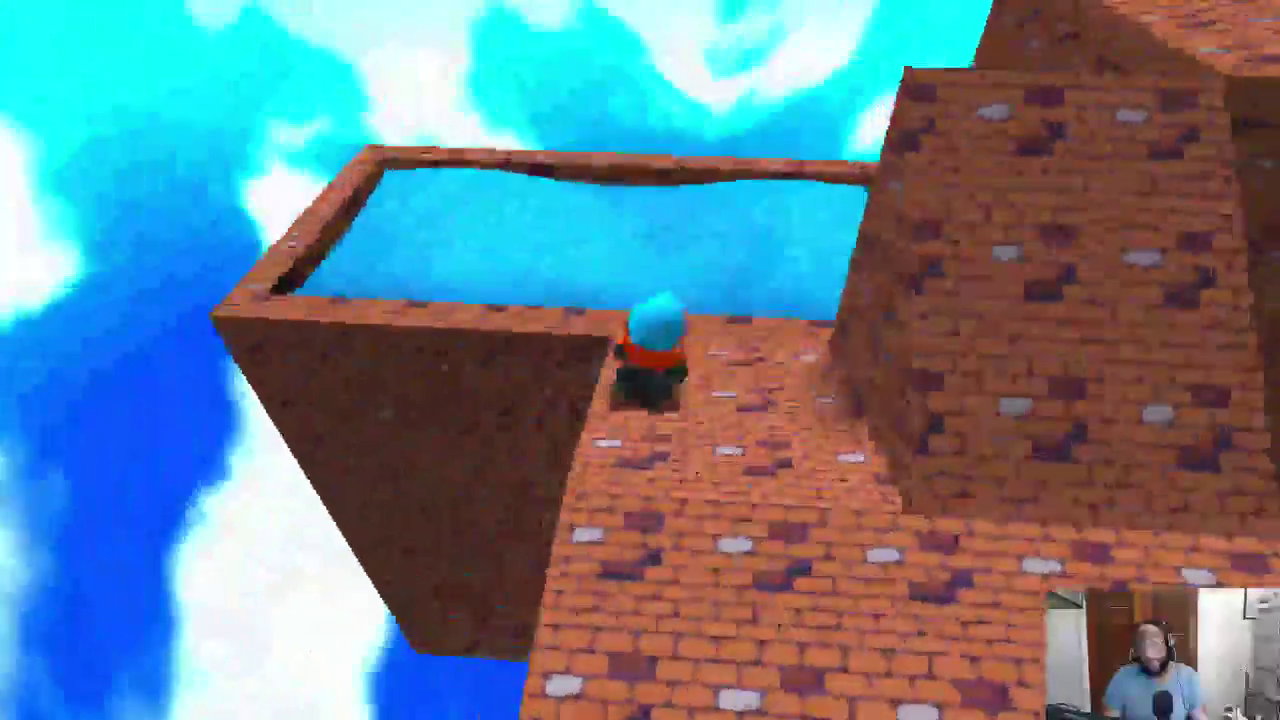
key("w")
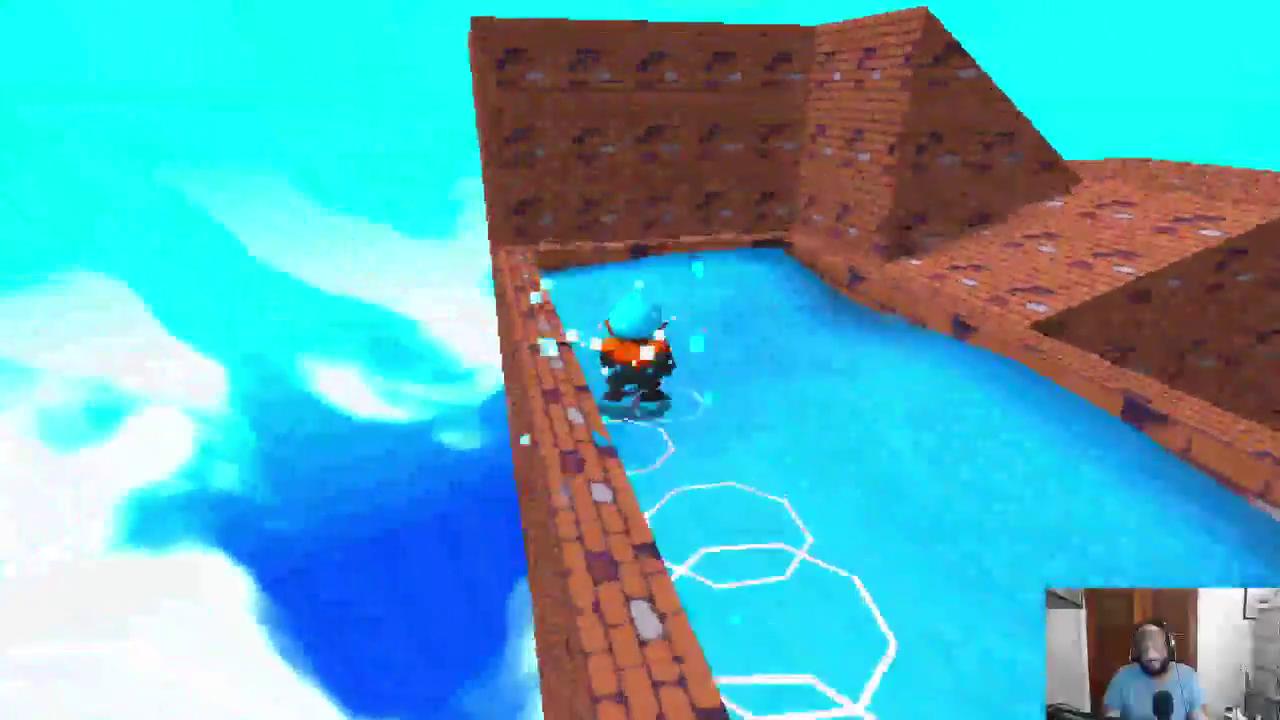
key("w")
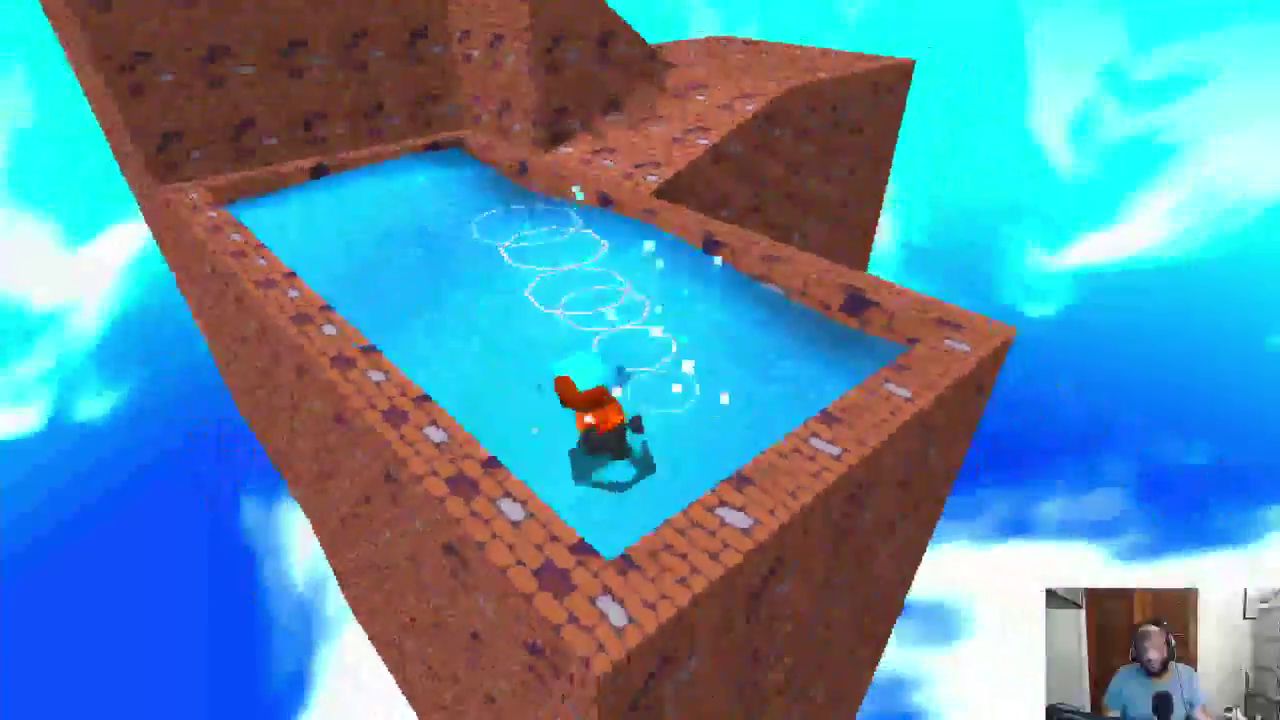
key("w")
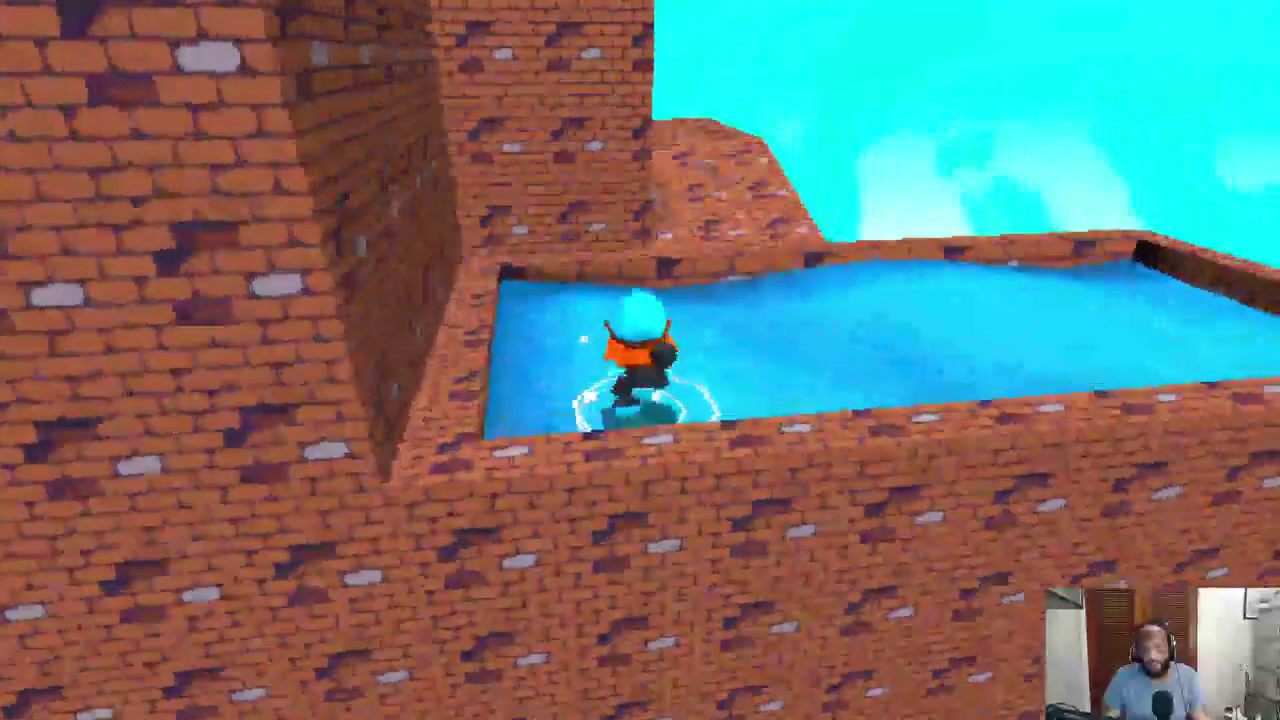
Jump onto the wall tops and sloped brick roof, drop back into the pool, then quit
key("space")
key("w")
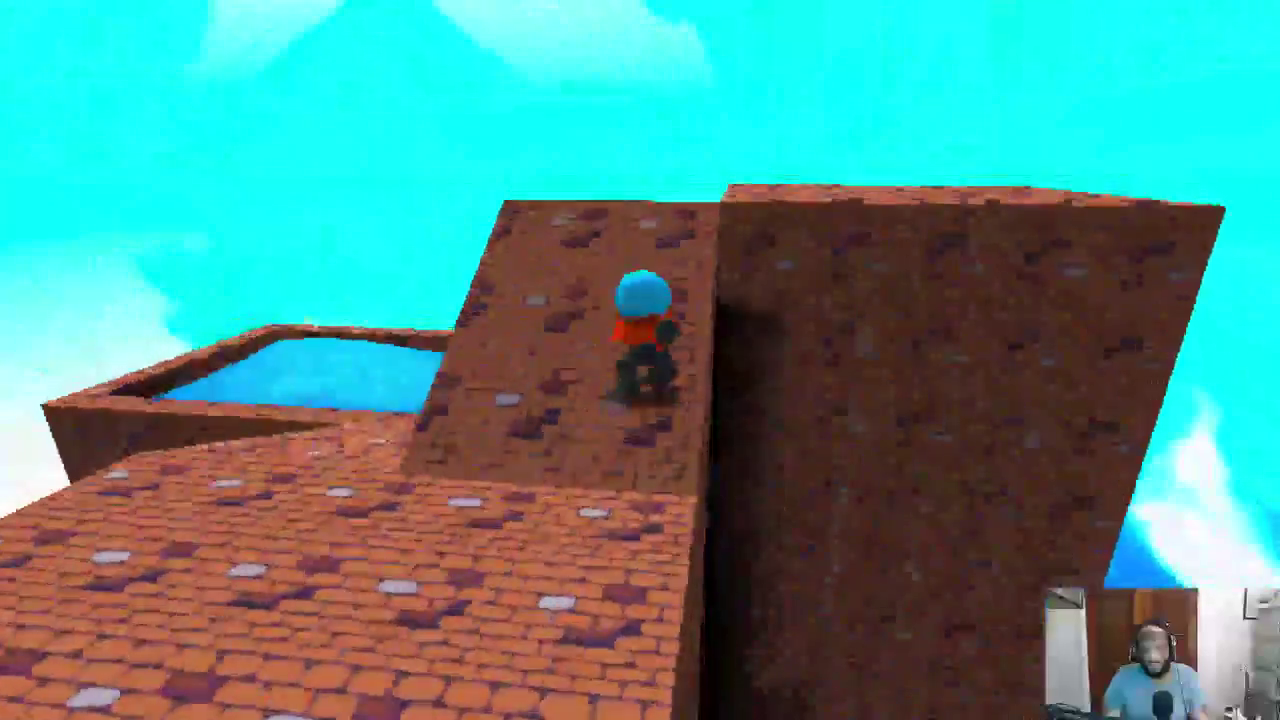
key("w")
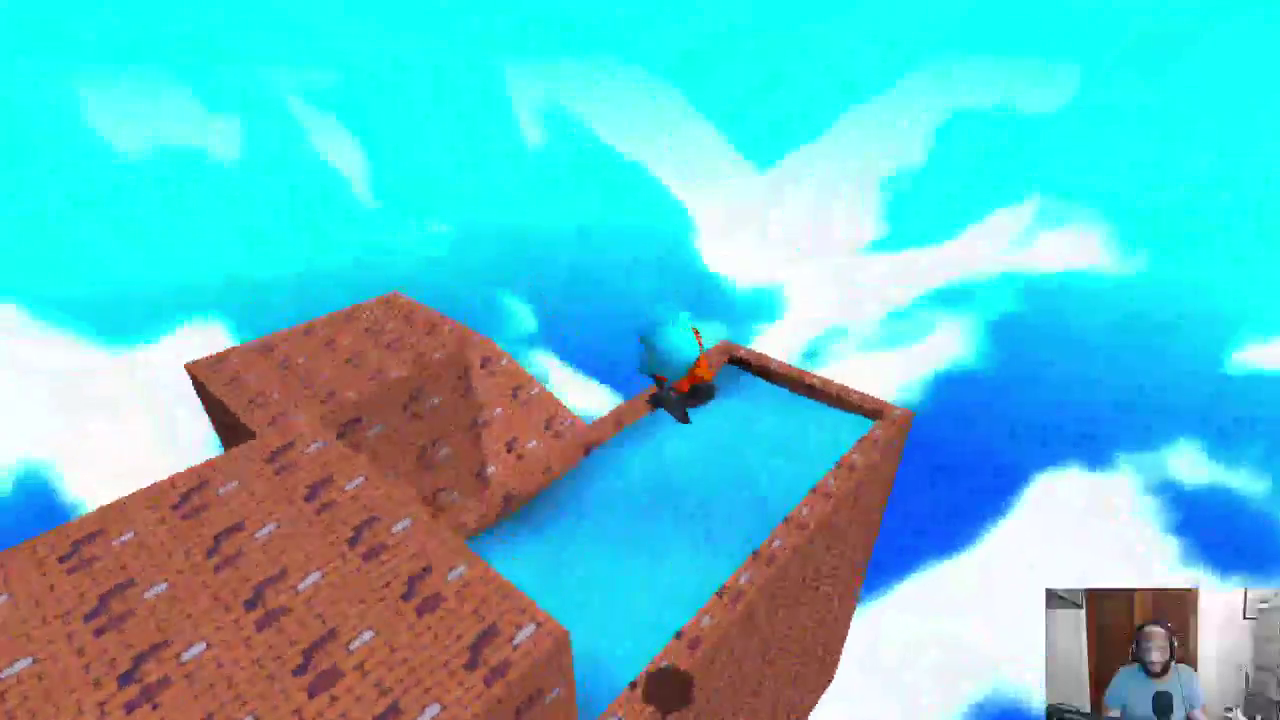
key("space")
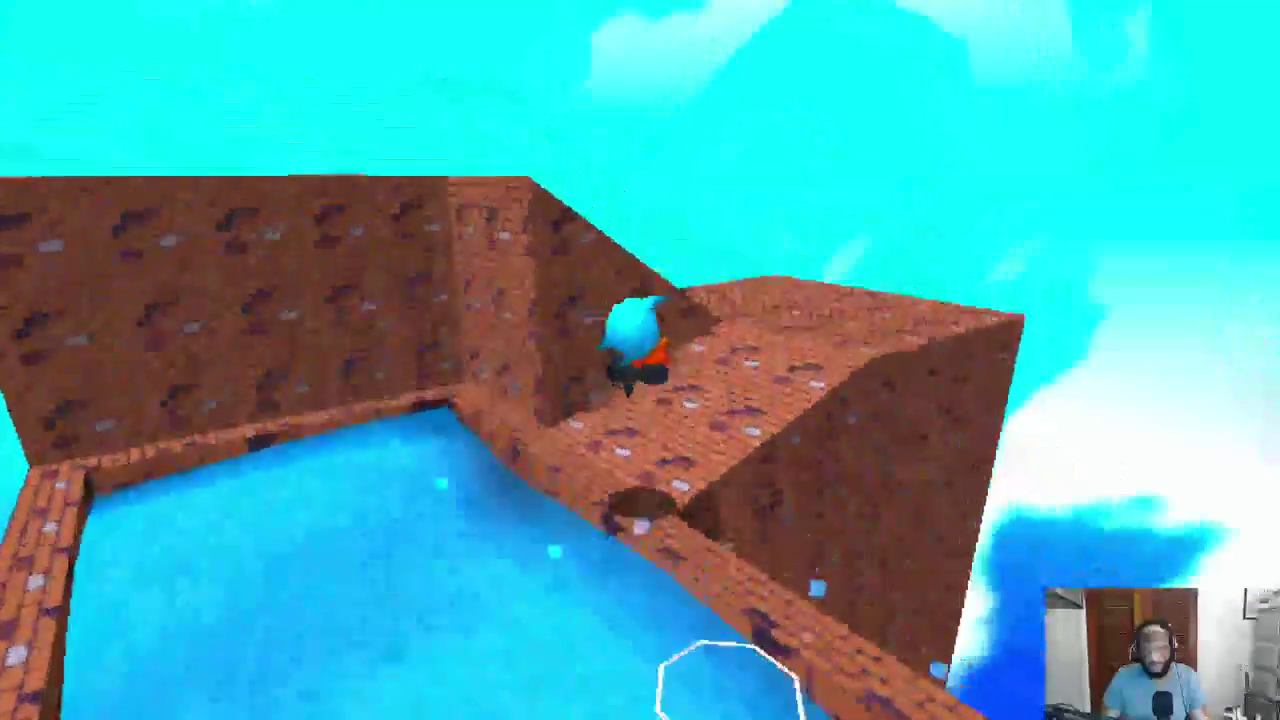
key("w")
key("w")
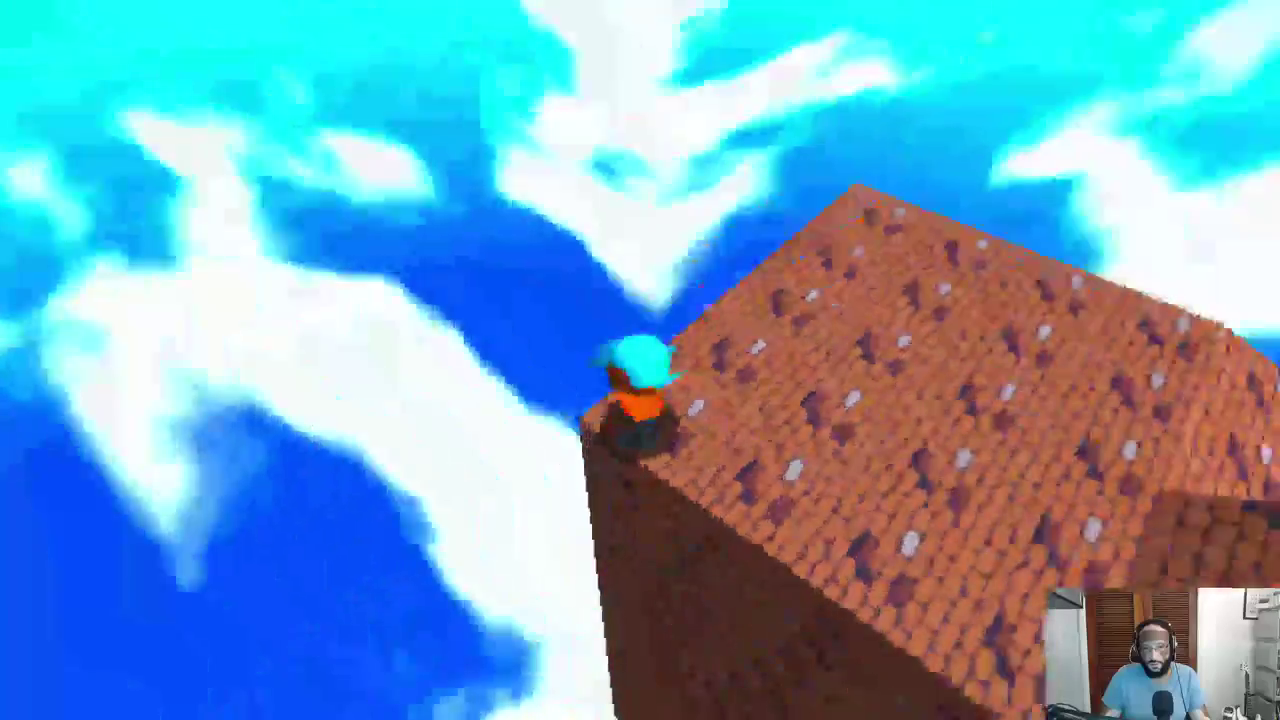
key("w")
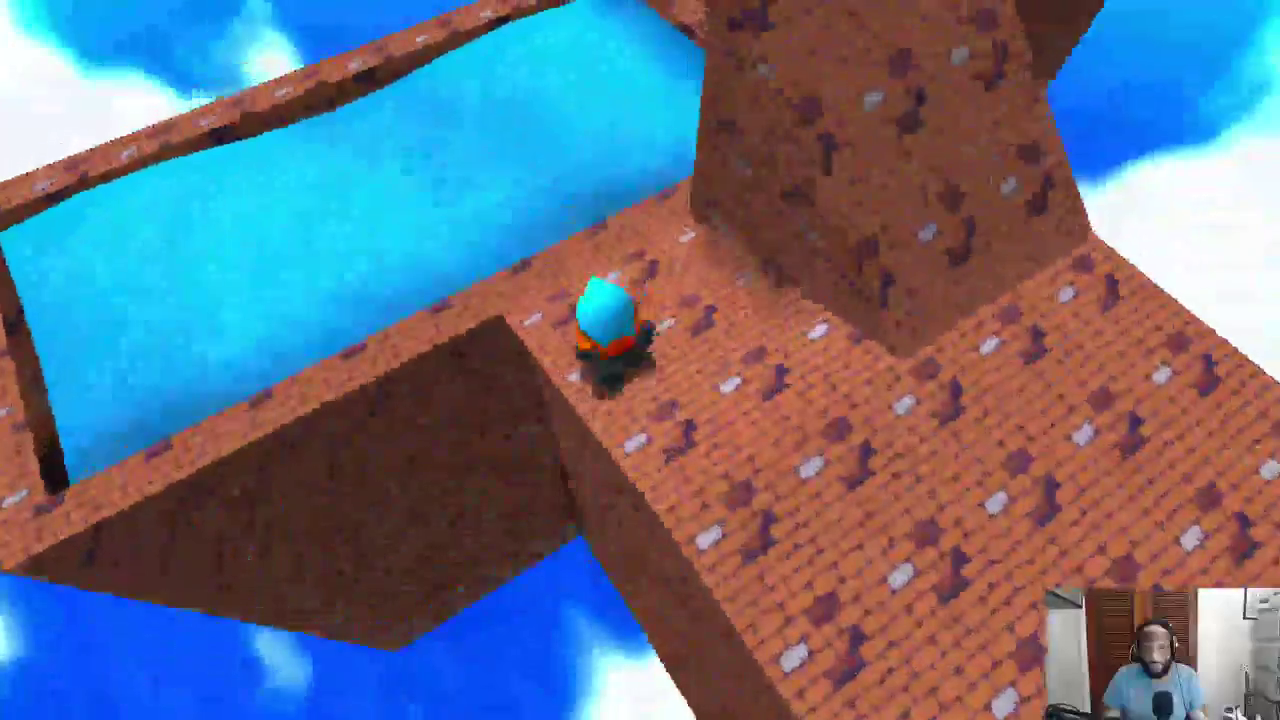
key("w")
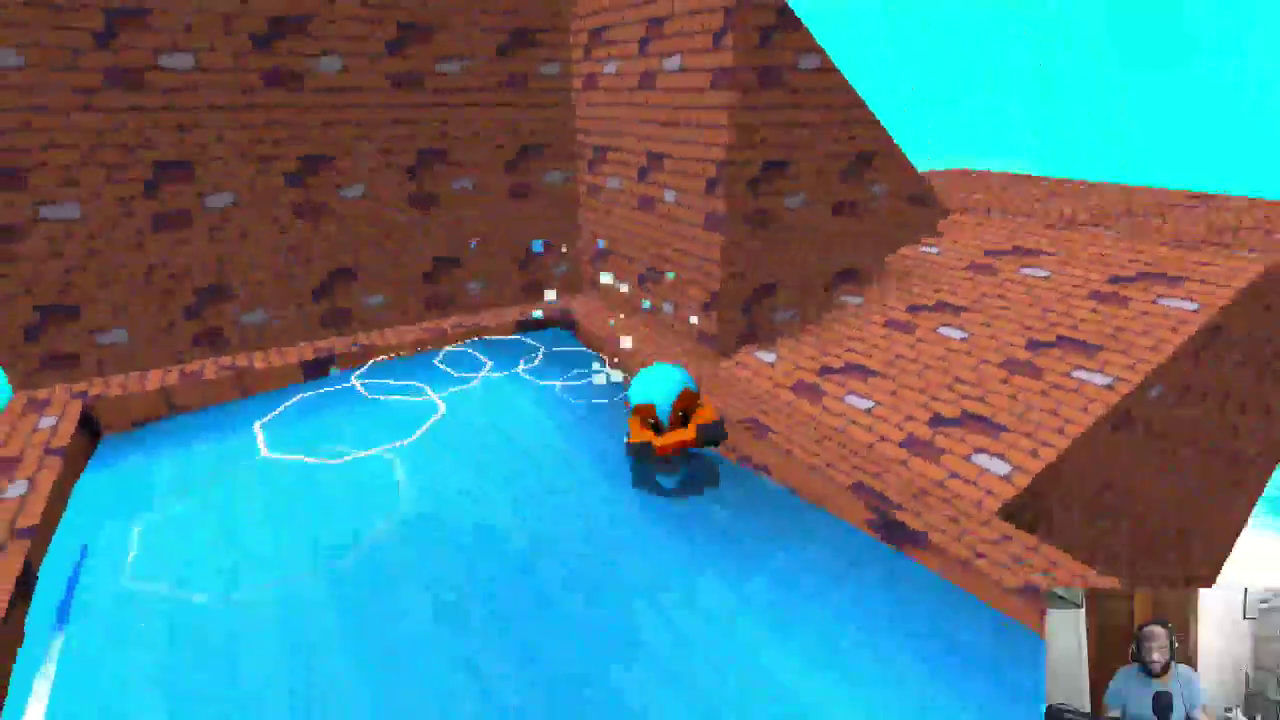
key("w")
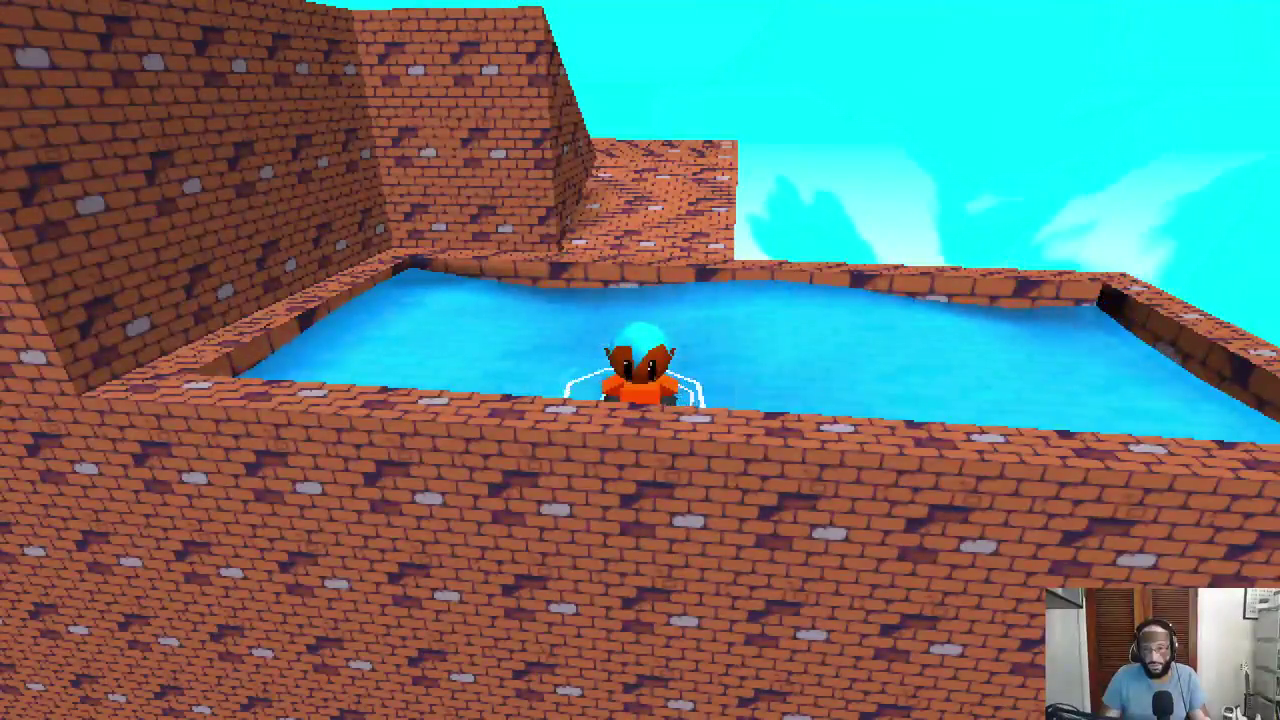
key("Escape")
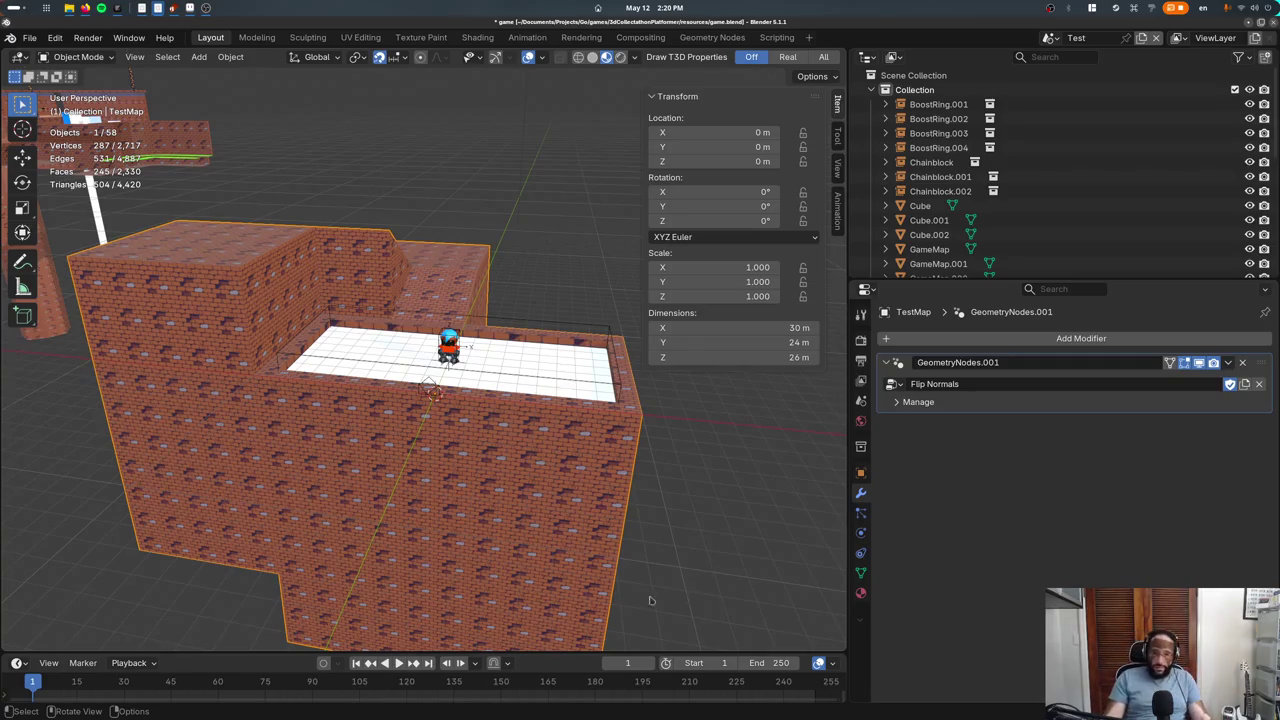
Duplicate TestMap.001's cutter box geometry 6 m up and shift the copy -4 along X
left_click(622, 320)
key("Tab")
key("g")
key("z")
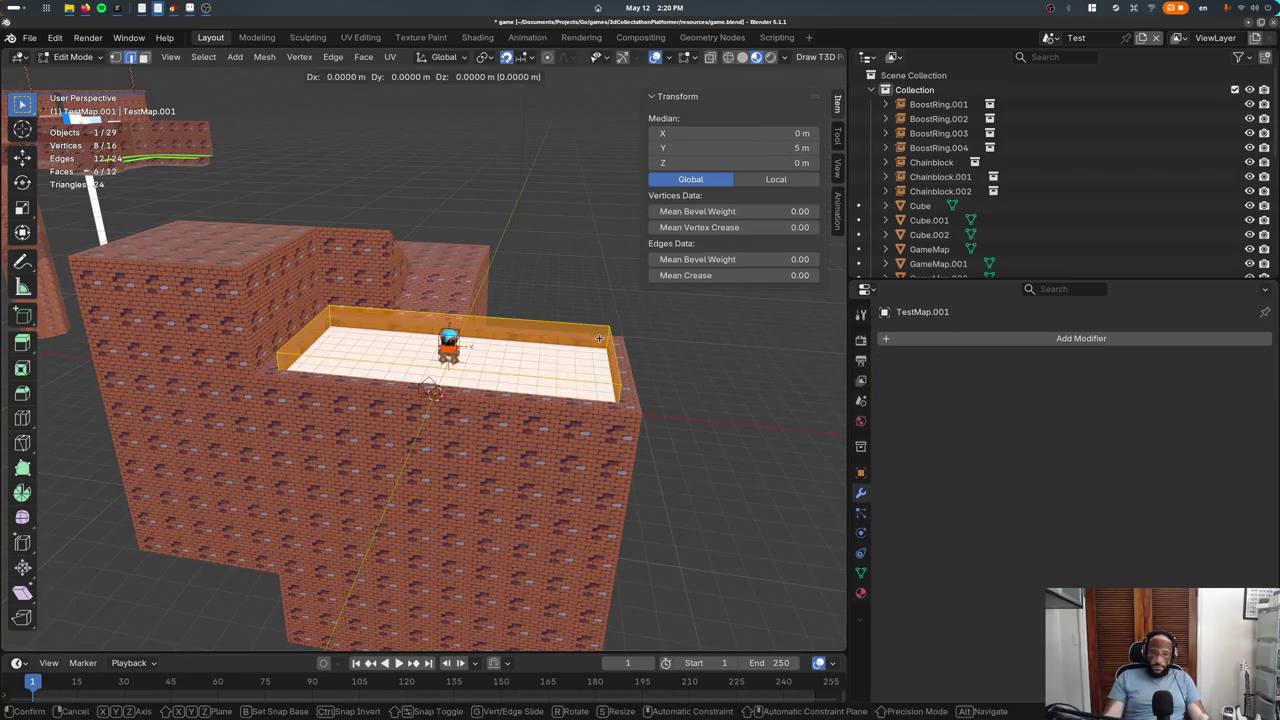
left_click(594, 242)
key("g")
key("x")
left_click(491, 244)
key("Tab")
Reposition the copied cutter box from top view, then return to a perspective view
mouse_move(491, 244)
middle_mouse_down()
mouse_move(60, 90)
mouse_move(475, 330)
middle_mouse_up()
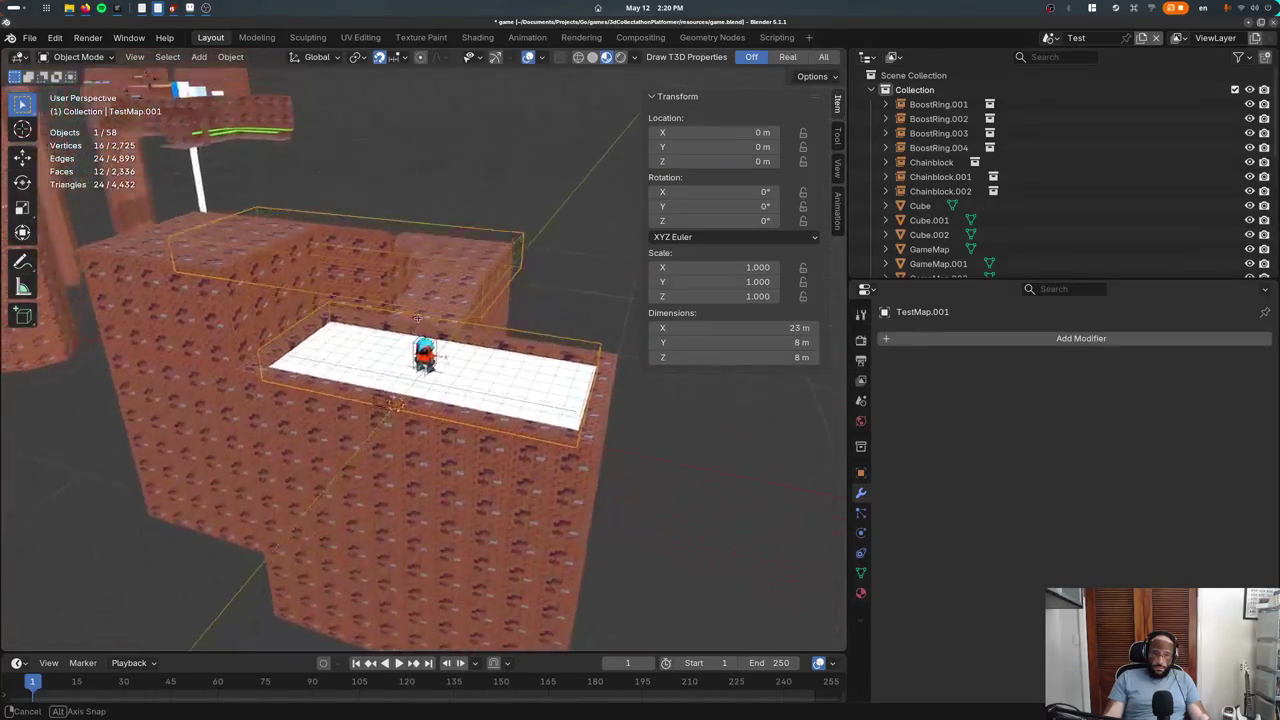
key("Tab")
key("KP_7")
key("g")
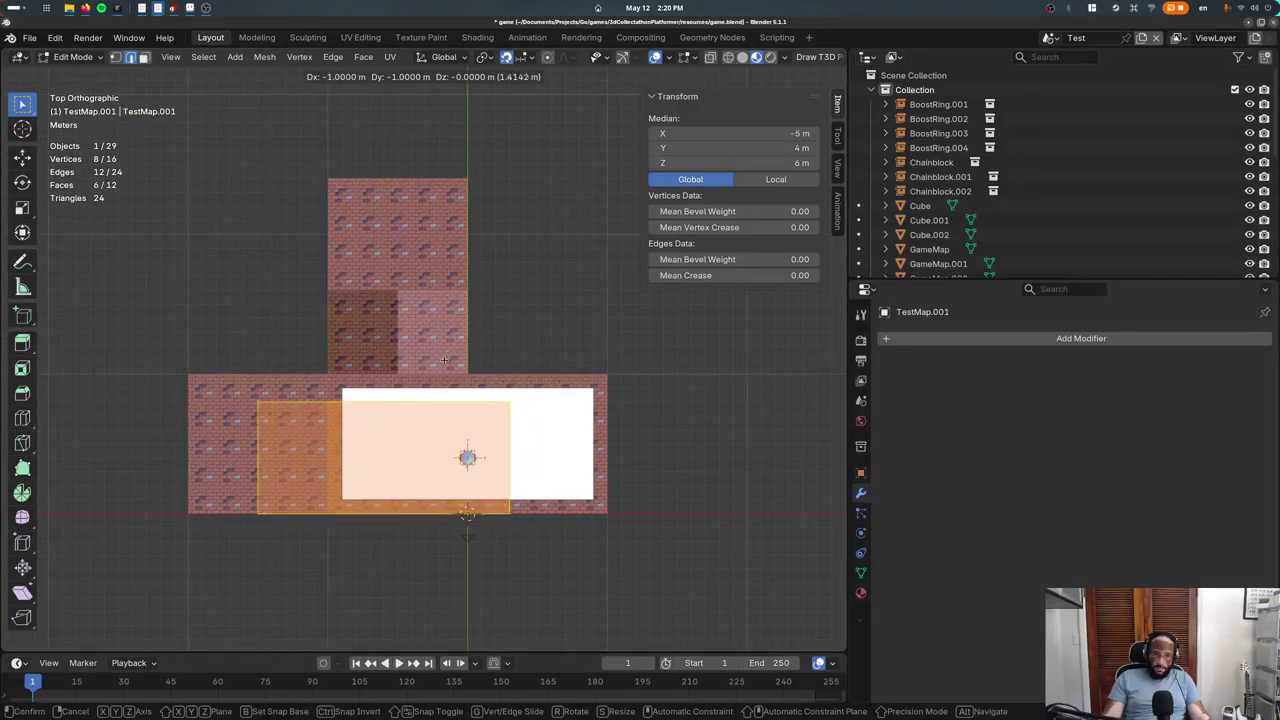
left_click(243, 399)
key("Tab")
mouse_move(243, 399)
middle_mouse_down()
mouse_move(394, 459)
mouse_move(397, 371)
middle_mouse_up()
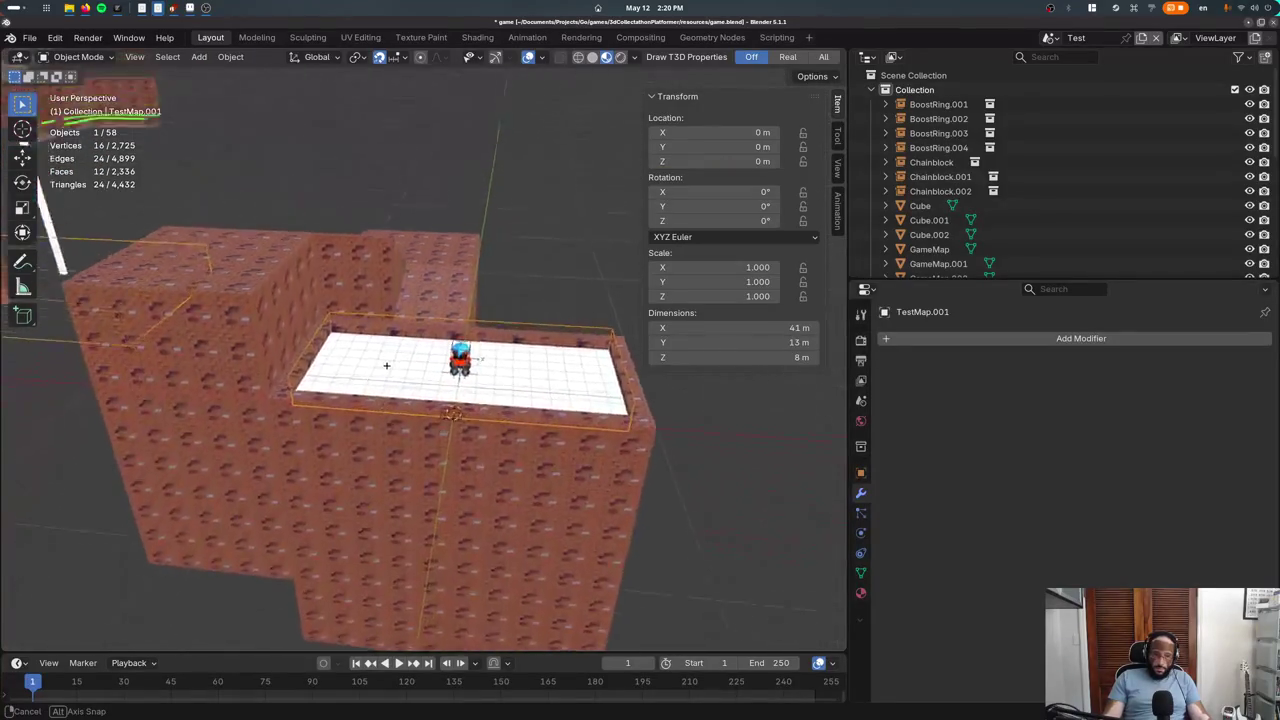
Reselect TestMap to check the enlarged boolean cut-out in the brick wall
left_click(436, 402)
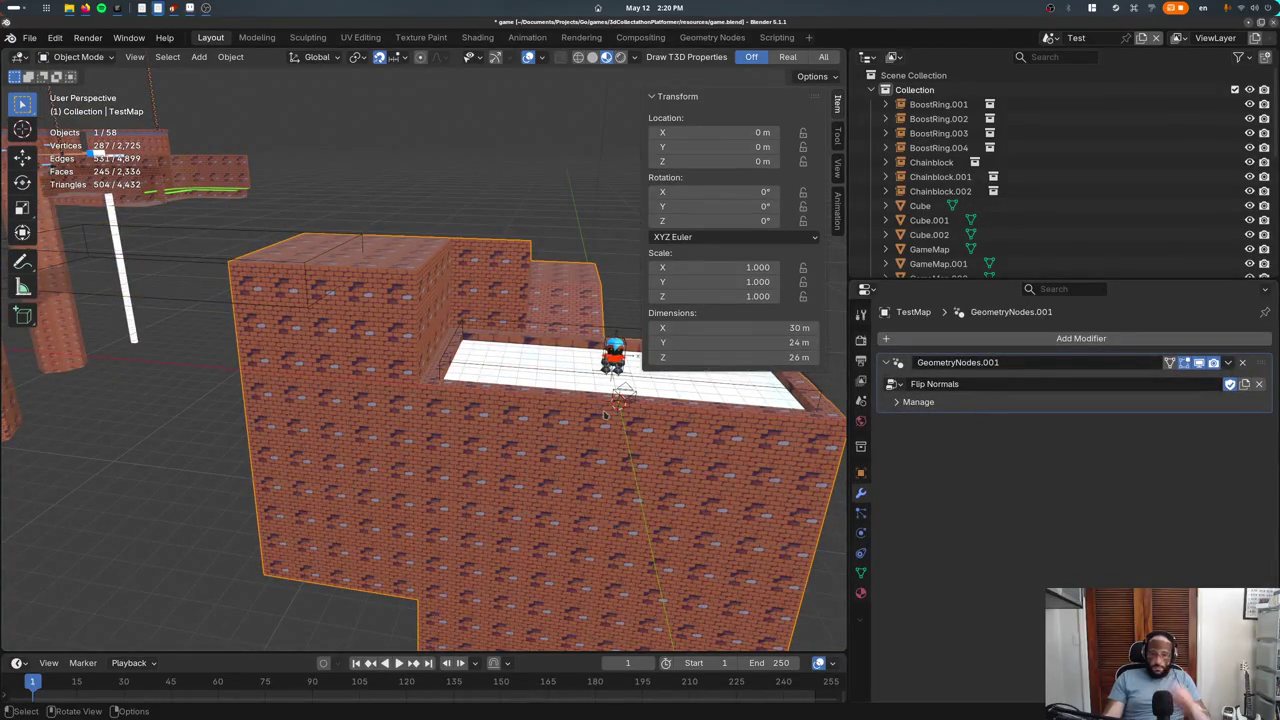
key("ctrl+z")
key("Tab")
key("ctrl+z")
key("ctrl+z")
key("ctrl+z")
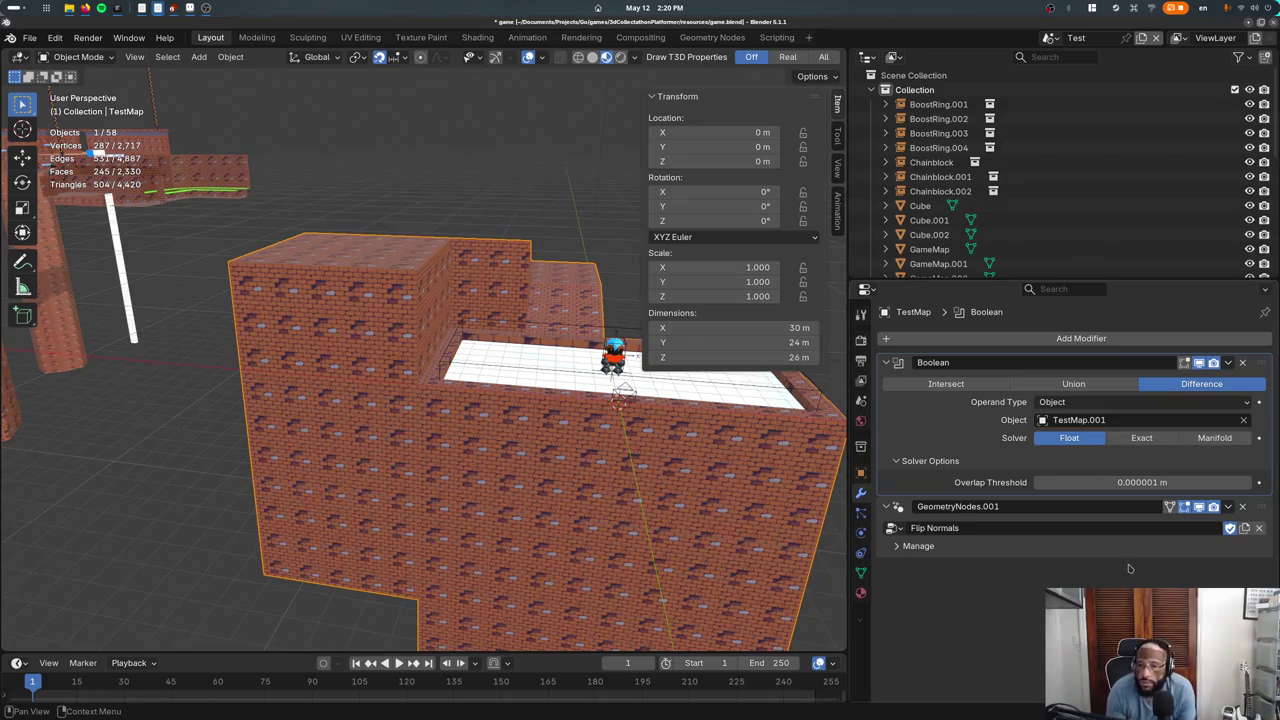
Remove the Flip Normals modifier and apply the Boolean to the TestMap mesh
left_click(1243, 506)
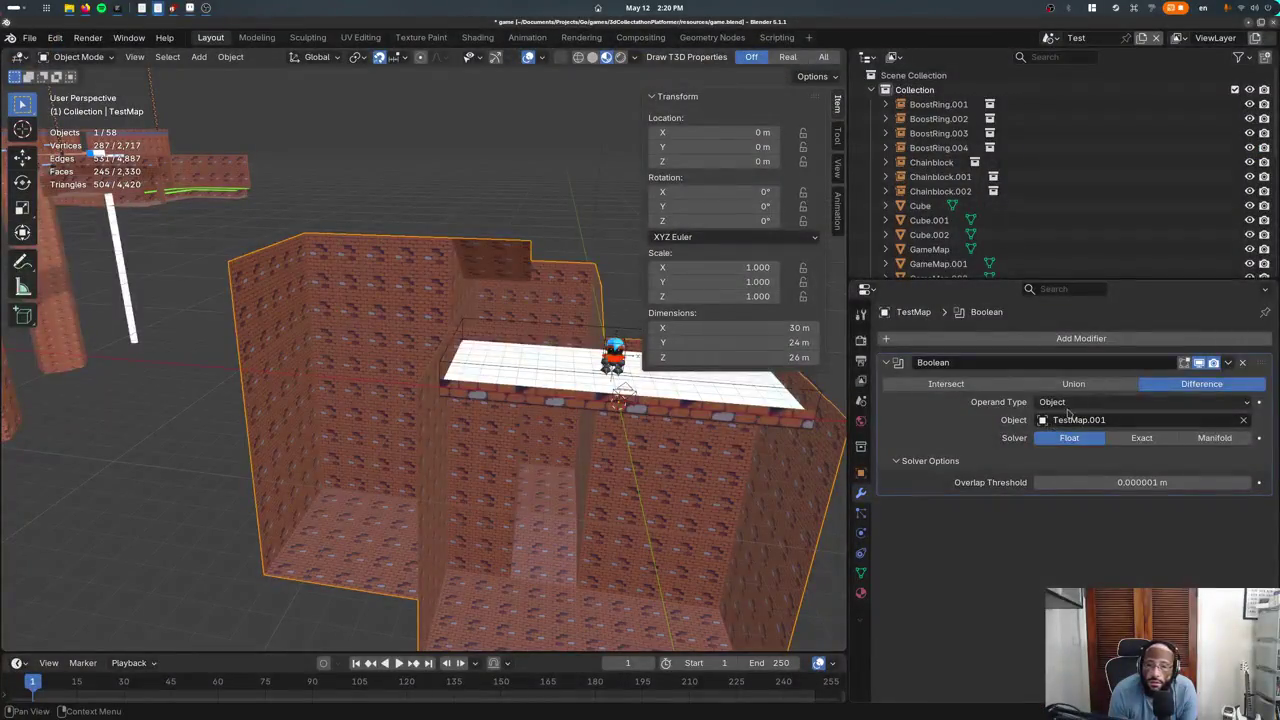
left_click(1228, 363)
left_click(1195, 383)
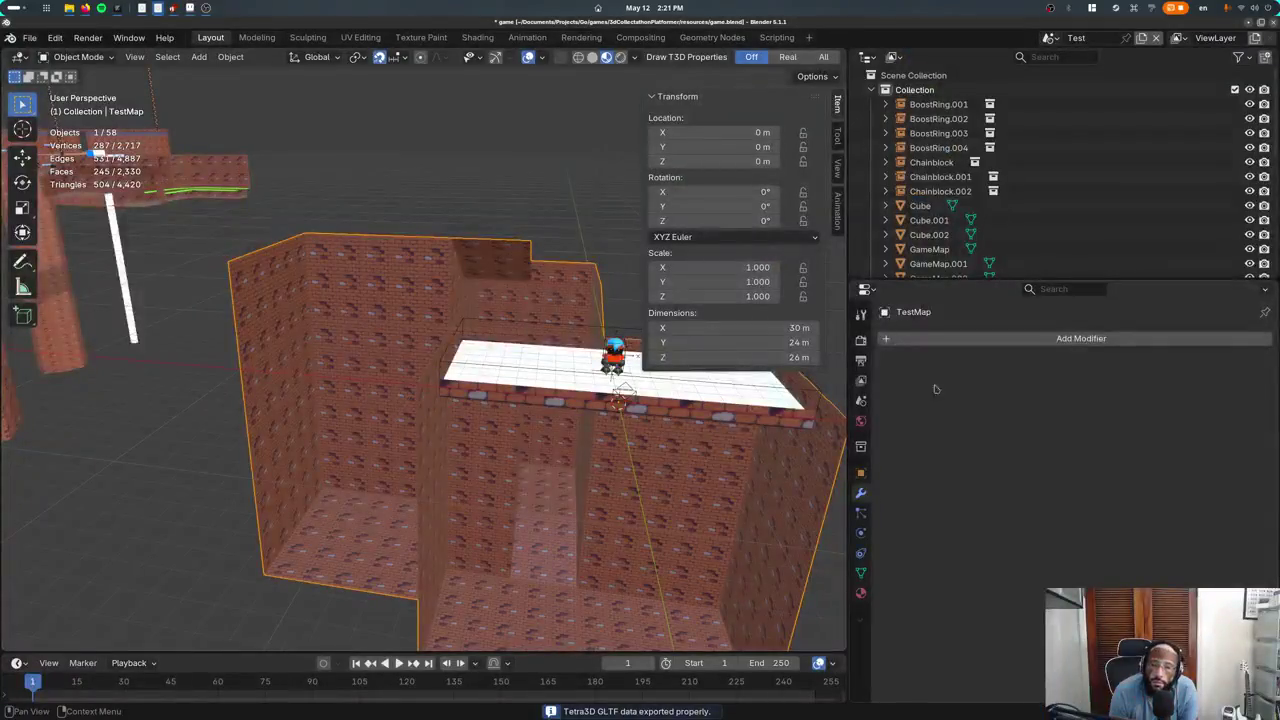
Add a Geometry Nodes modifier to TestMap using the Flip Normals node group
left_click(953, 340)
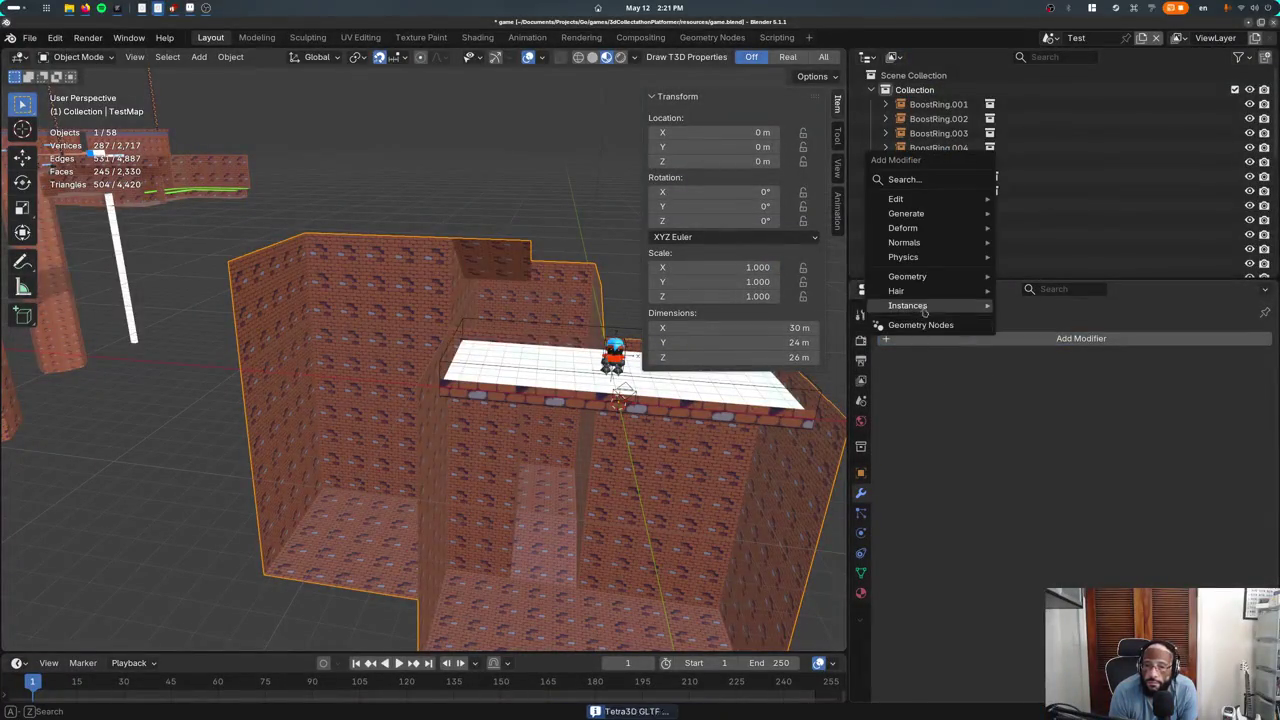
key("Escape")
left_click(935, 339)
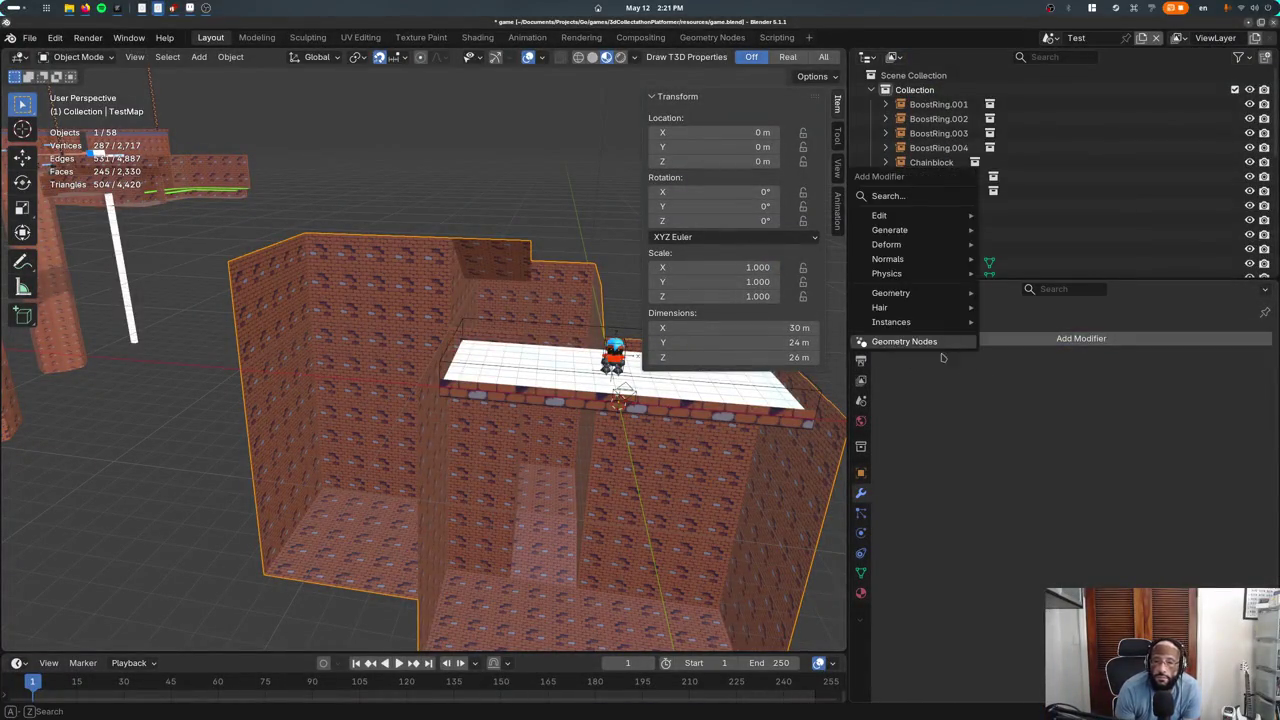
left_click(935, 340)
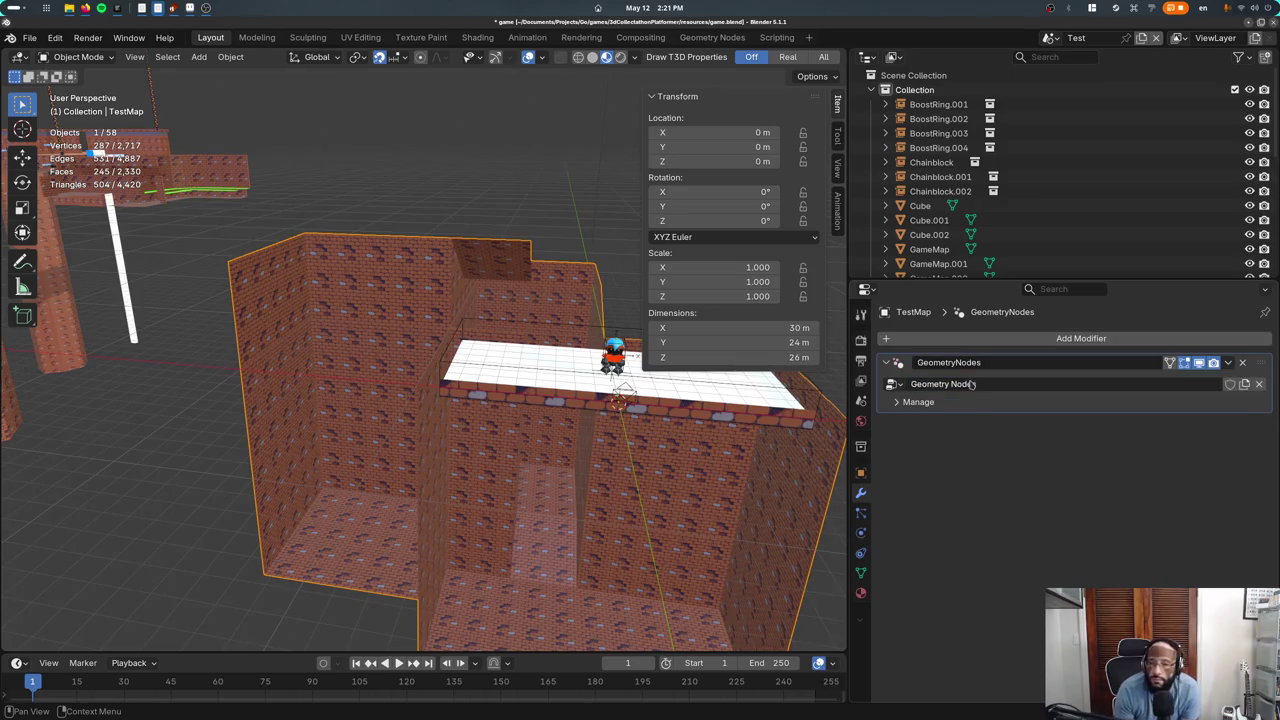
left_click(893, 386)
left_click(906, 422)
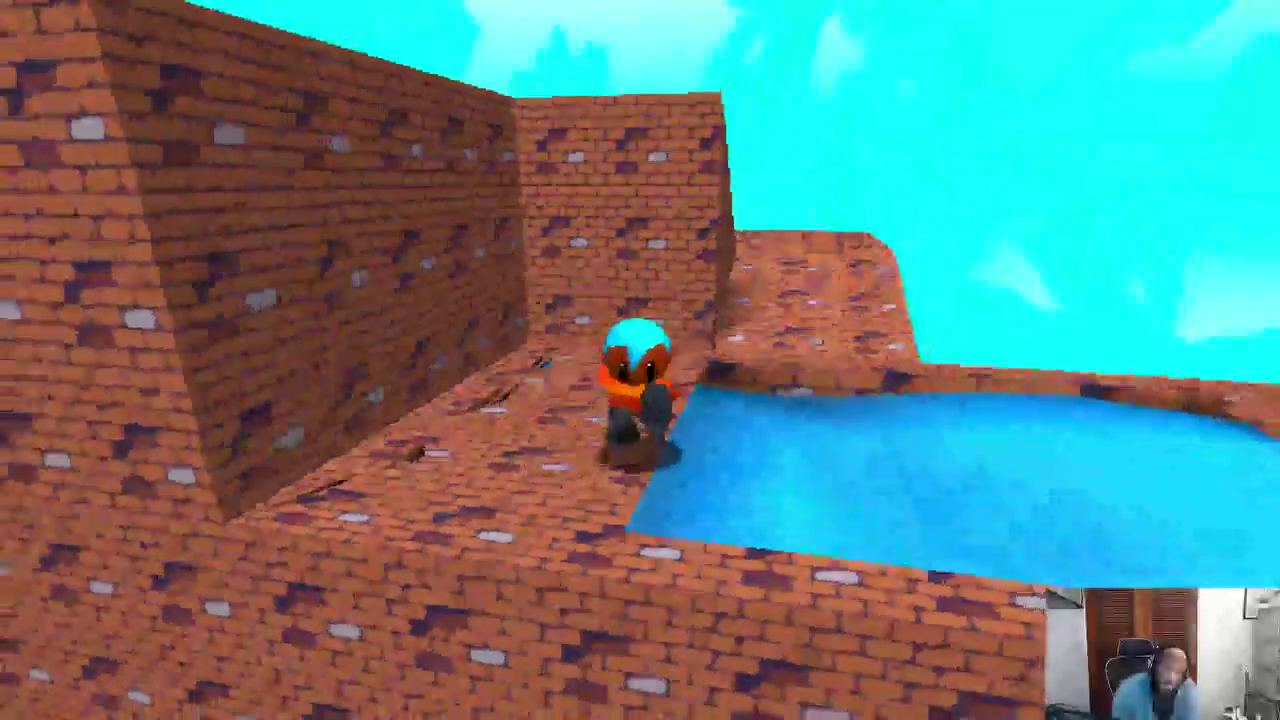
Select the ledge box TestMap.001 and move it vertically along Z
scroll(479, 391, "up", 2)
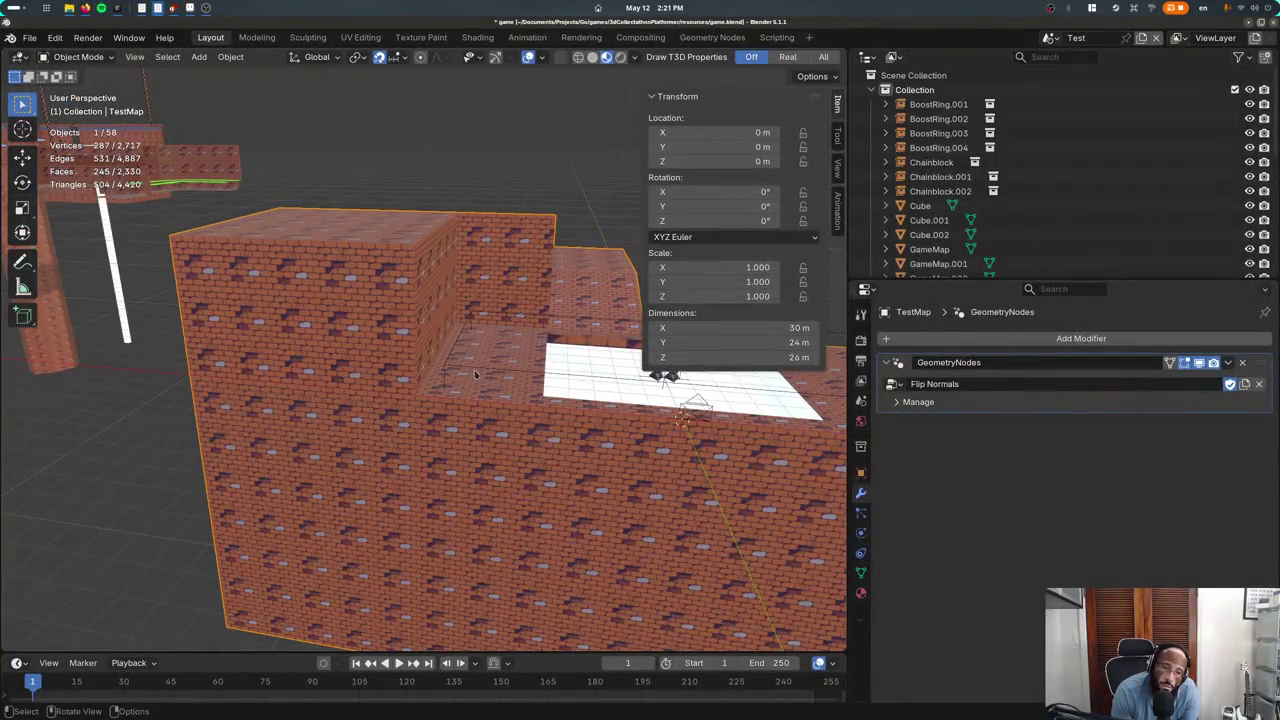
left_click(482, 372)
left_click(491, 415)
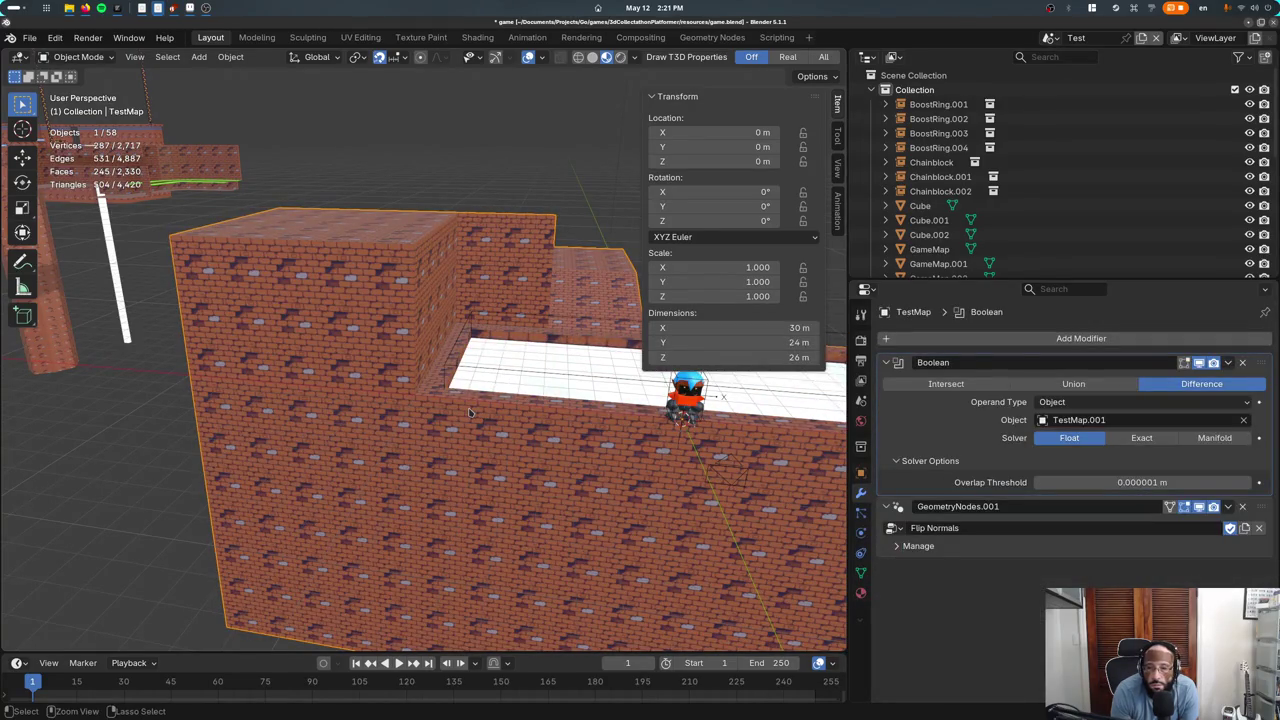
key("g")
key("z")
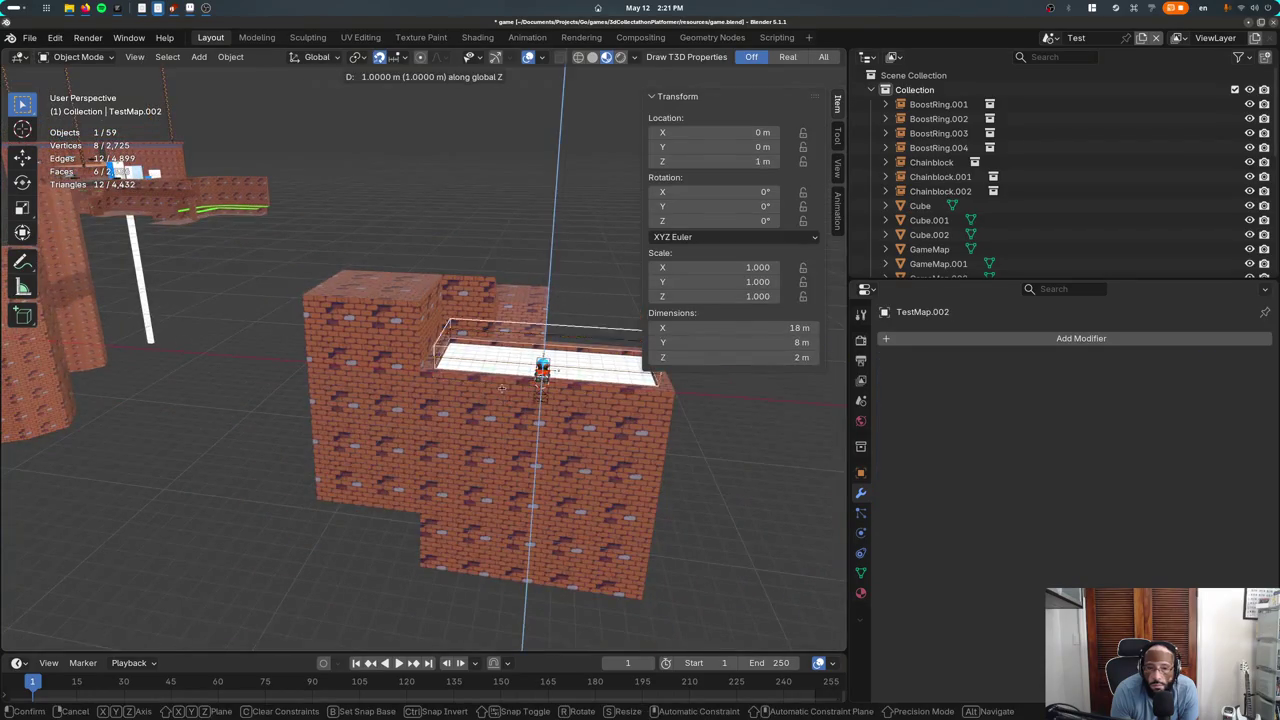
left_click(495, 332)
scroll(460, 345, "up", 2)
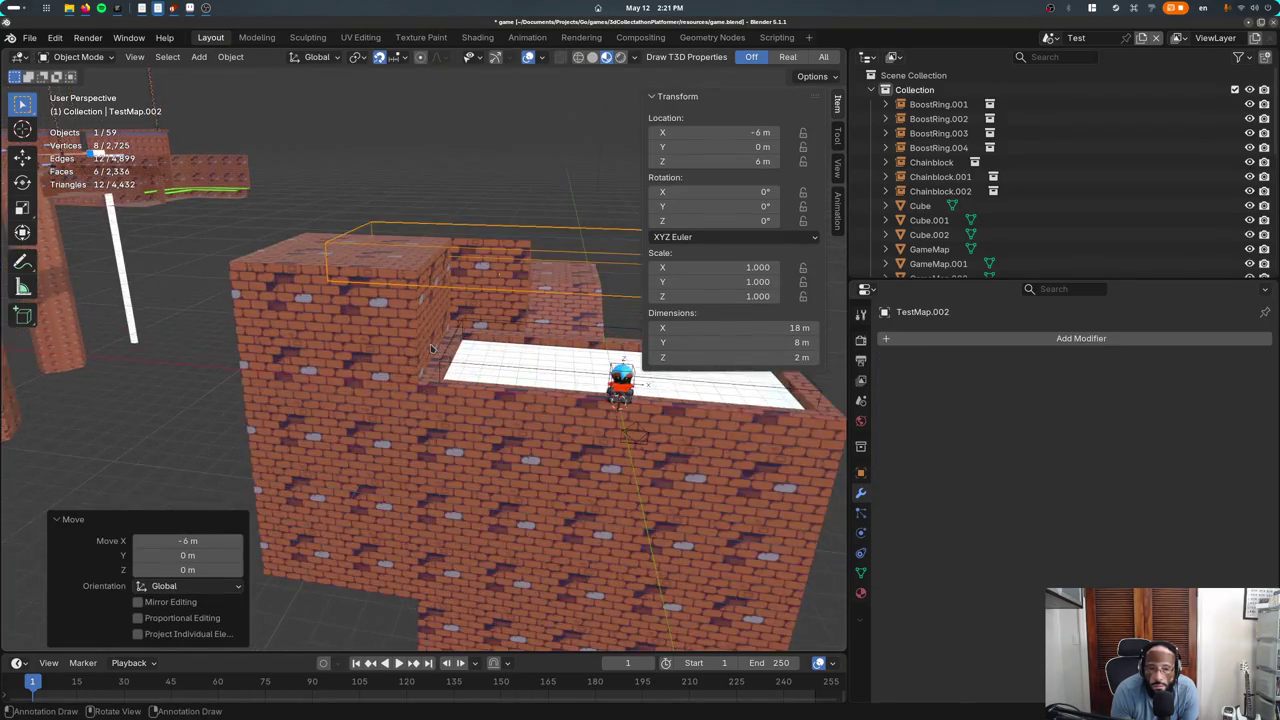
left_click(422, 355)
left_click(434, 311)
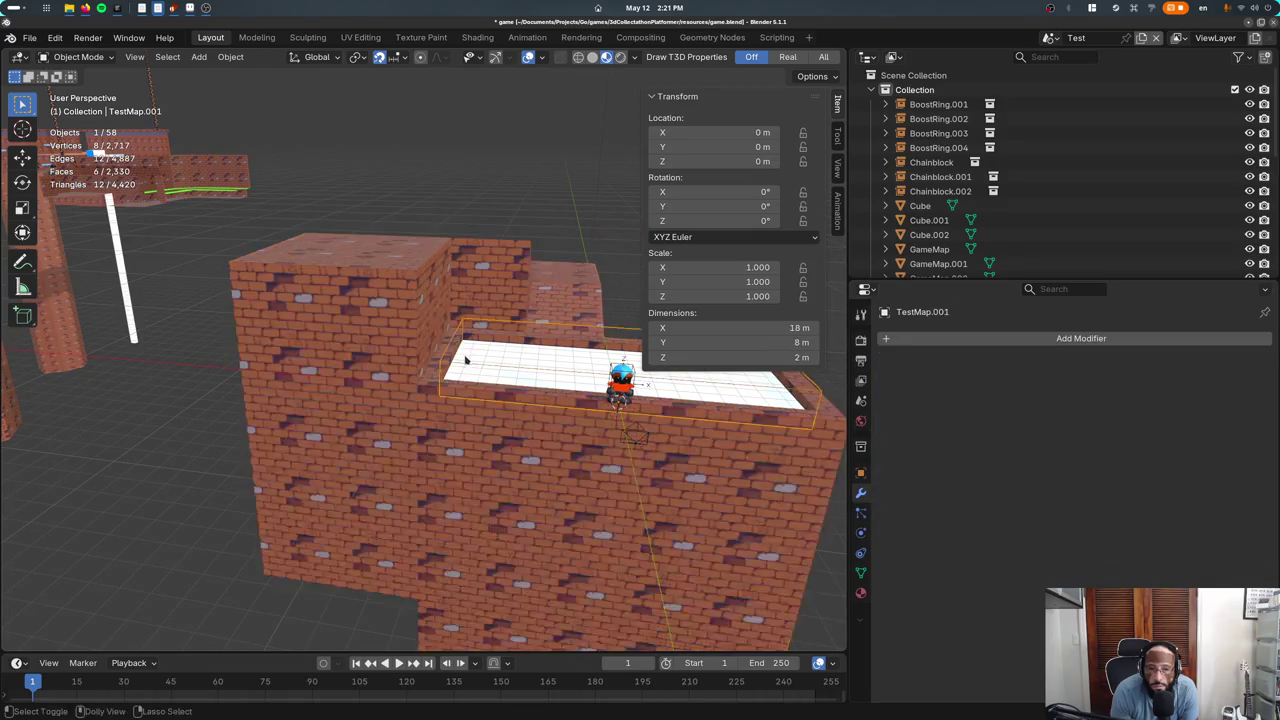
Extrude the ledge box upward 3 m in Edit Mode
key("Tab")
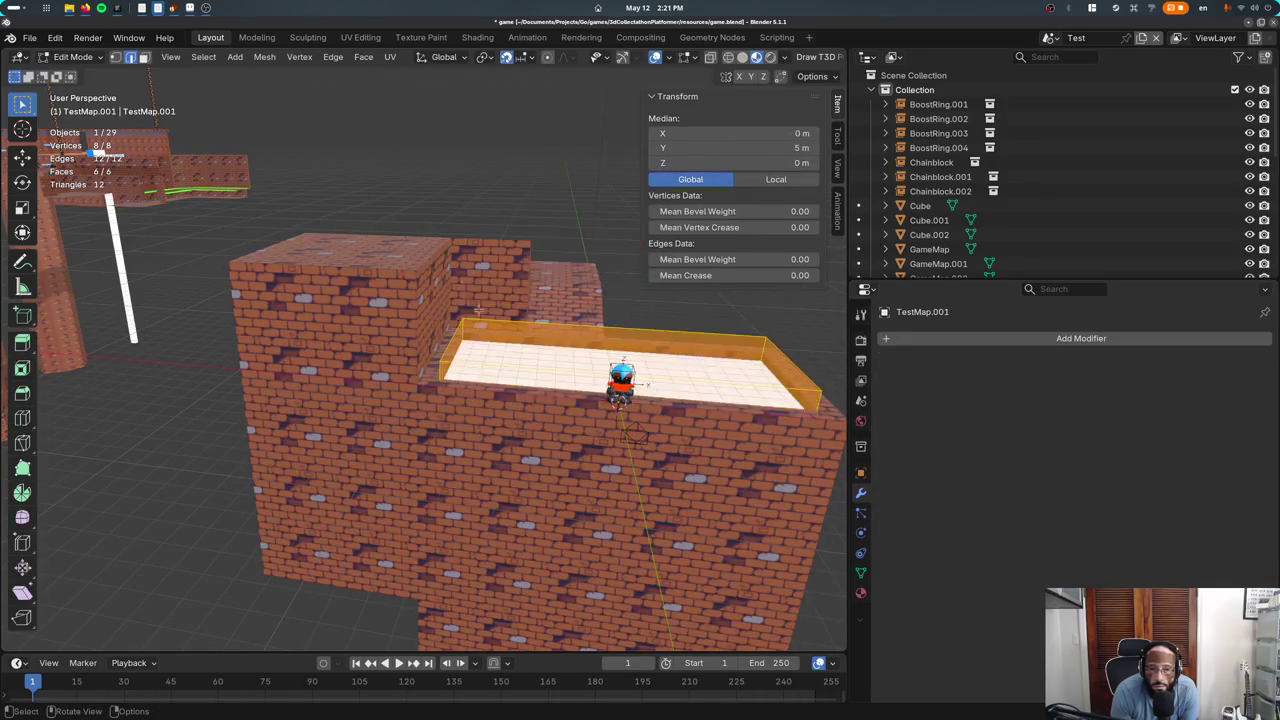
key("e")
left_click(522, 403)
key("Tab")
mouse_move(522, 403)
middle_mouse_down()
mouse_move(366, 395)
mouse_move(440, 405)
middle_mouse_up()
Set TestMap's Boolean to Union with the Float solver and inspect the joined ledge
left_click(366, 395)
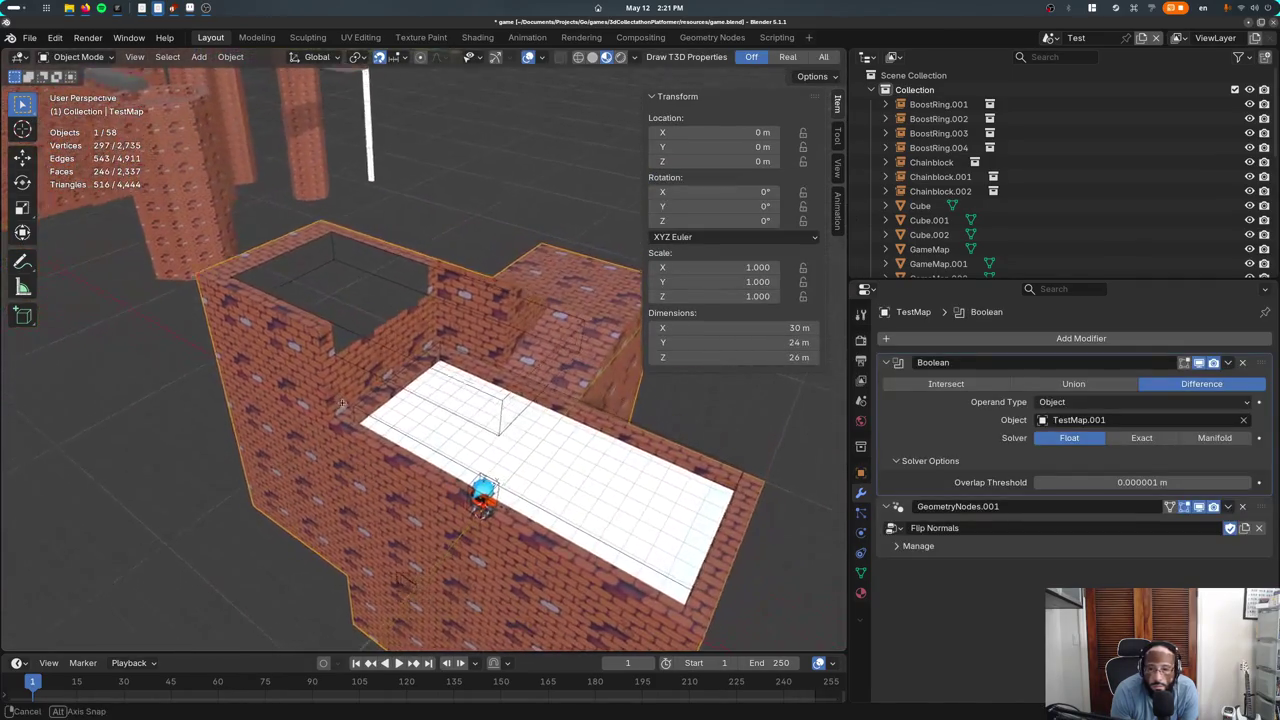
left_click(1108, 441)
left_click(1098, 436)
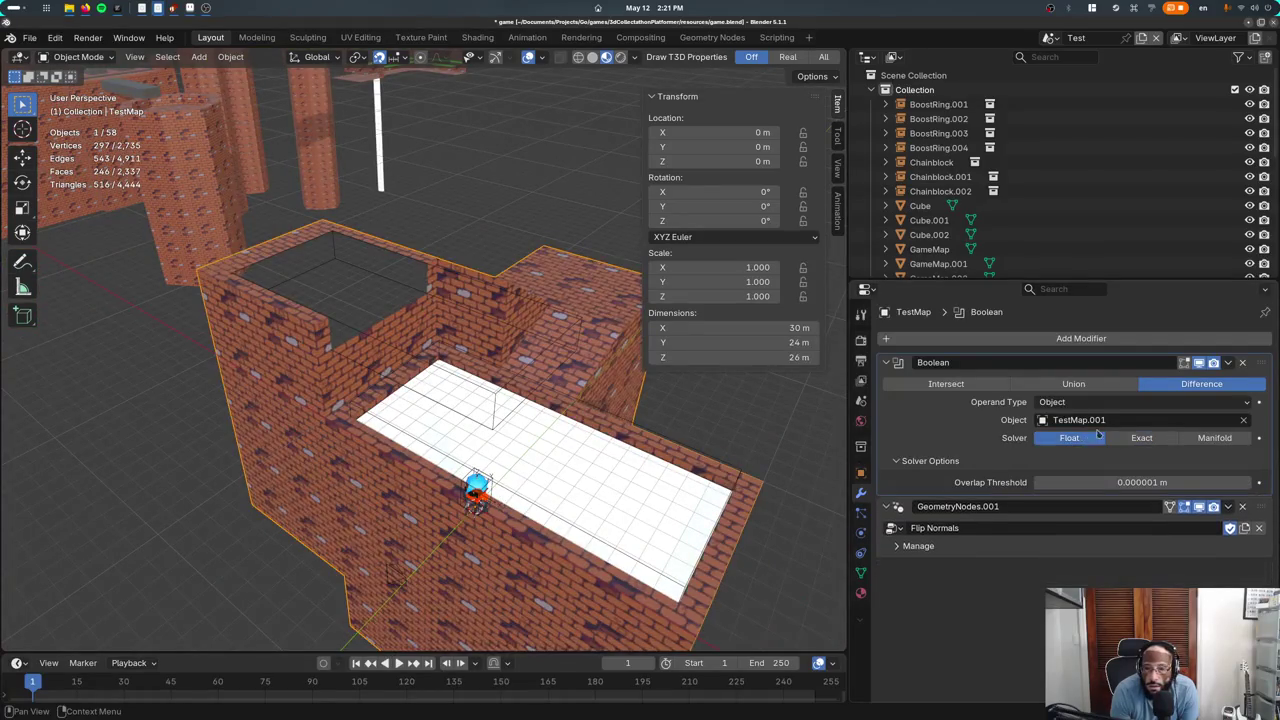
left_click(1089, 390)
left_click(946, 385)
left_click(1073, 390)
mouse_move(540, 400)
middle_mouse_down()
mouse_move(573, 357)
mouse_move(497, 372)
mouse_move(557, 358)
middle_mouse_up()
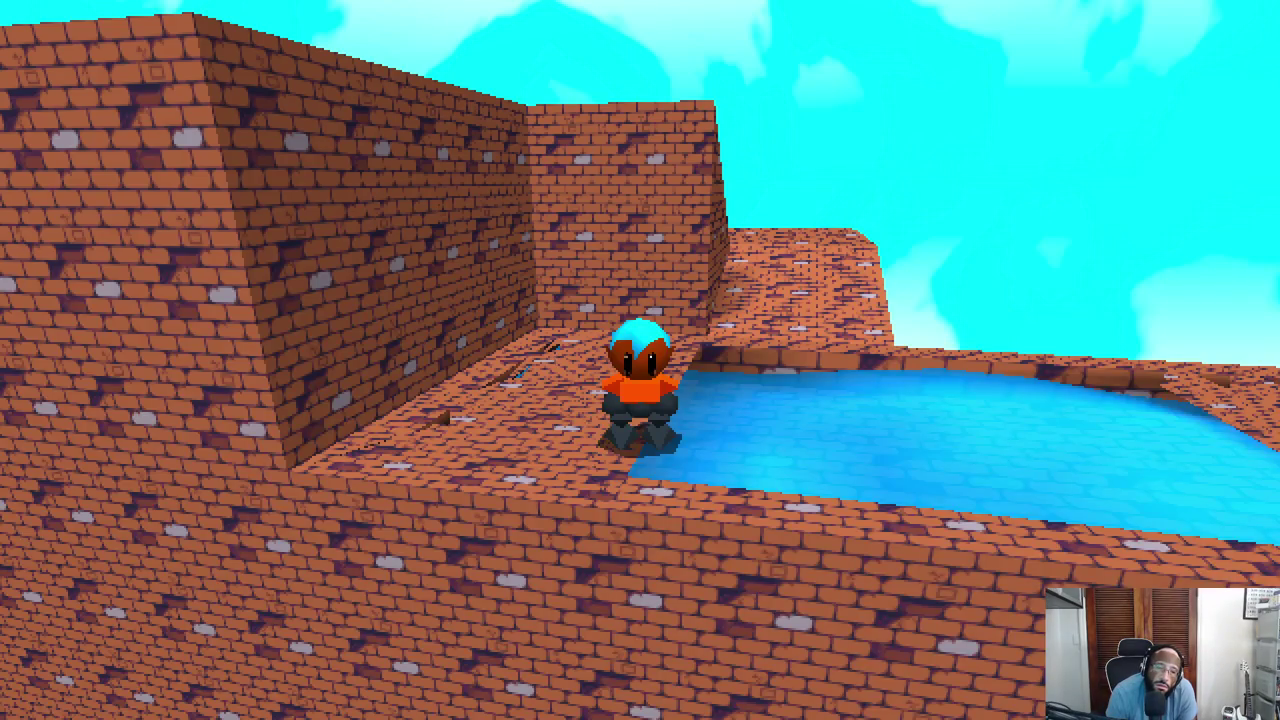
Finish the playtest, quit, and raise Player.001 2 m along Z
key("space")
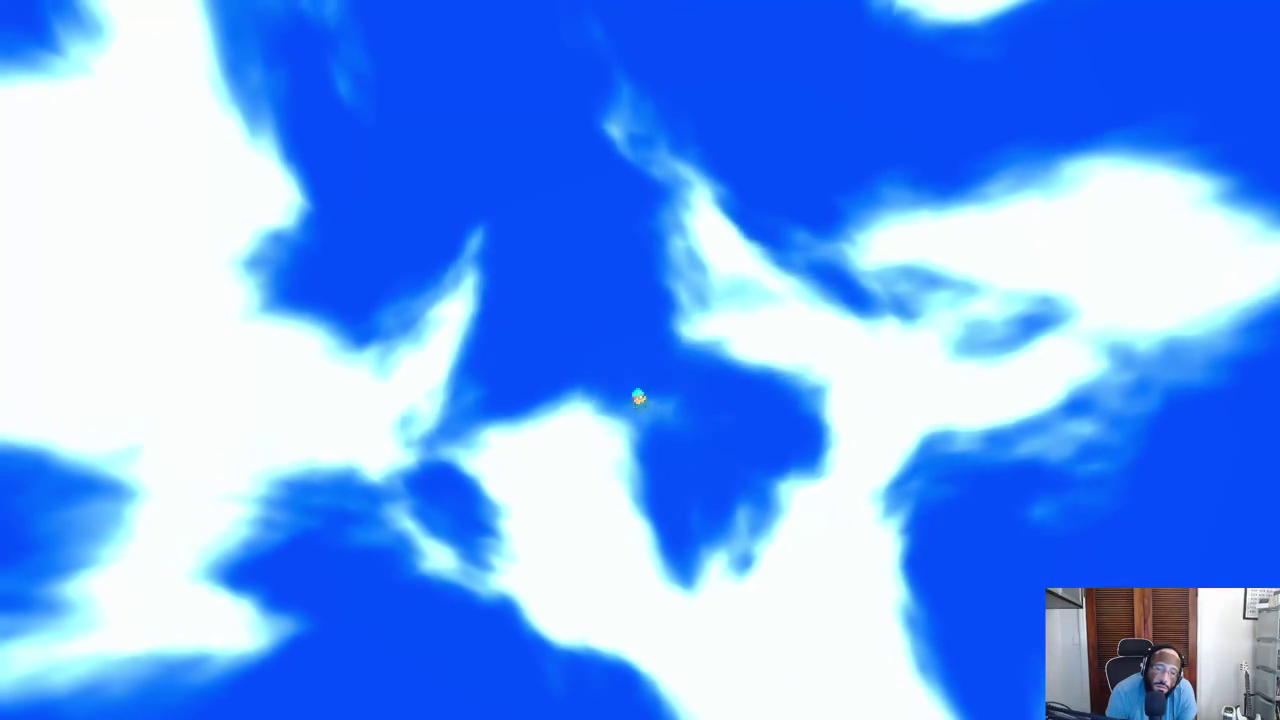
key("Escape")
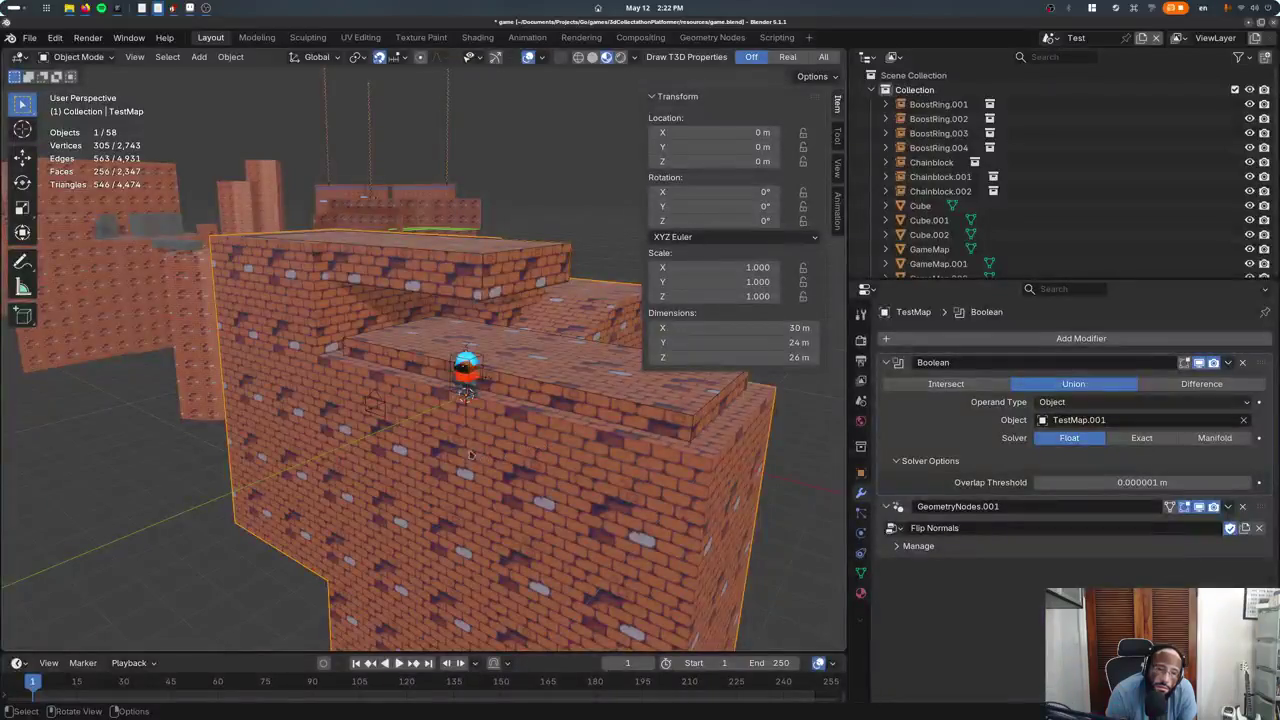
left_click(470, 370)
key("g")
key("z")
key("2")
key("Return")
Move Player.001 4 m along Y and relaunch the game
key("g")
key("y")
key("4")
key("Return")
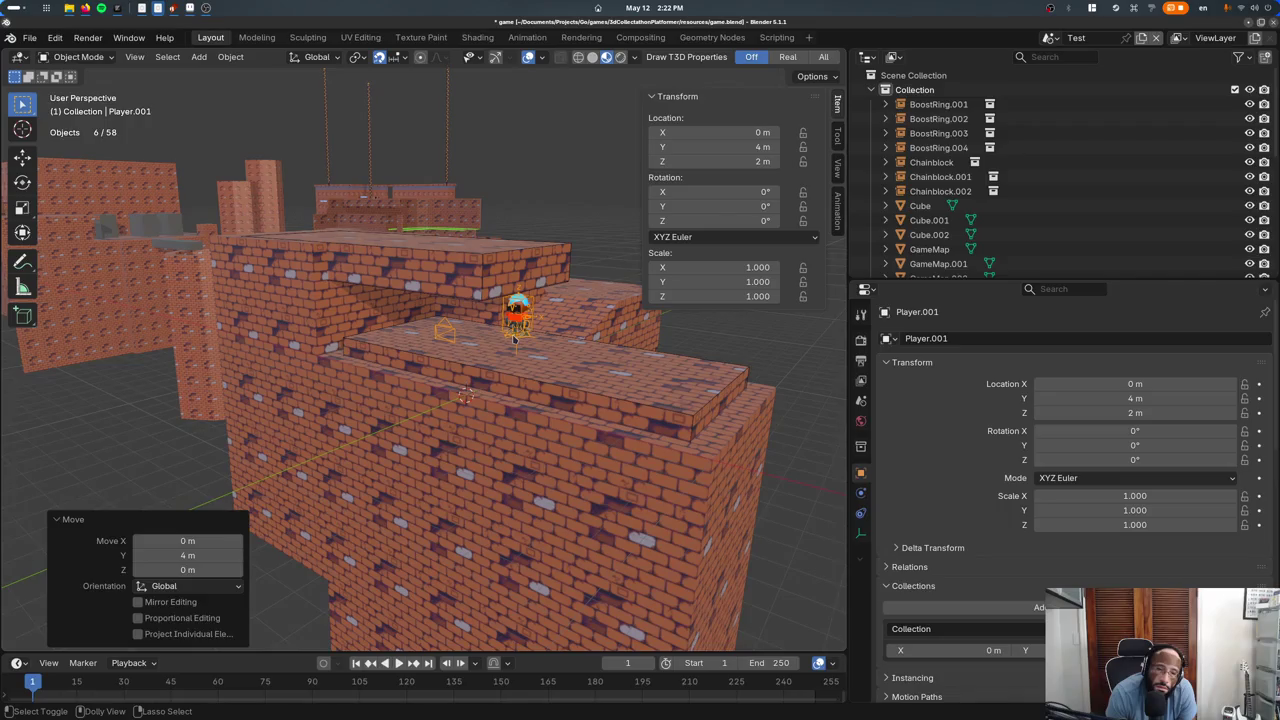
key("p")
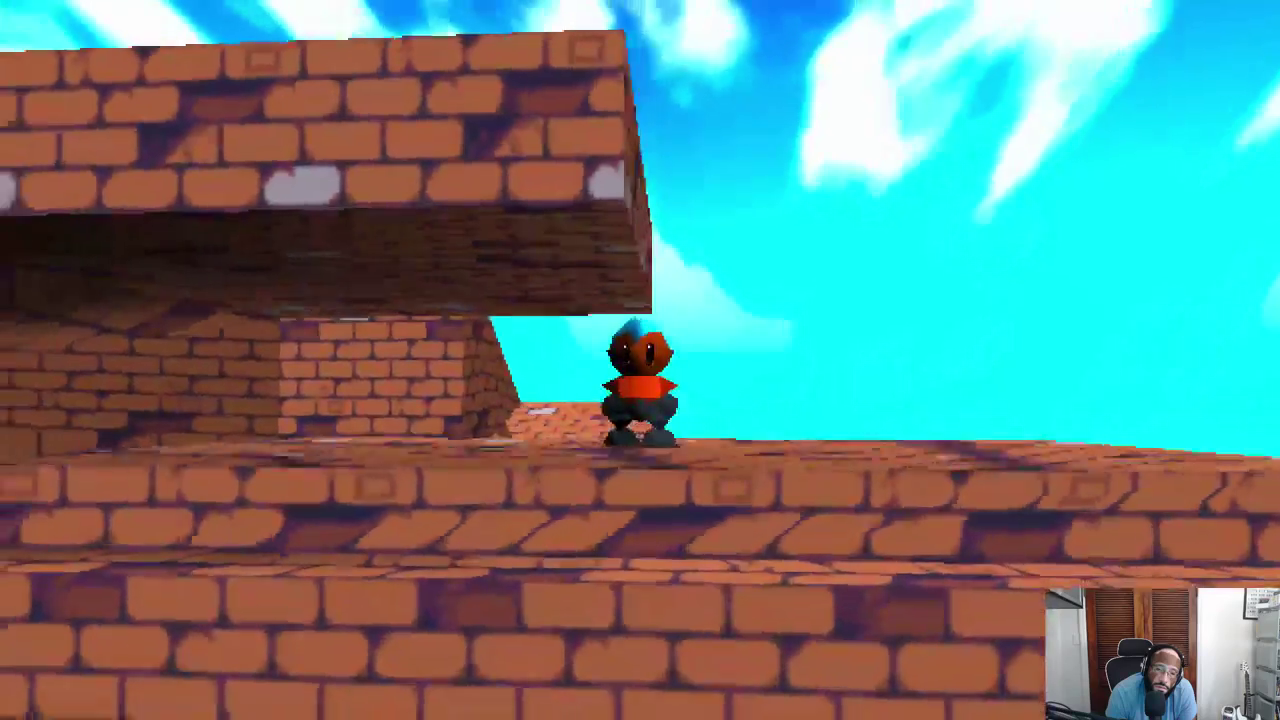
Run the character along the brick platform, up the ledge onto the ramp, then quit the game
key("w")
key("w")
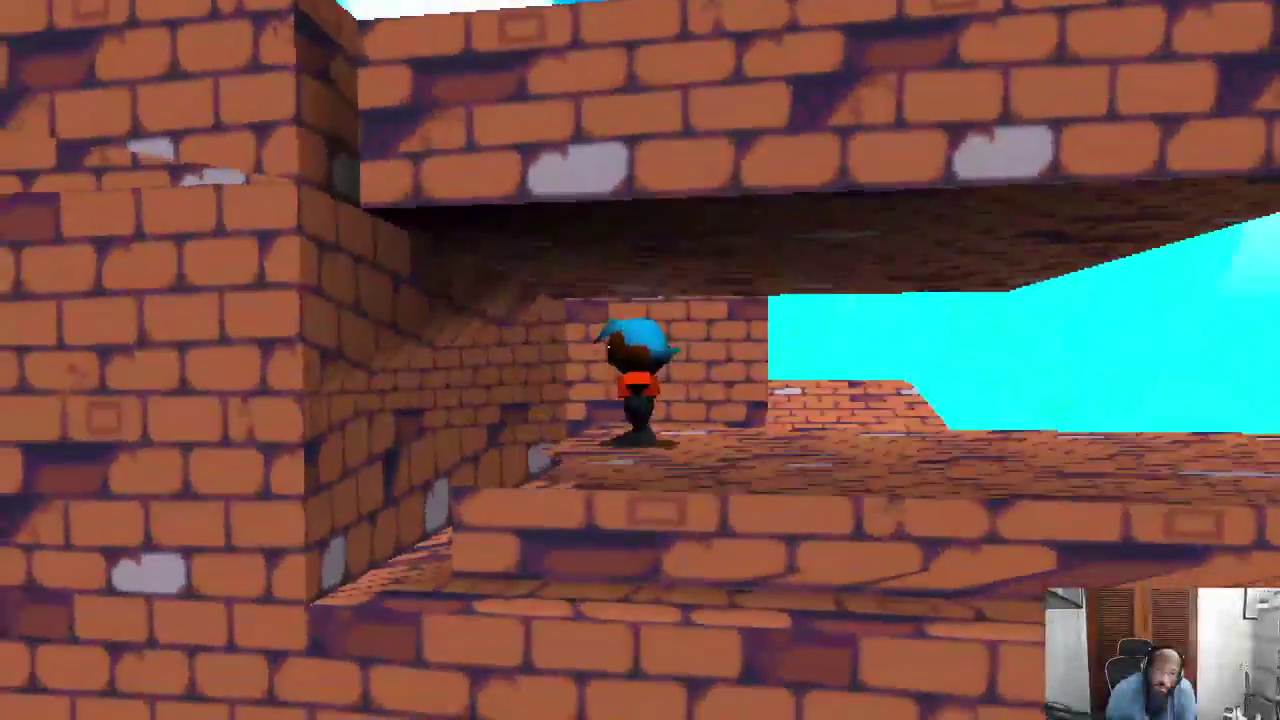
key("w")
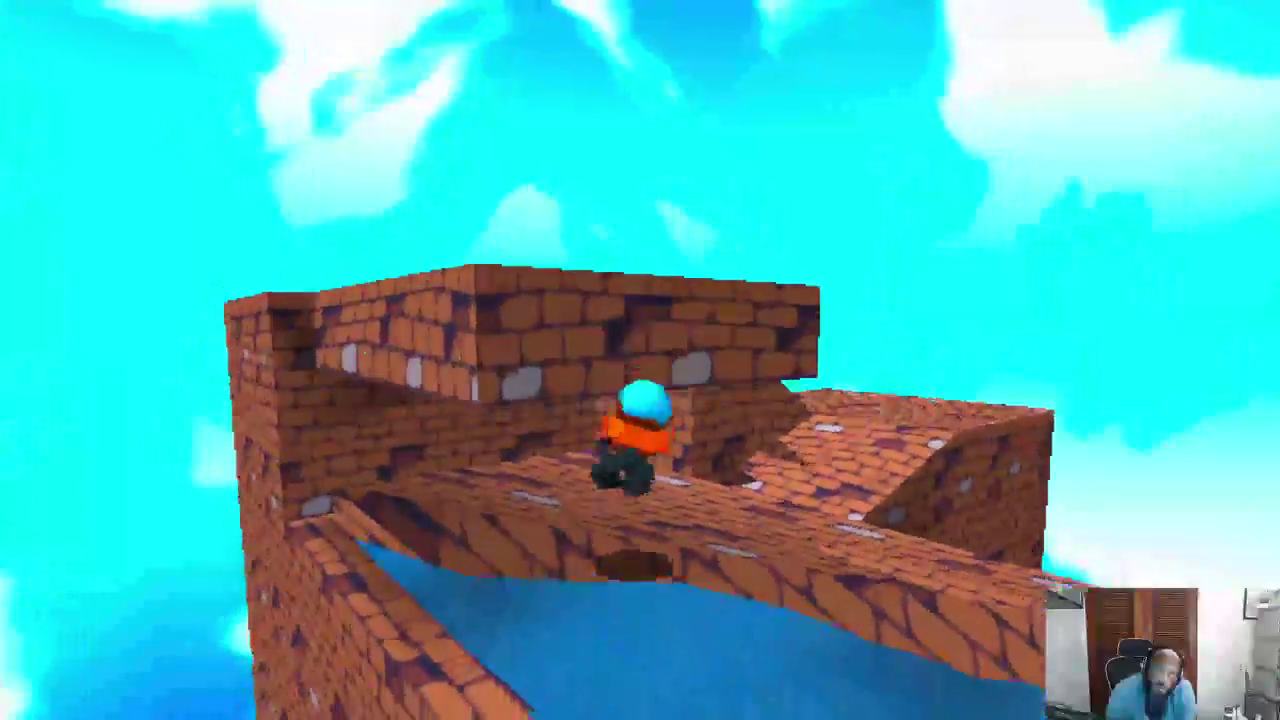
key("w")
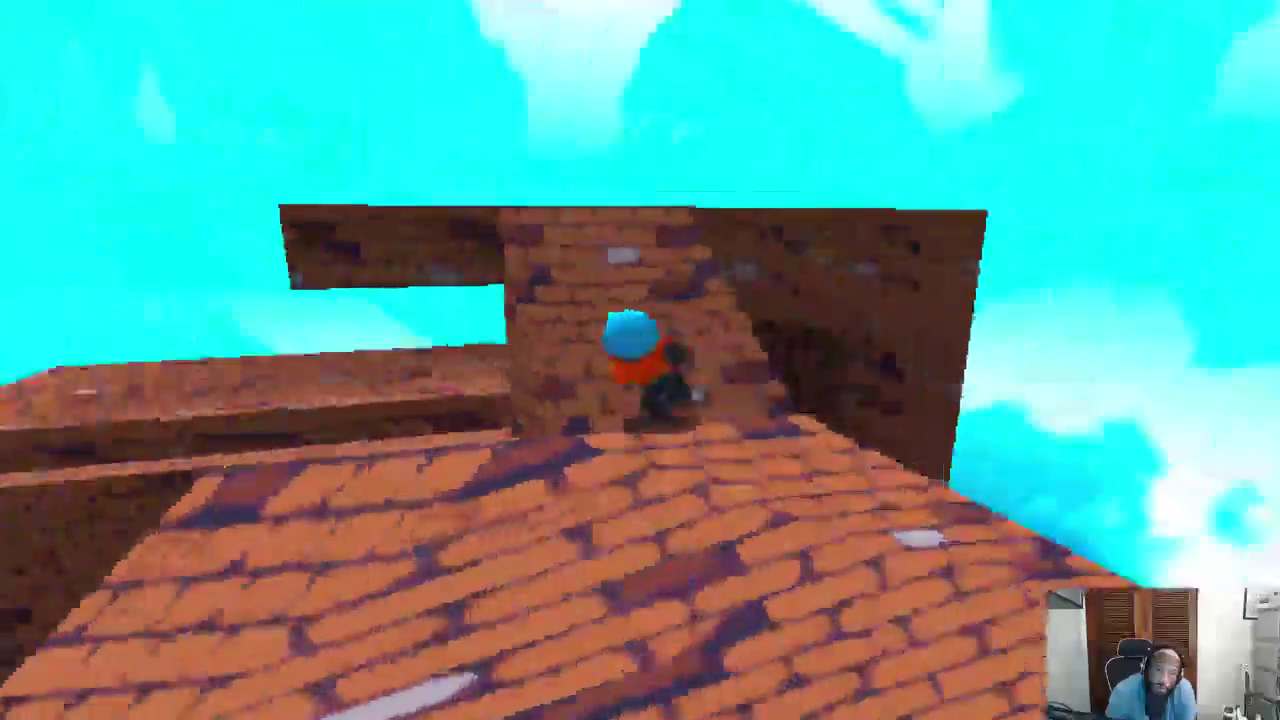
key("Escape")
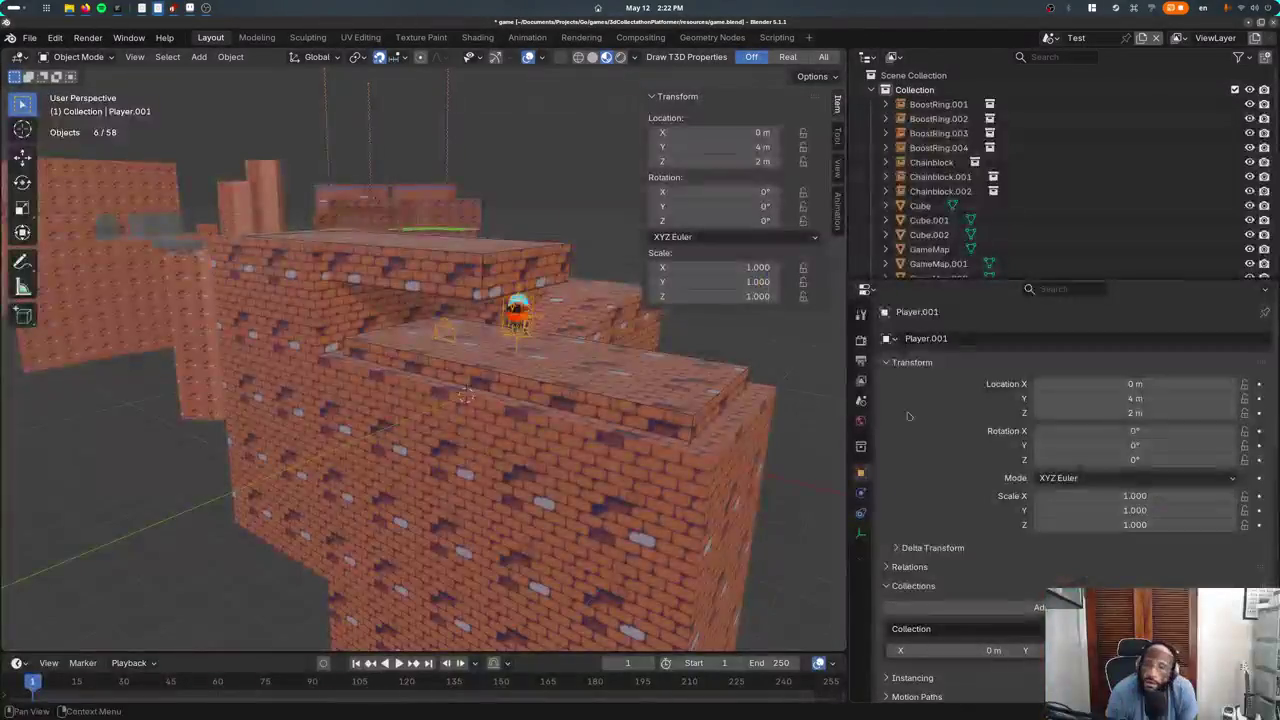
Delete TestMap's GeometryNodes.001 Flip Normals modifier, leaving an empty modifier stack
left_click(545, 410)
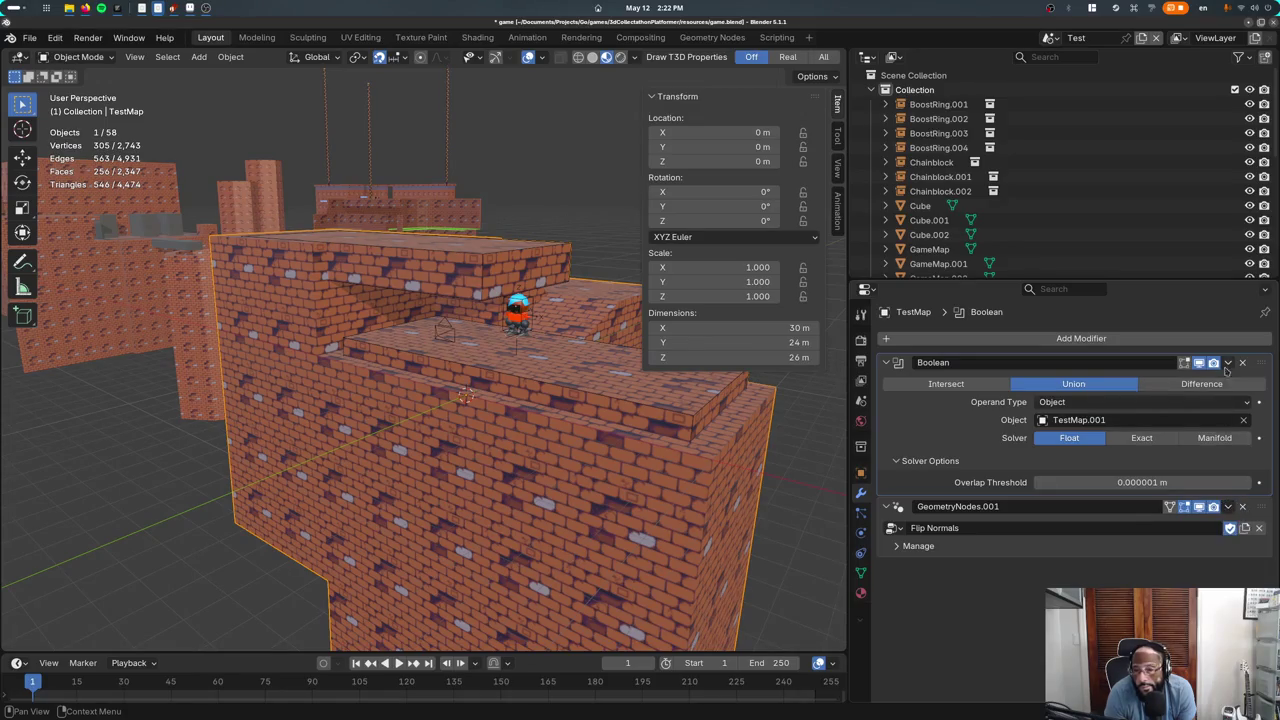
key("ctrl+x")
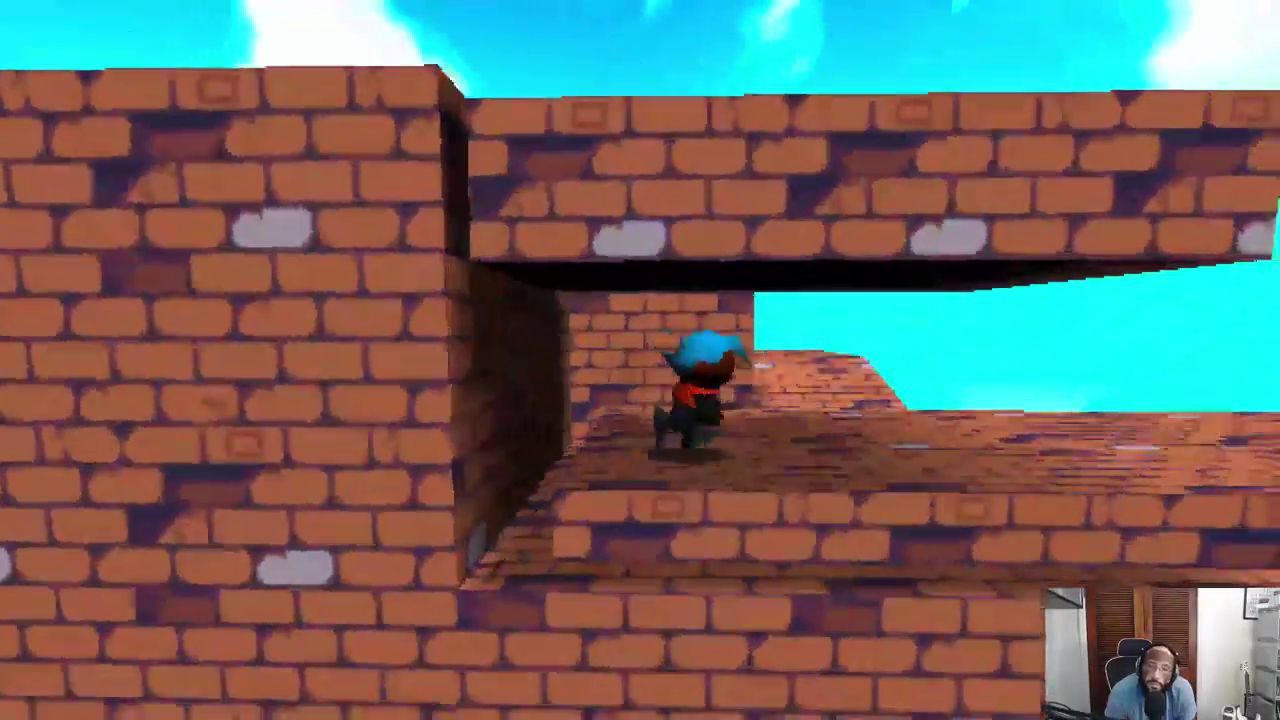
Run and jump the character across the roof, onto the higher brick blocks and up the ramp
key("w")
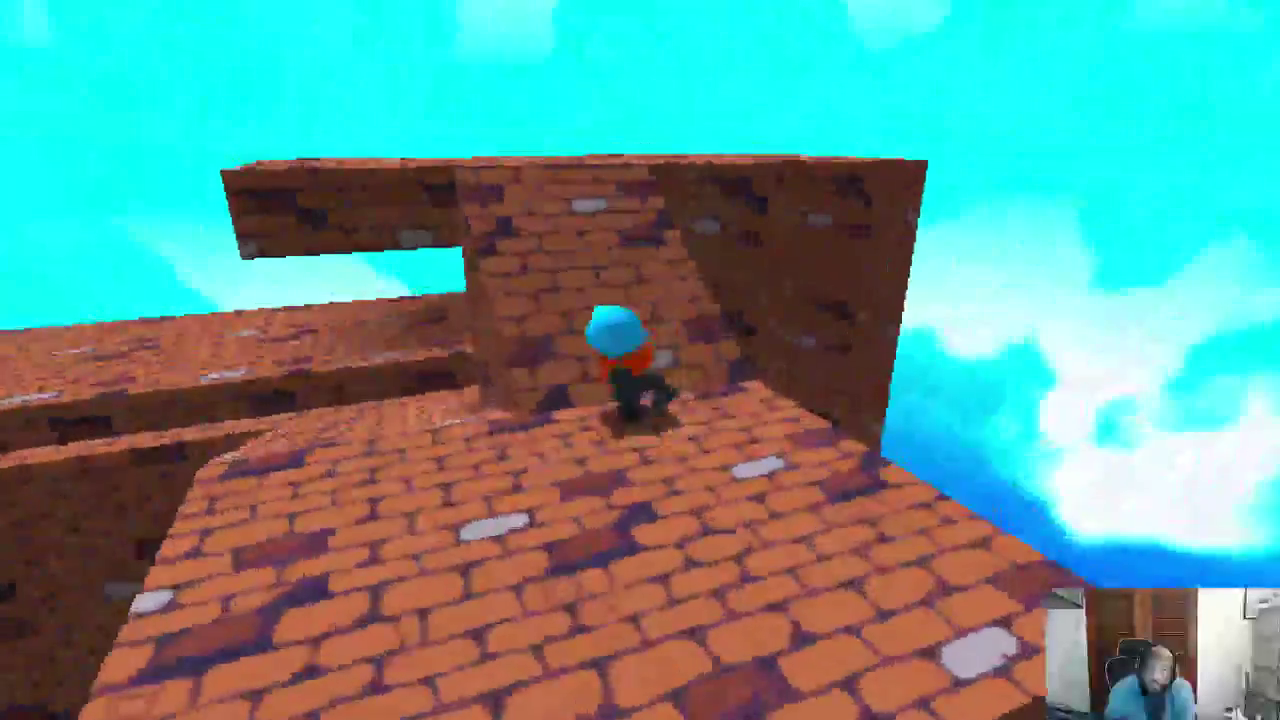
key("space")
key("w")
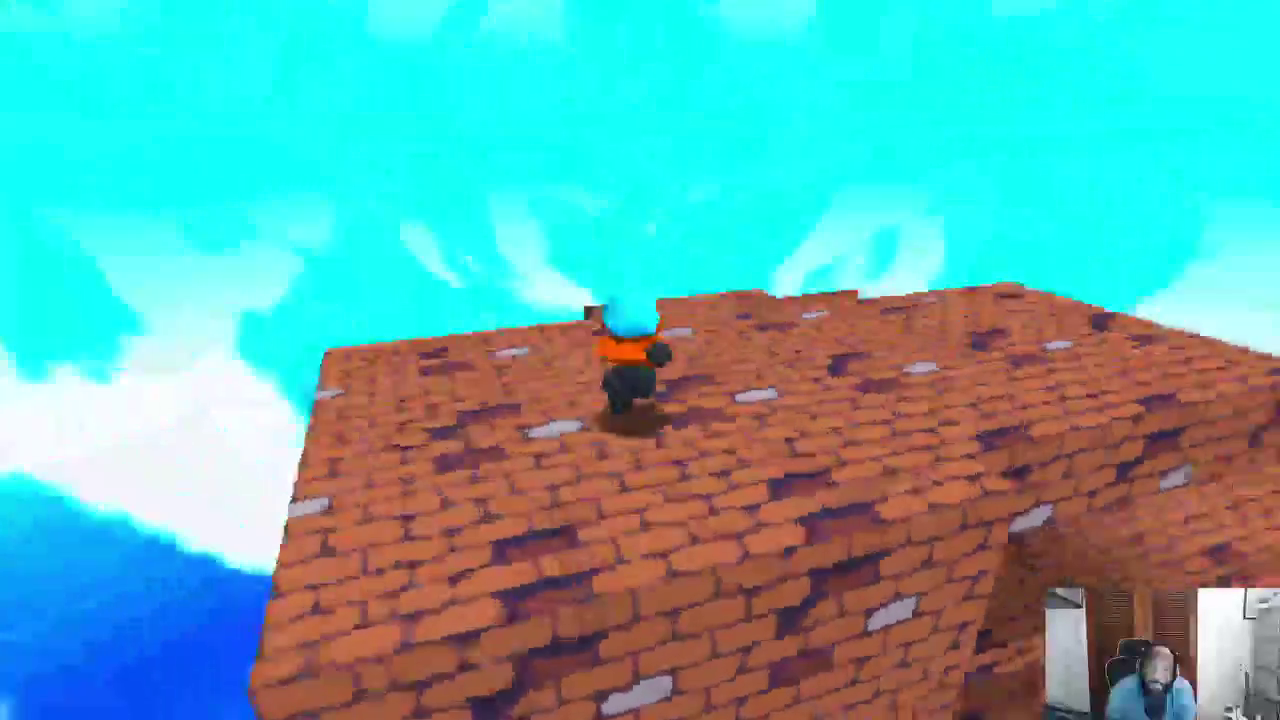
key("space")
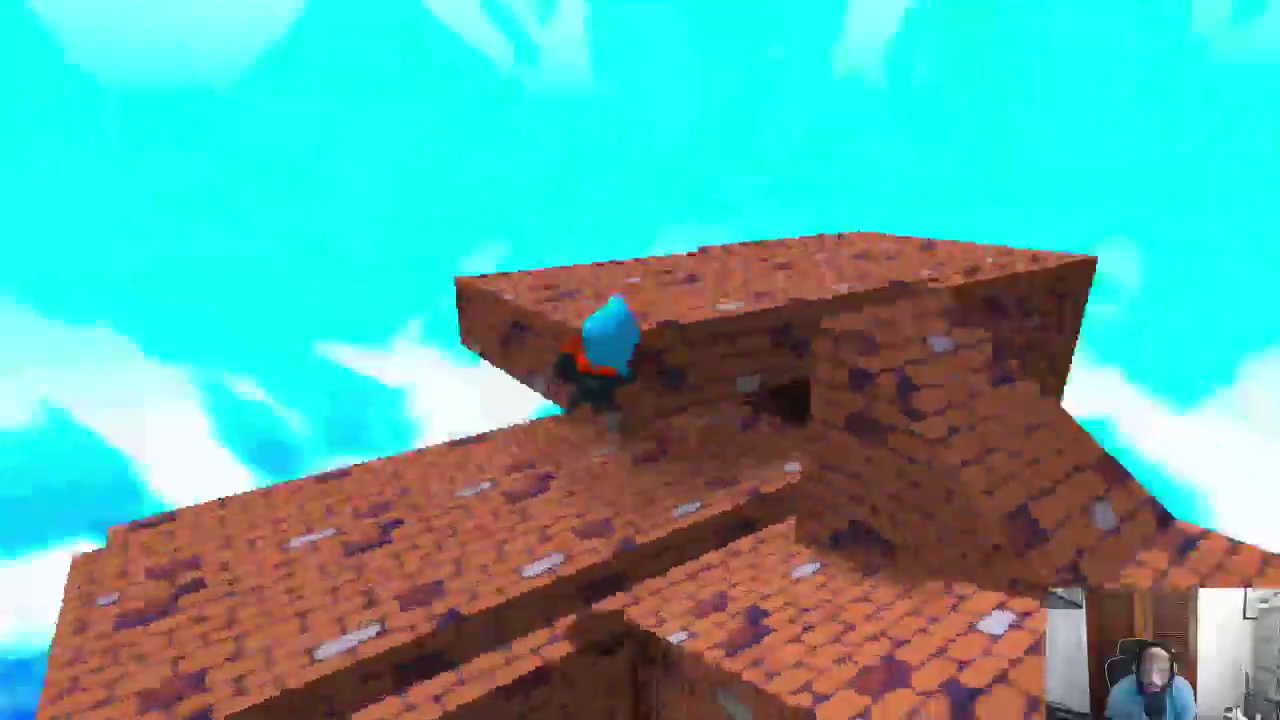
key("w")
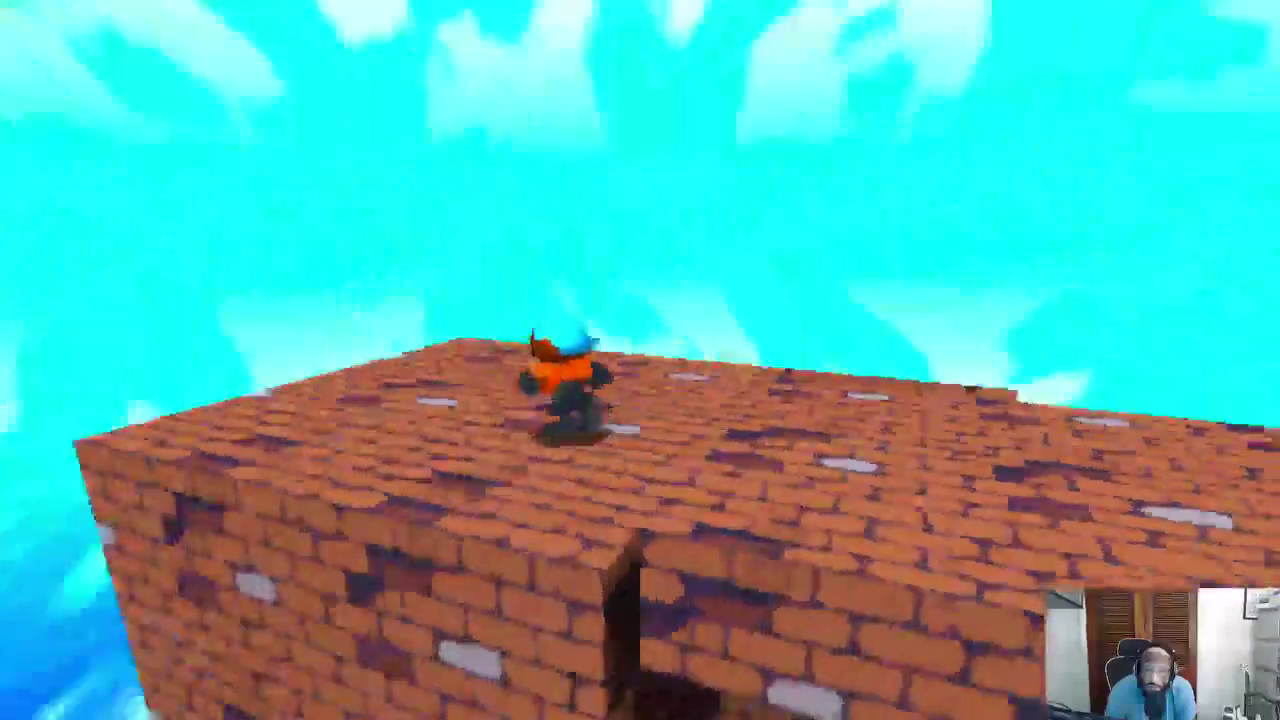
key("space")
key("w")
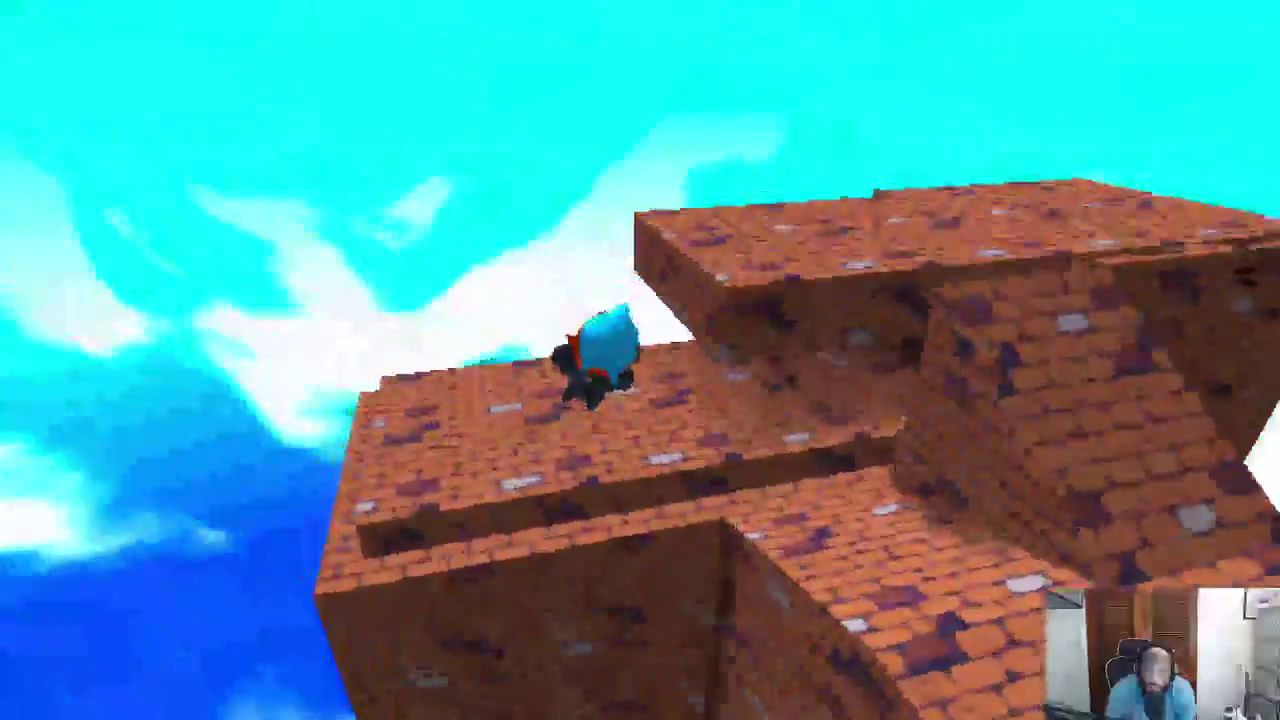
key("w")
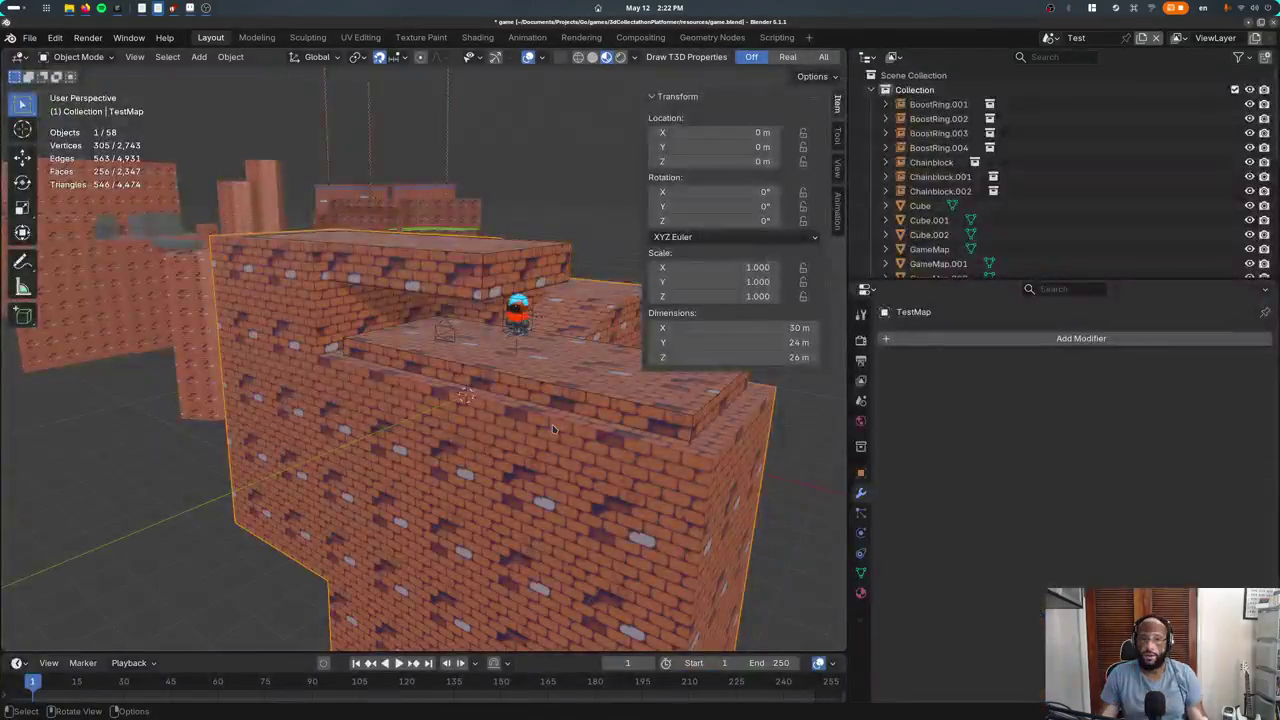
Alternate selecting TestMap and TestMap.001 to confirm TestMap's Union Boolean with TestMap.001
mouse_move(480, 306)
middle_mouse_down()
mouse_move(463, 331)
mouse_move(514, 326)
middle_mouse_up()
left_click(566, 329)
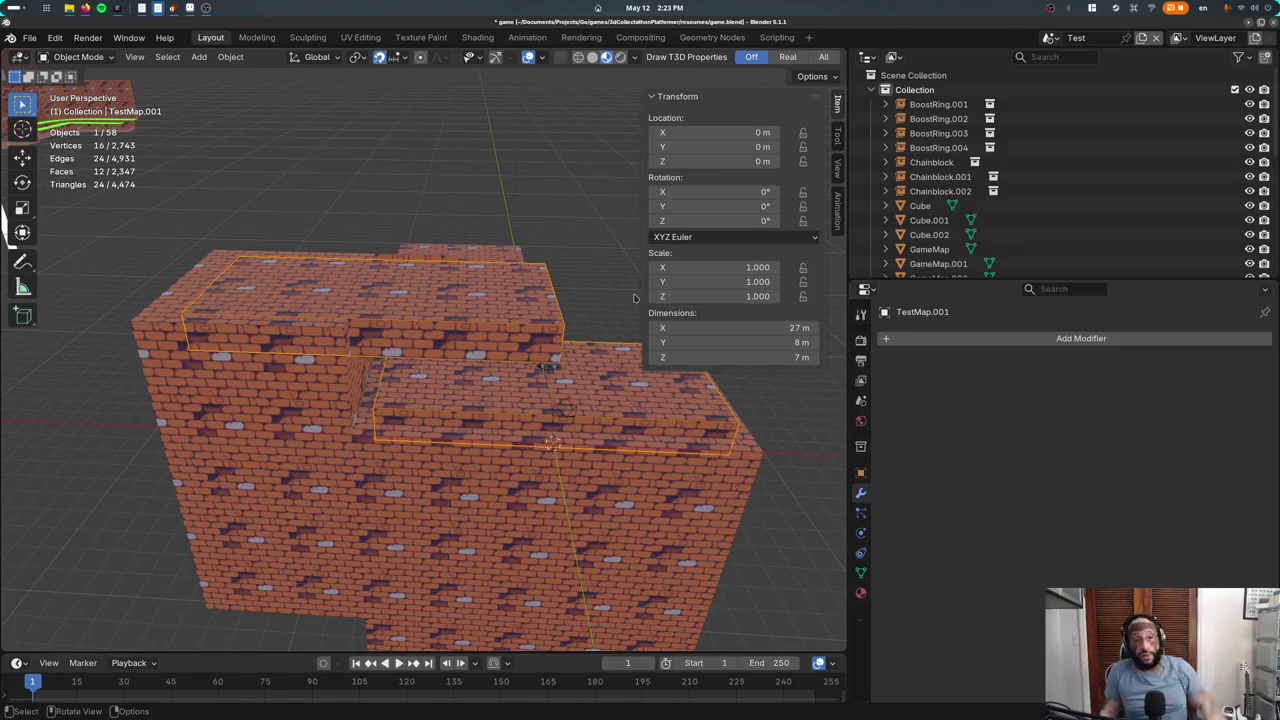
left_click(507, 483)
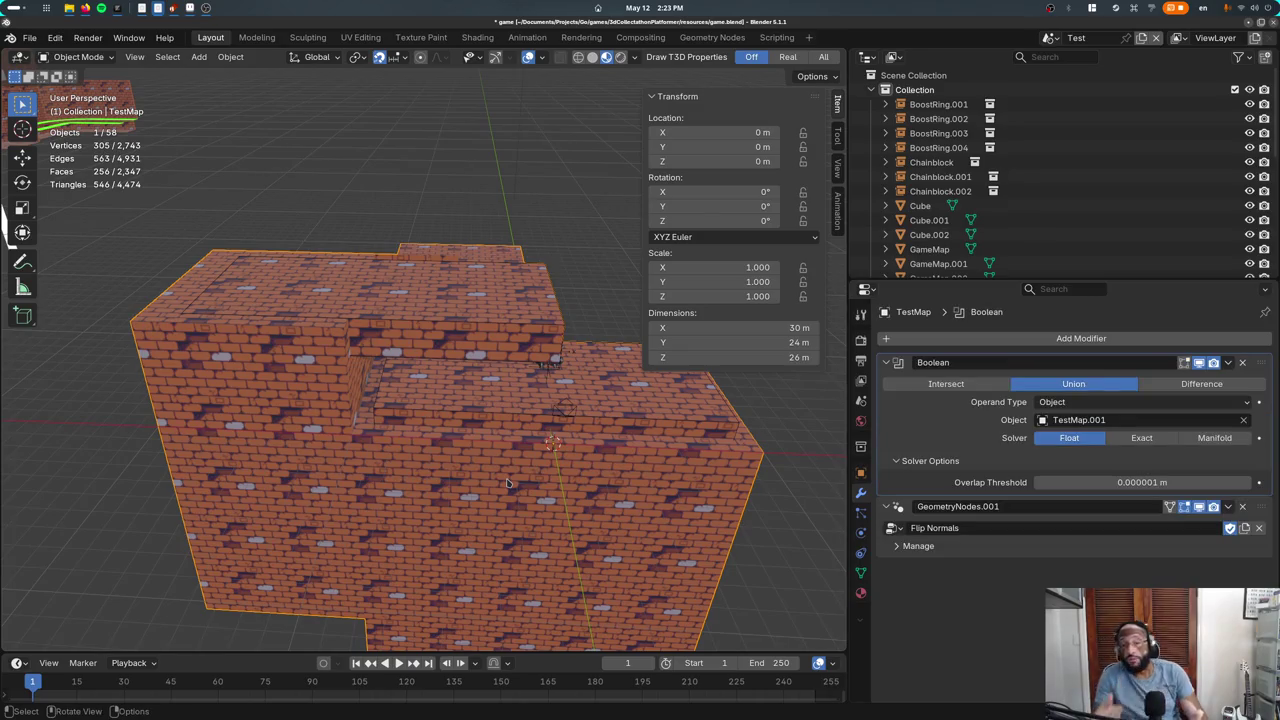
left_click(559, 330)
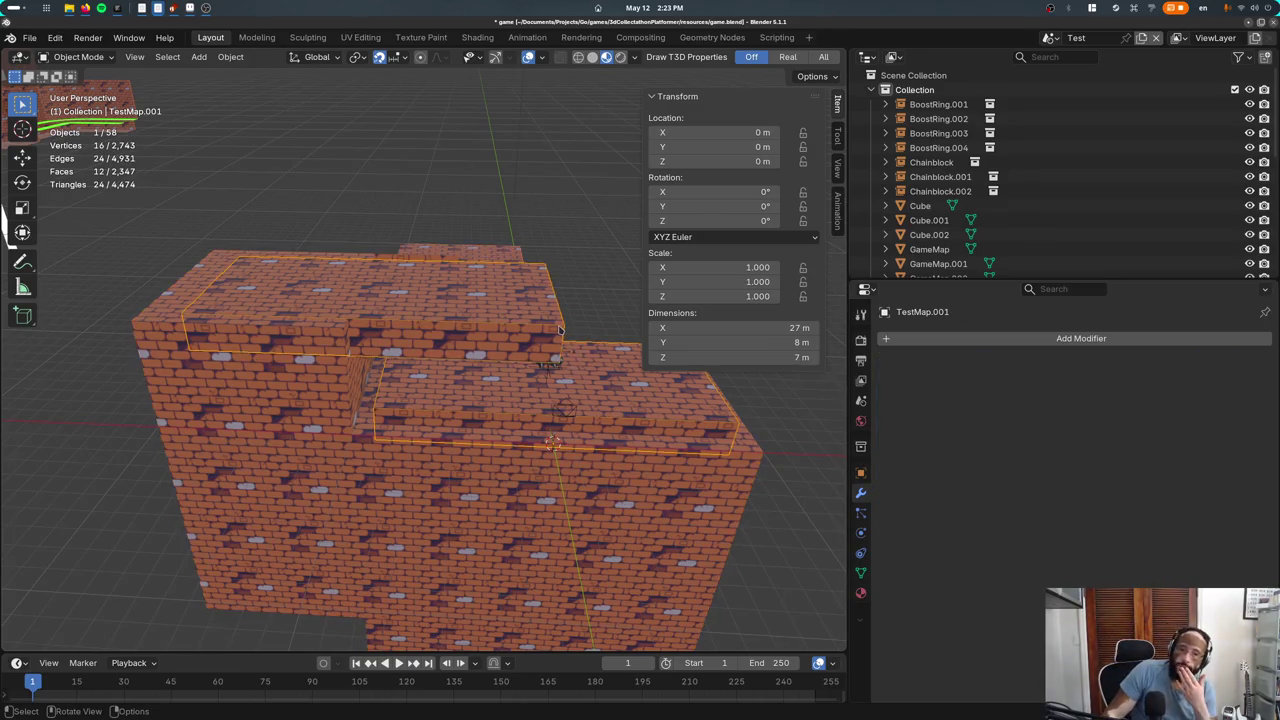
left_click(565, 387)
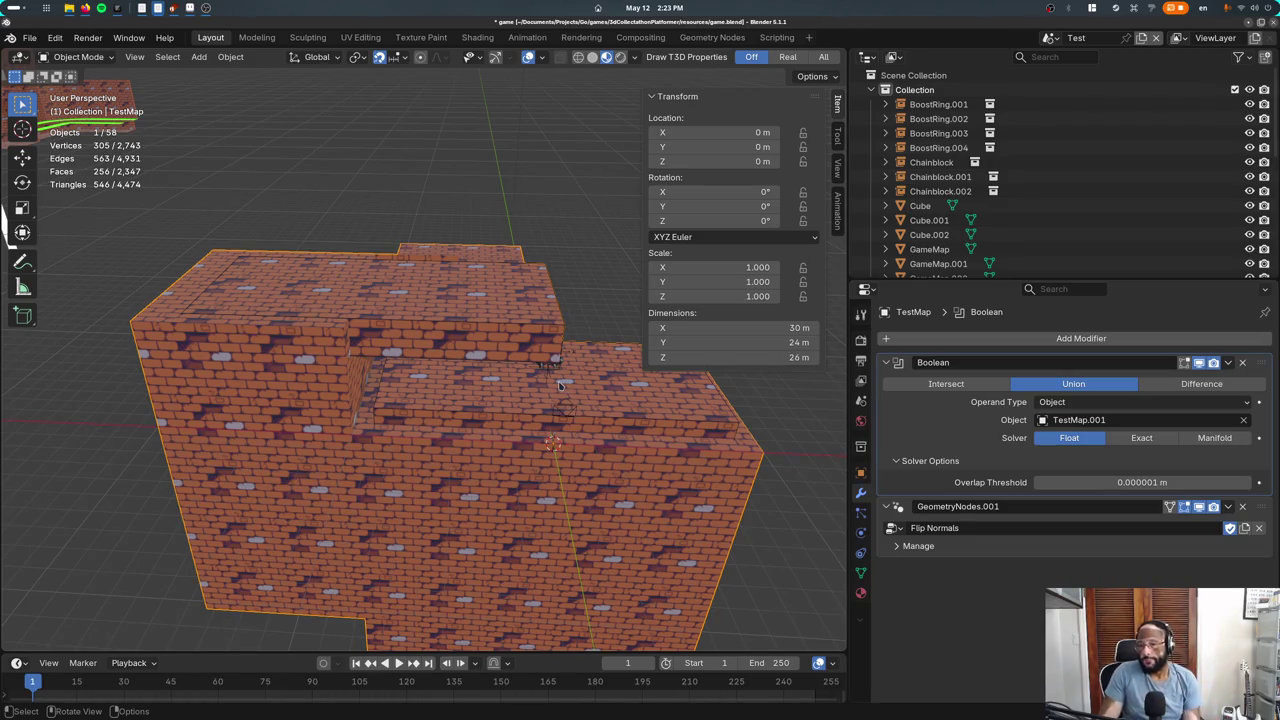
left_click(565, 331)
Raise TestMap.001's top face about 0.53 m vertically so the box stands 7.53 m tall
key("Tab")
left_click(555, 320)
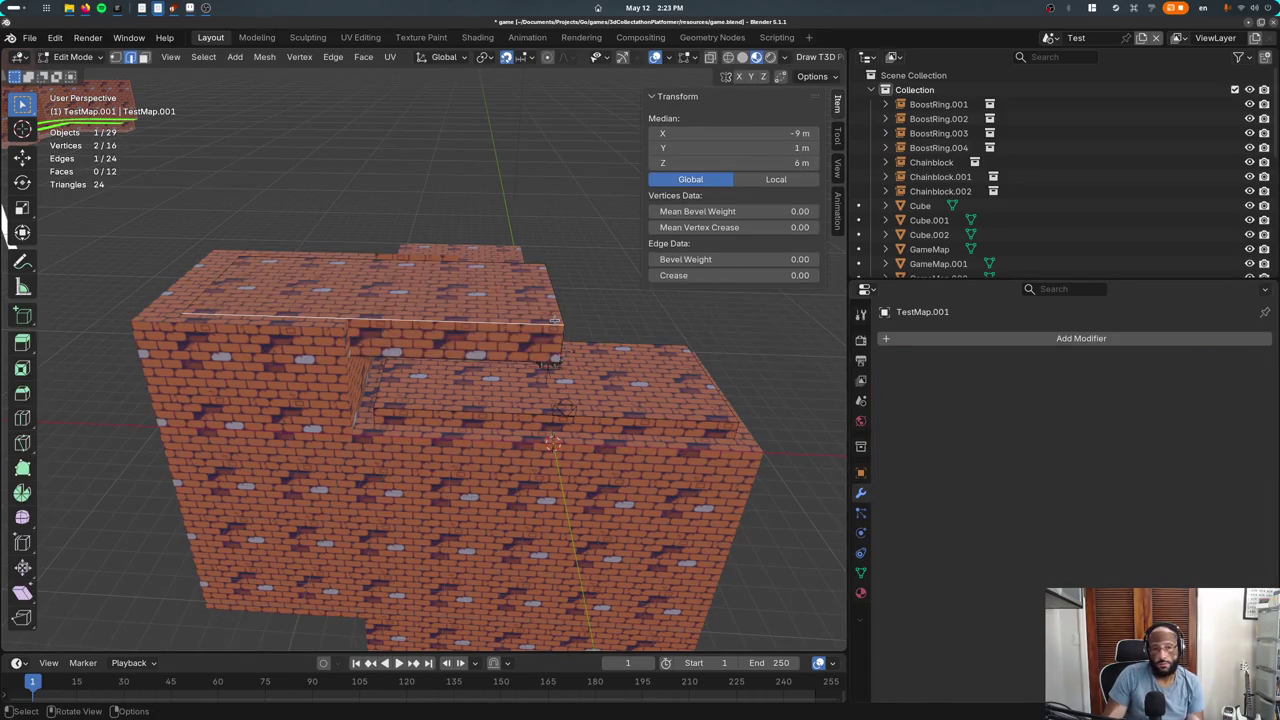
left_click(144, 57)
left_click(418, 306)
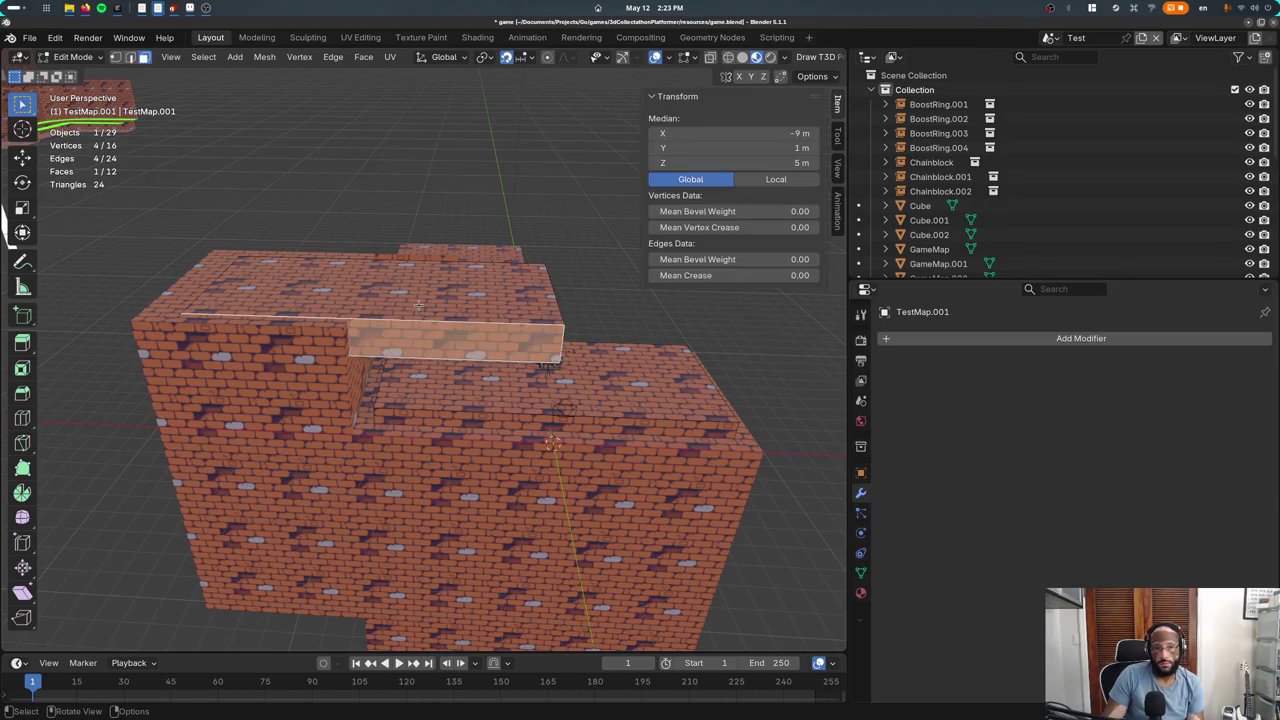
key("g")
key("z")
left_click(424, 330)
key("Tab")
Bring the full level back into view and check materials: TestMap uses Bricks, TestMap.001 uses Crystal
middle_click_drag(424, 330, 522, 320)
key("slash")
left_click(535, 305)
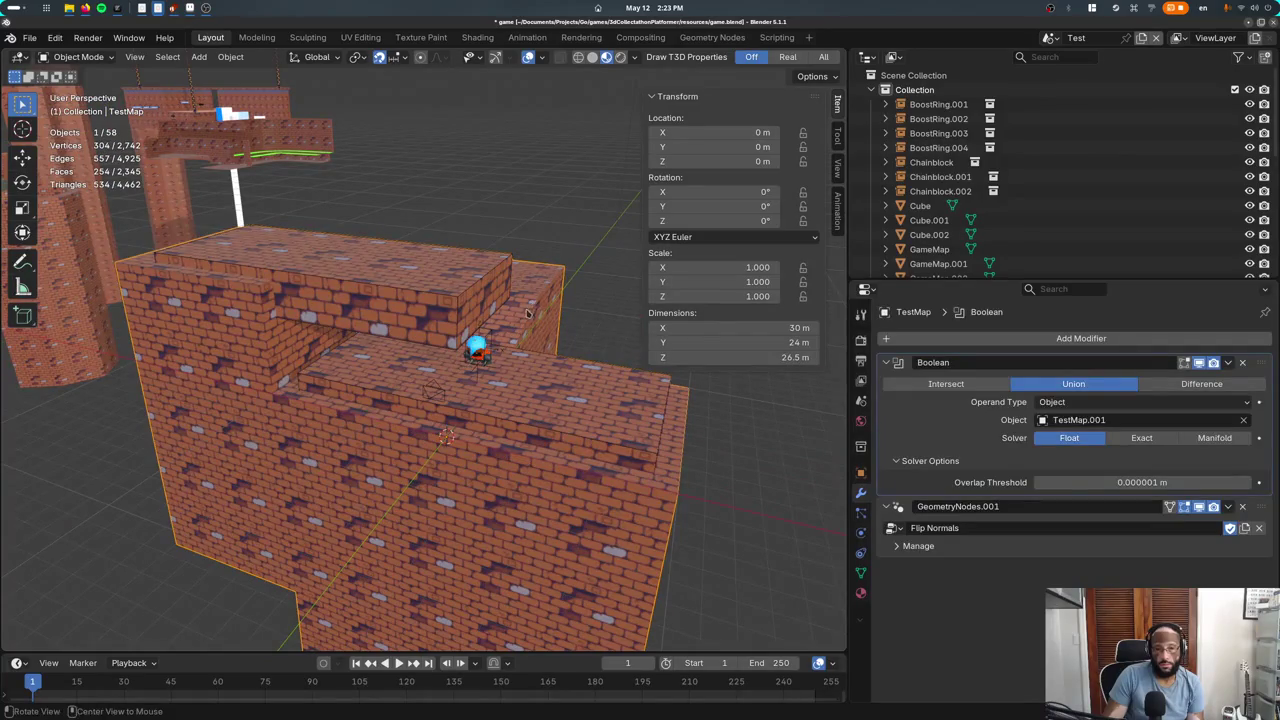
middle_click_drag(527, 312, 493, 302)
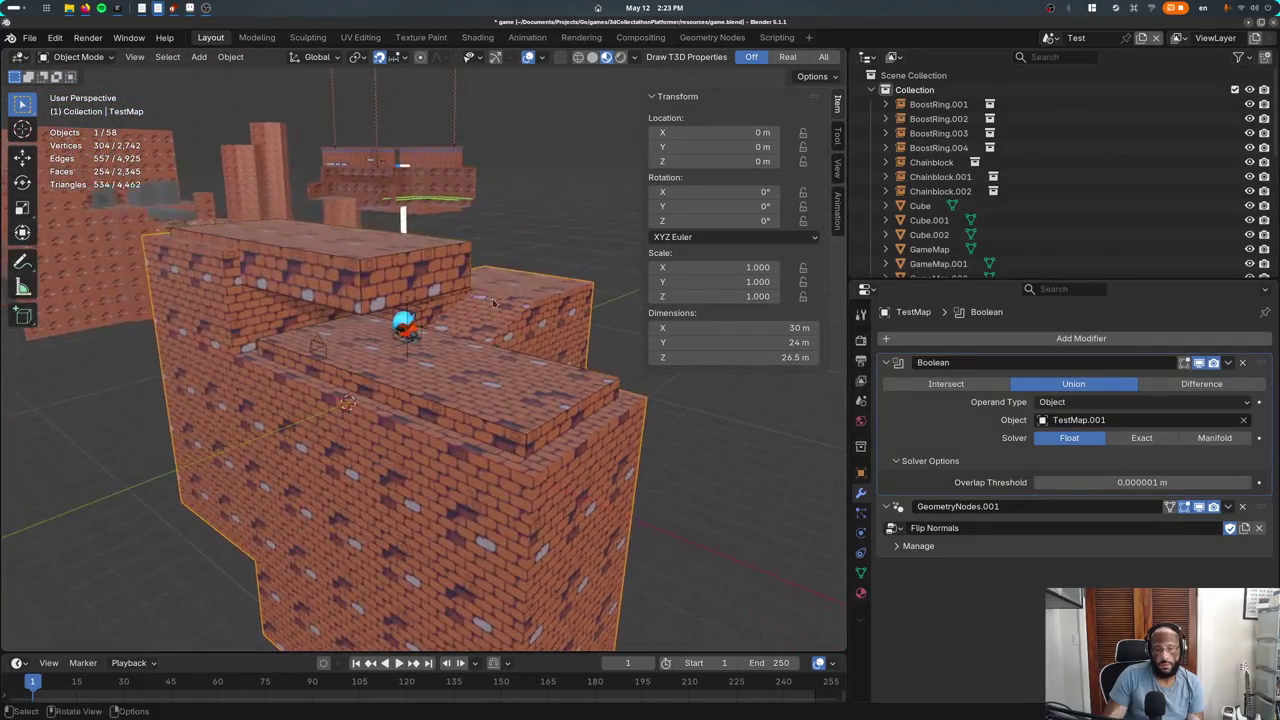
left_click(441, 255)
left_click(859, 593)
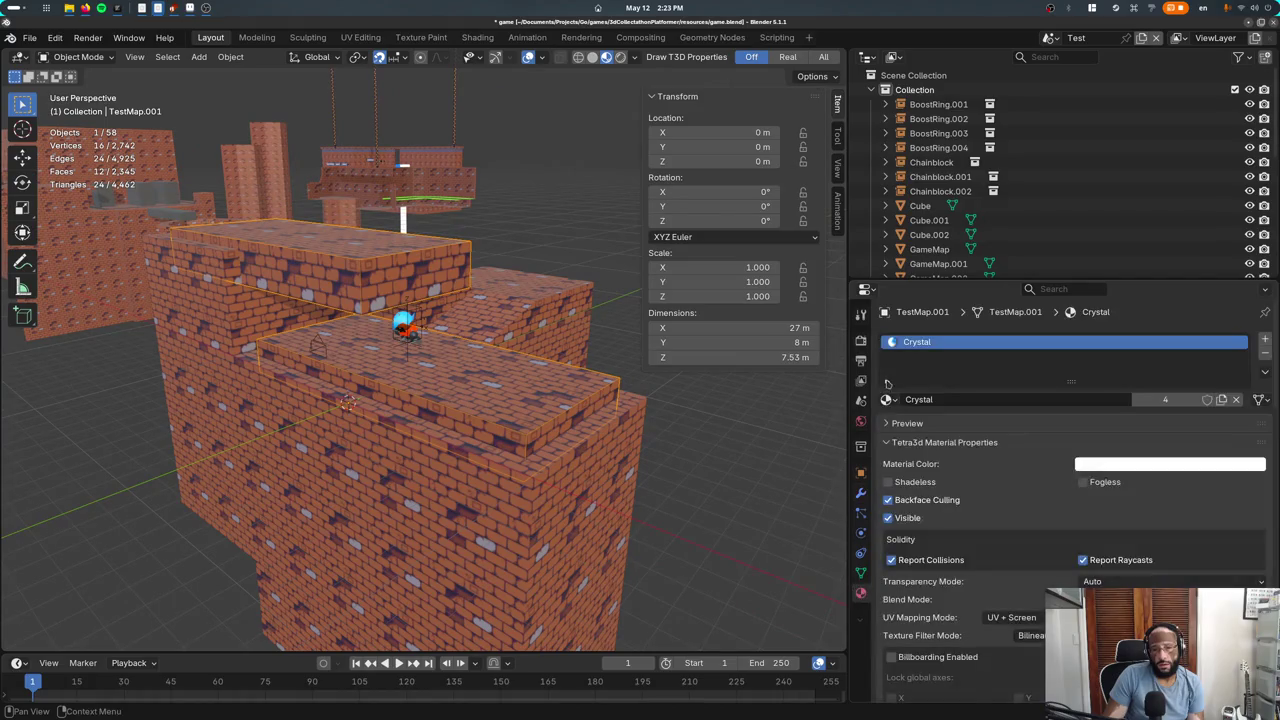
left_click(504, 280)
middle_click_drag(504, 280, 540, 290)
left_click(887, 399)
key("Tab")
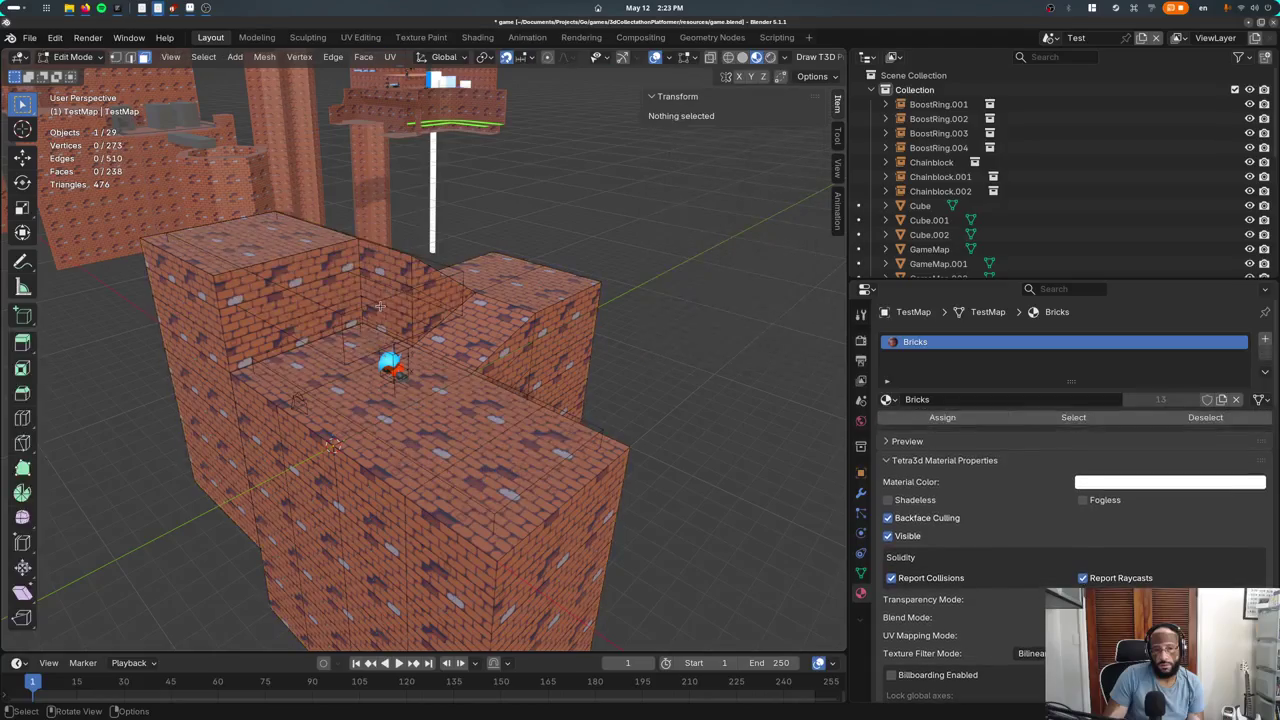
Swap the level's material to Bricks2 briefly, then set it back to Bricks
key("Tab")
left_click(887, 399)
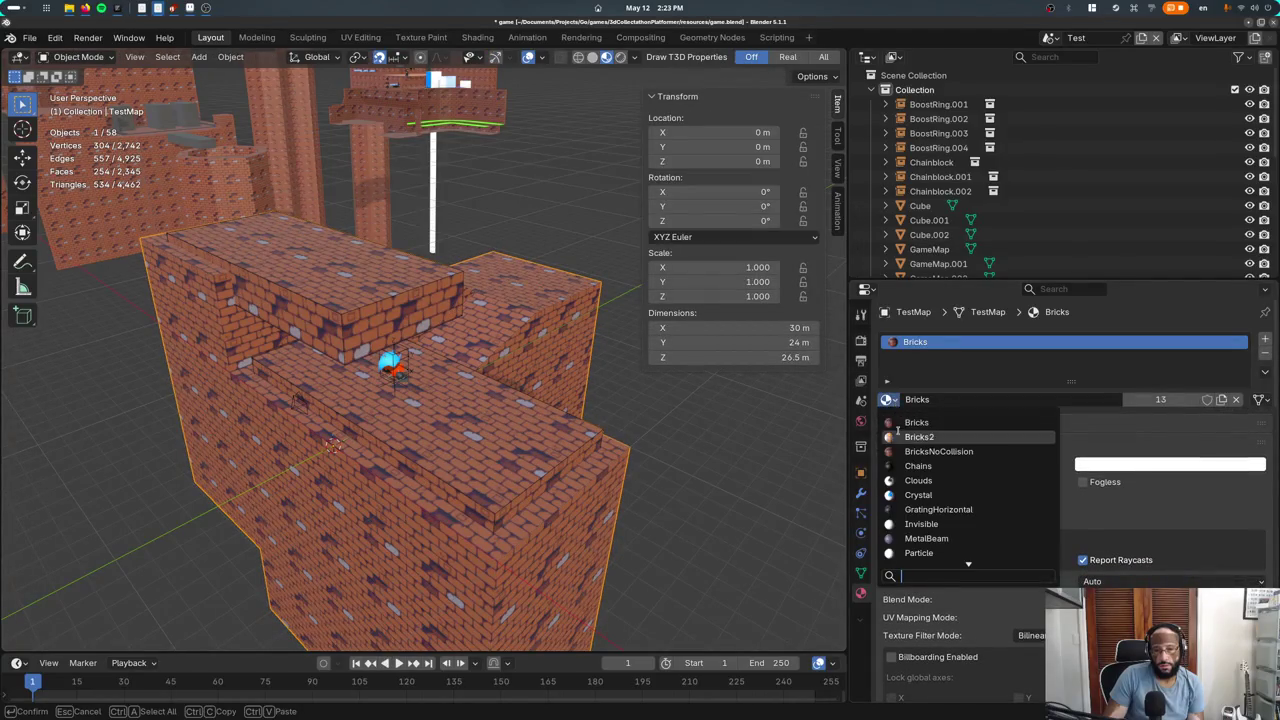
left_click(898, 433)
left_click(895, 401)
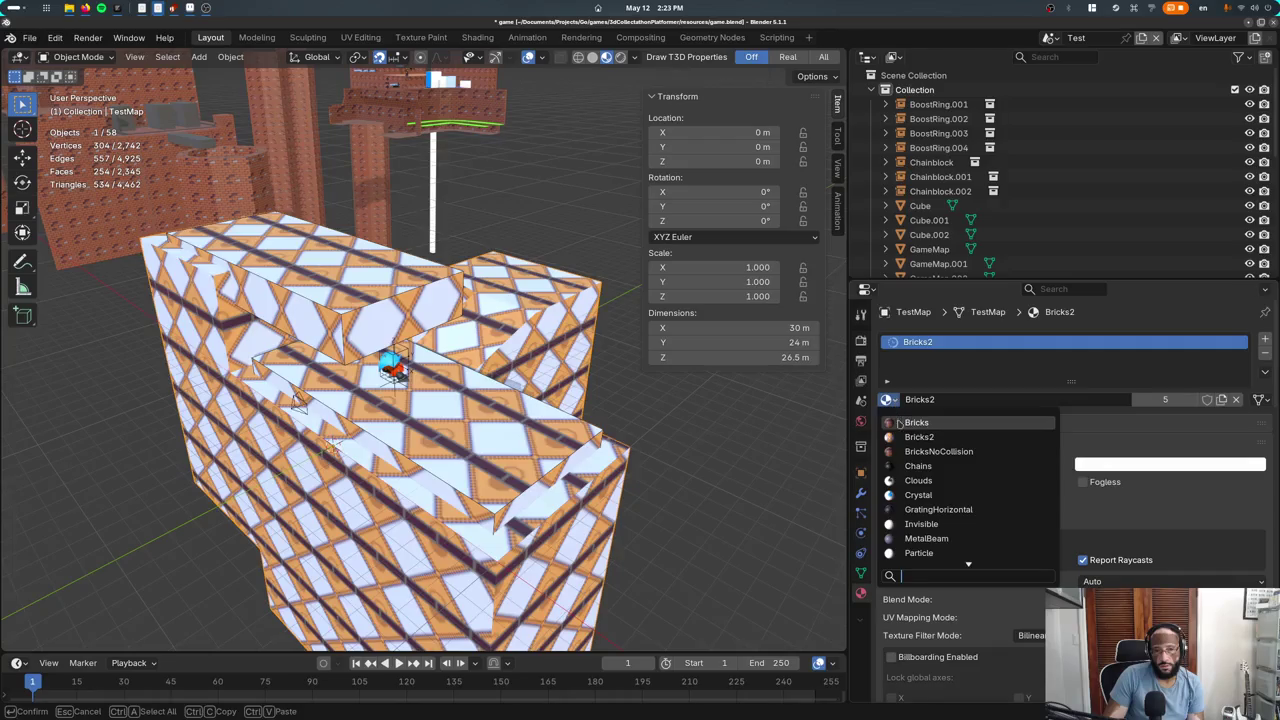
left_click(902, 418)
Select and grow the level's top faces, then turn on X-ray display
key("Tab")
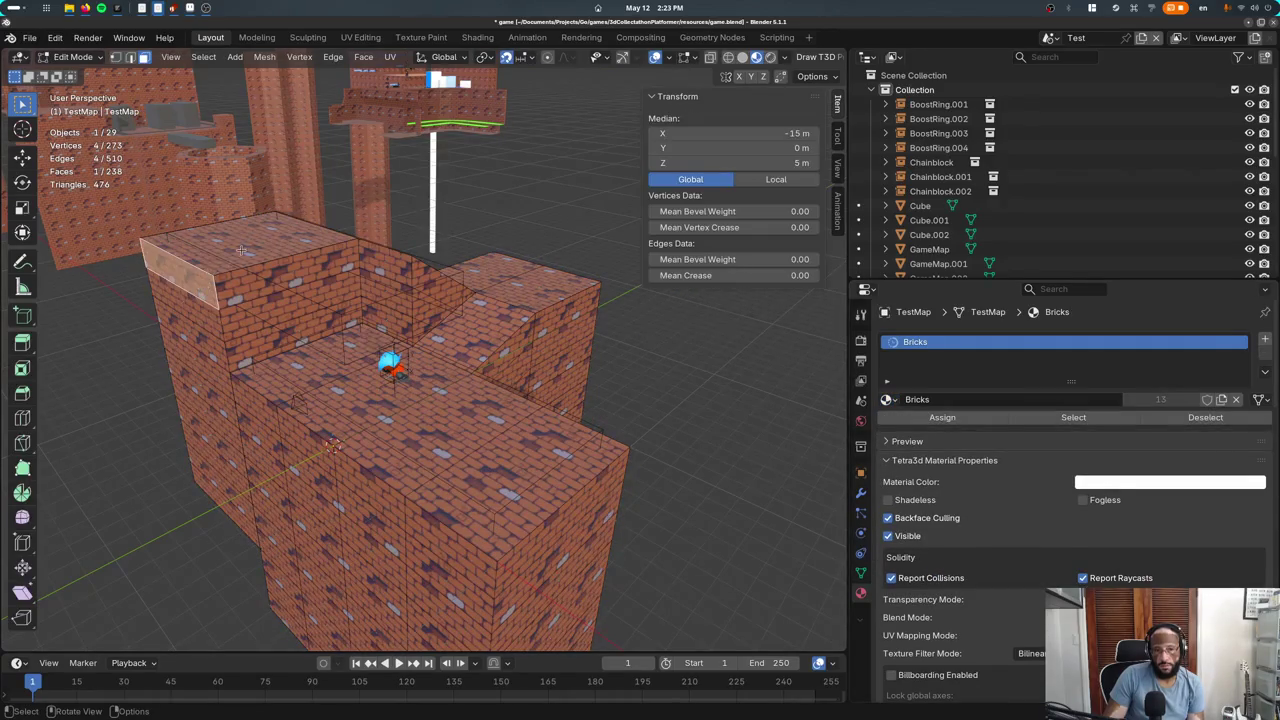
left_click(241, 250)
key("ctrl+KP_Add")
key("ctrl+KP_Add")
key("ctrl+KP_Subtract")
key("ctrl+KP_Add")
mouse_move(441, 614)
middle_mouse_down()
mouse_move(284, 421)
mouse_move(301, 416)
middle_mouse_up()
key("alt+z")
key("Tab")
left_click(861, 491)
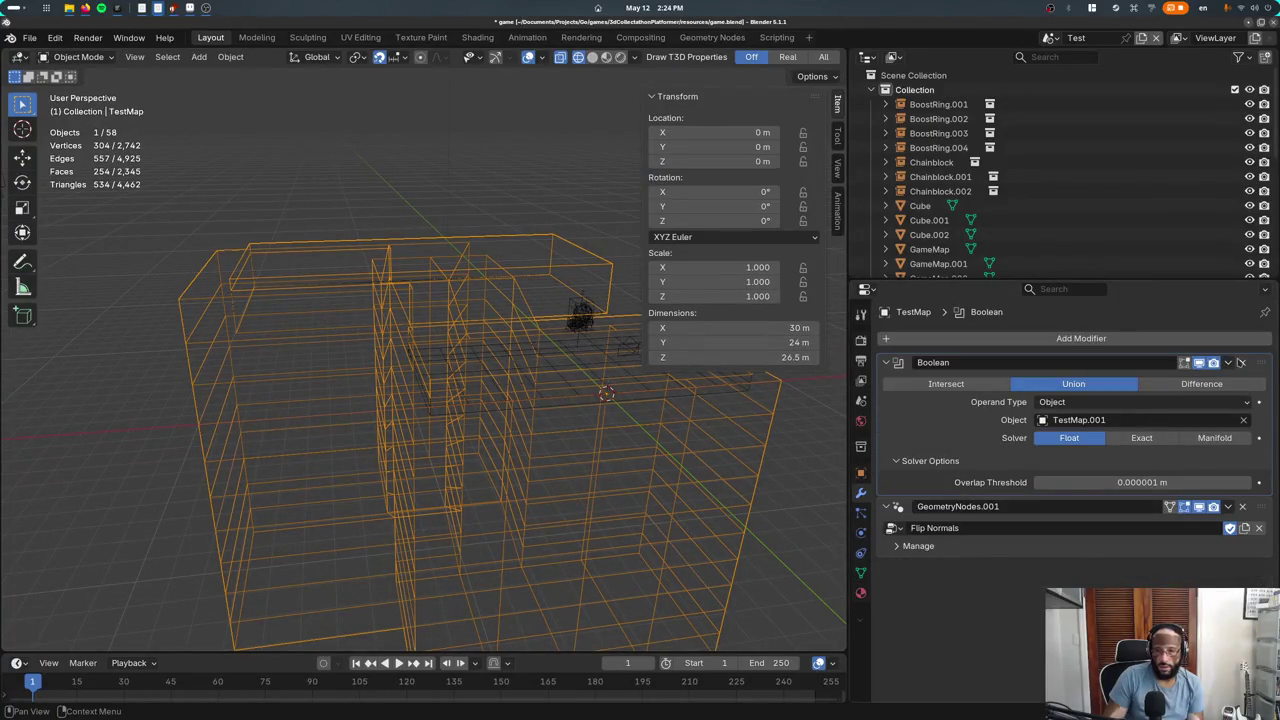
Apply the level's modifiers and merge its vertices by distance, removing 66 duplicates
left_click(1240, 362)
key("Tab")
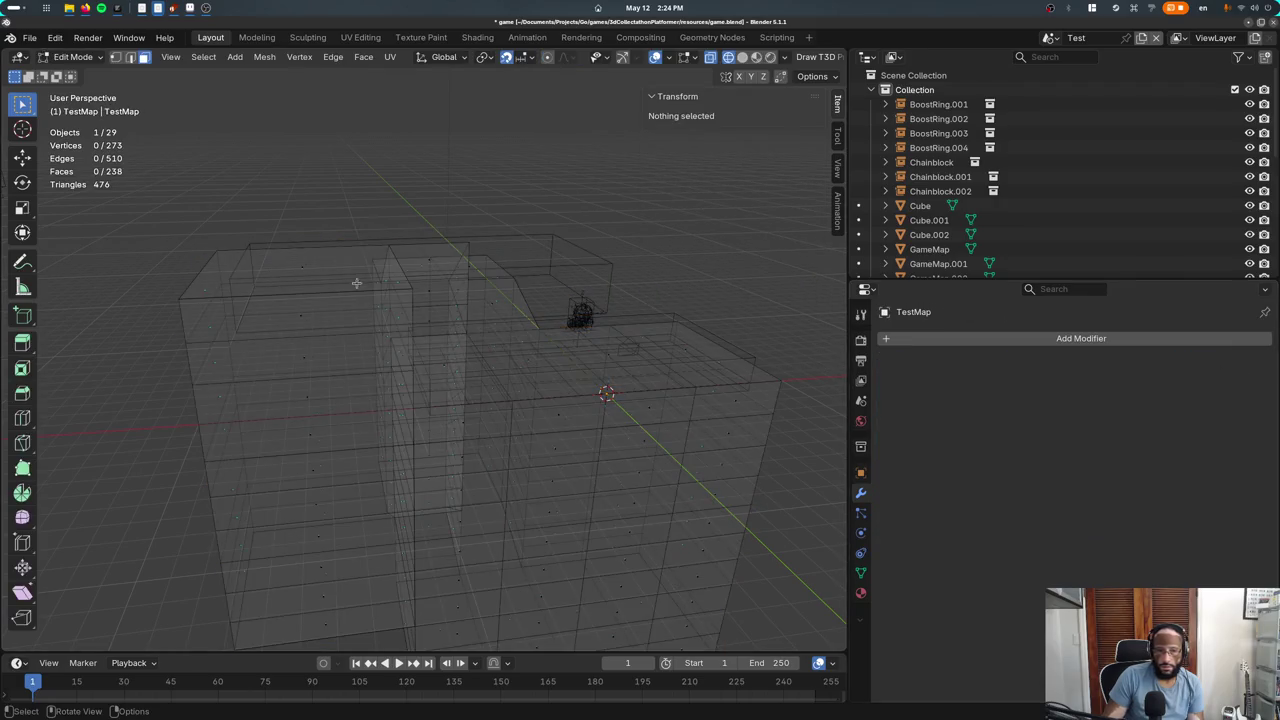
left_click(347, 269)
key("ctrl+KP_Add")
key("ctrl+KP_Add")
key("ctrl+KP_Add")
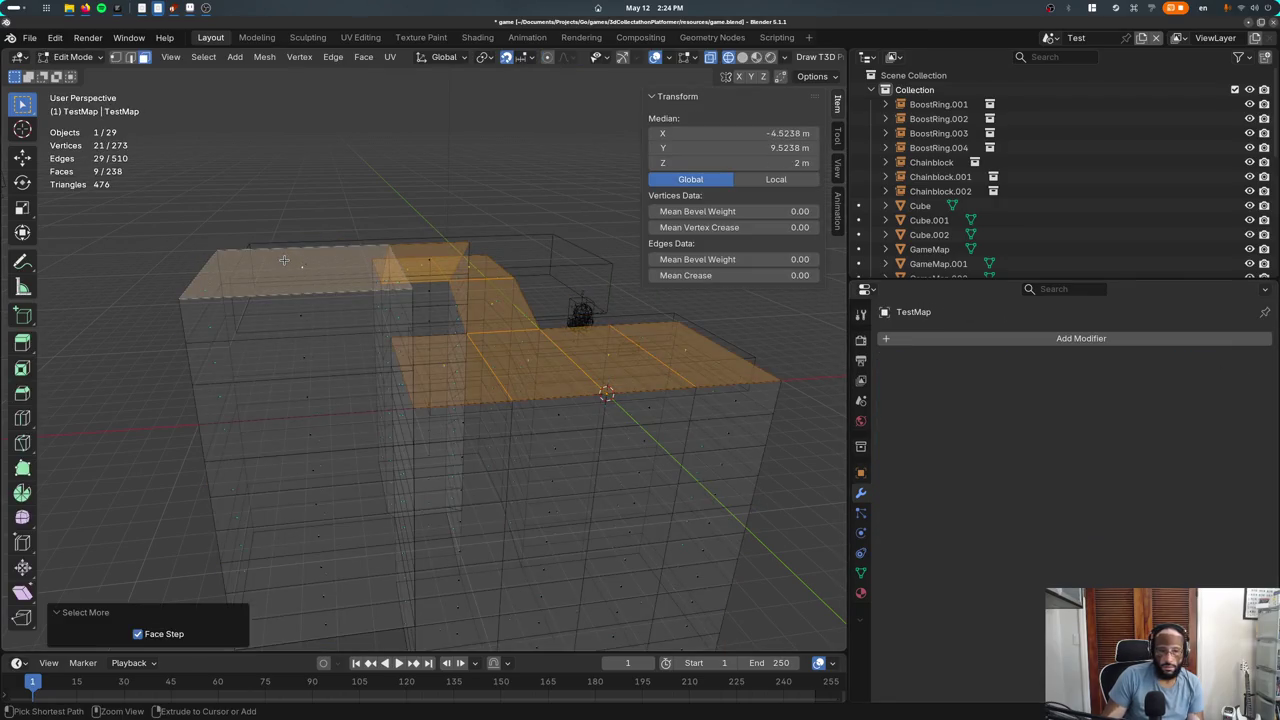
key("a")
key("m")
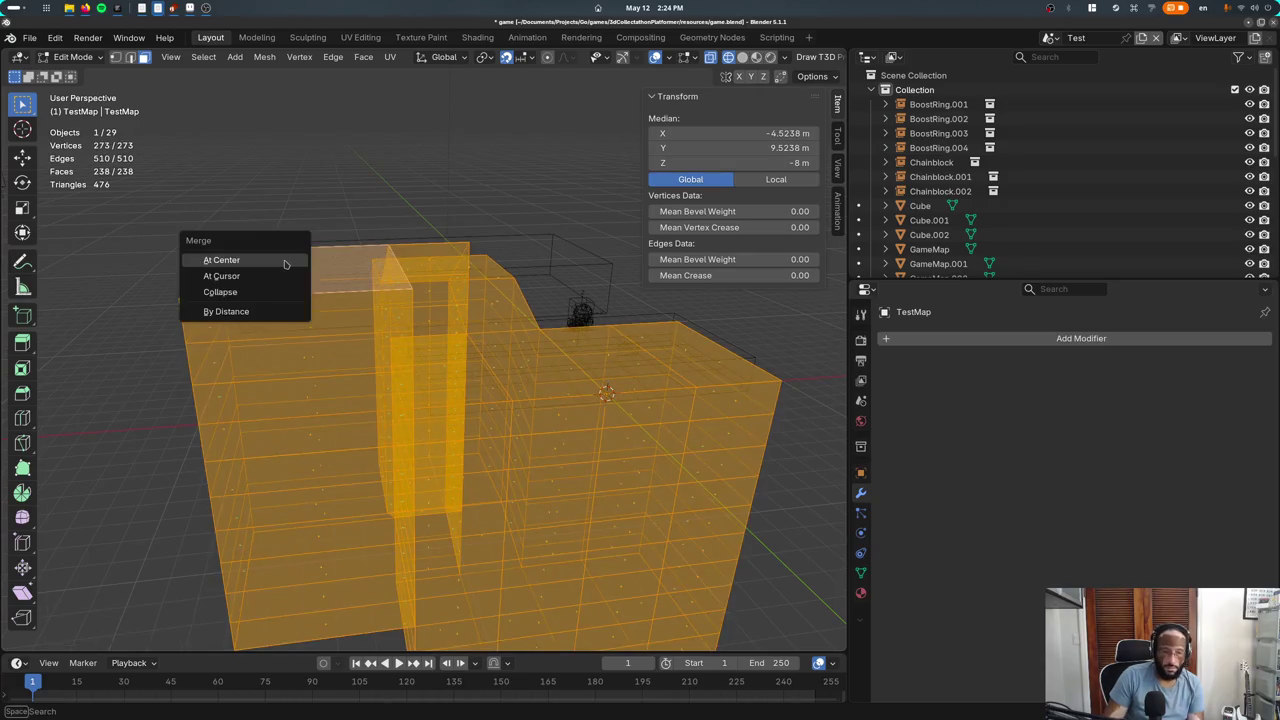
left_click(280, 312)
Preview the level's textures and recalculate its normals so the walls face outward
key("alt+a")
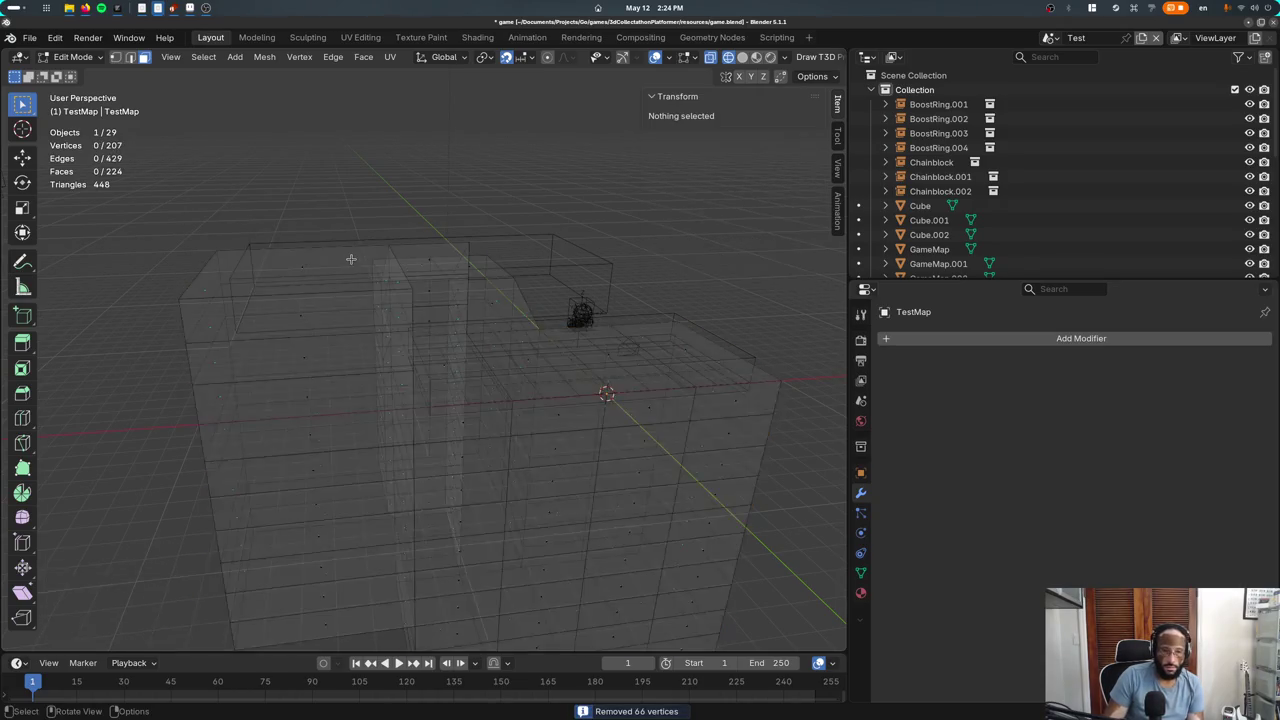
left_click(311, 263)
key("ctrl+KP_Add")
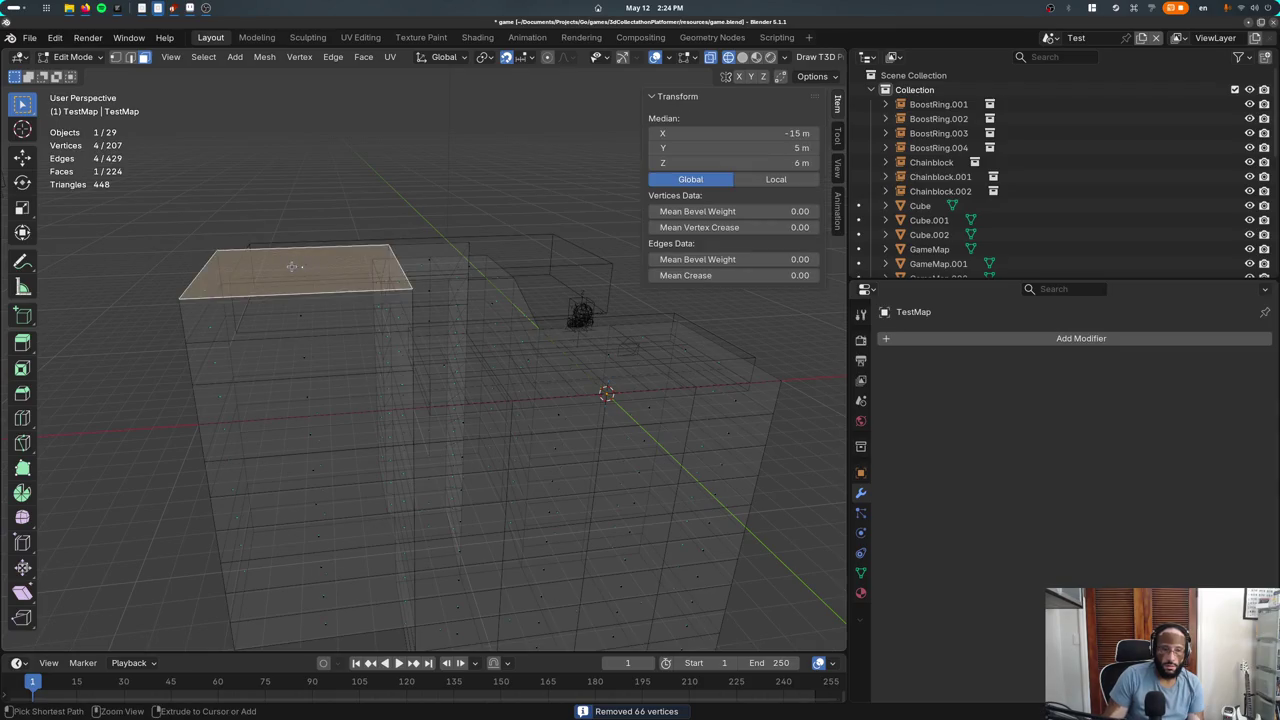
key("ctrl+KP_Add")
key("ctrl+KP_Add")
key("ctrl+KP_Add")
key("z")
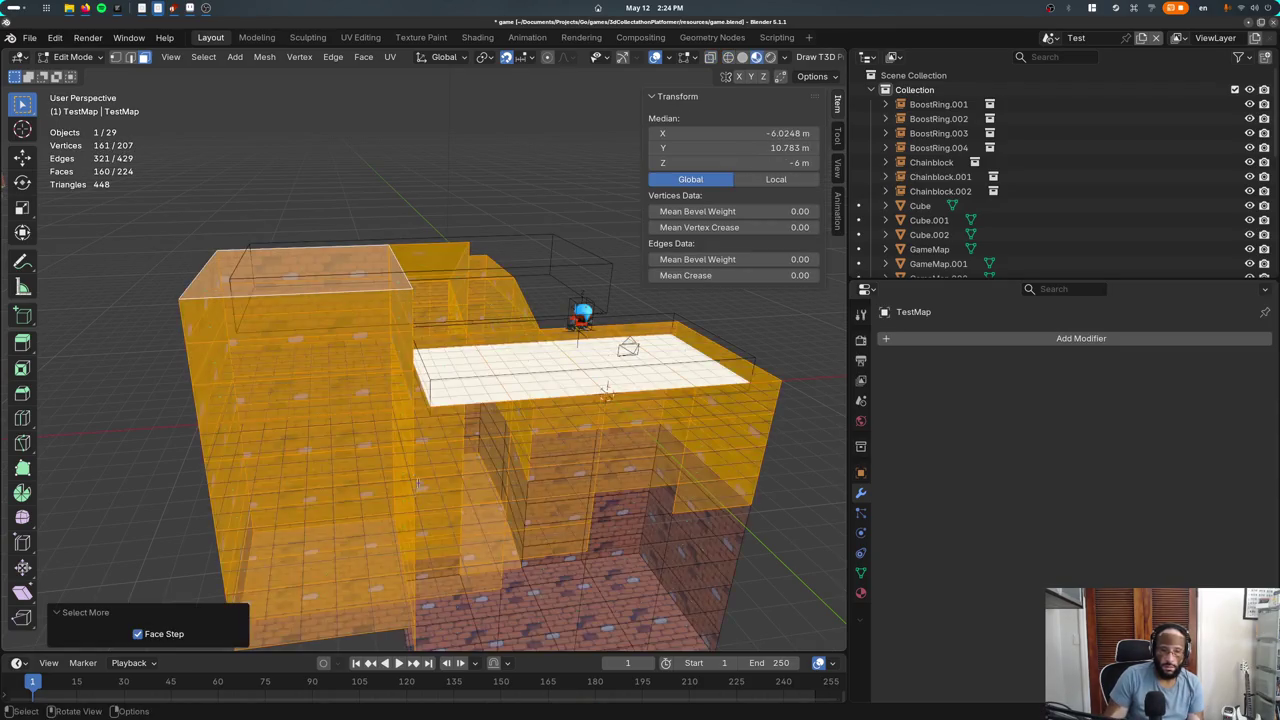
middle_click_drag(300, 300, 320, 453)
key("Tab")
key("Tab")
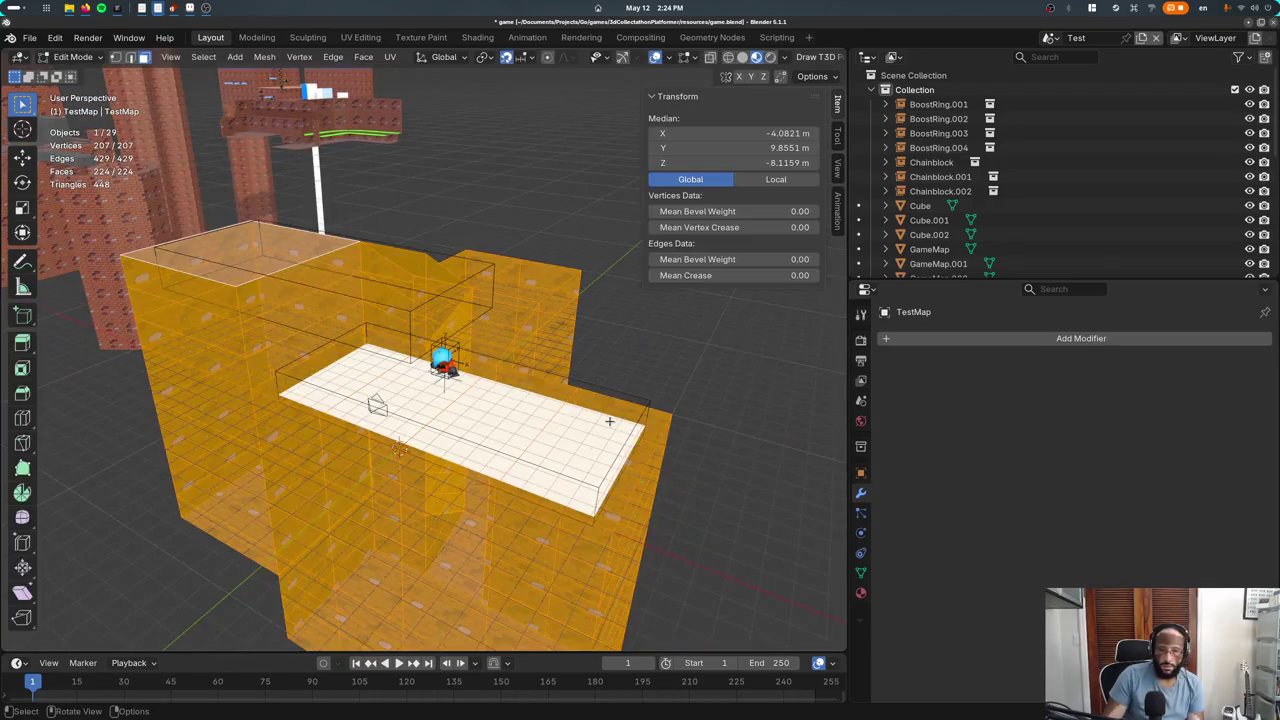
key("shift+n")
key("Tab")
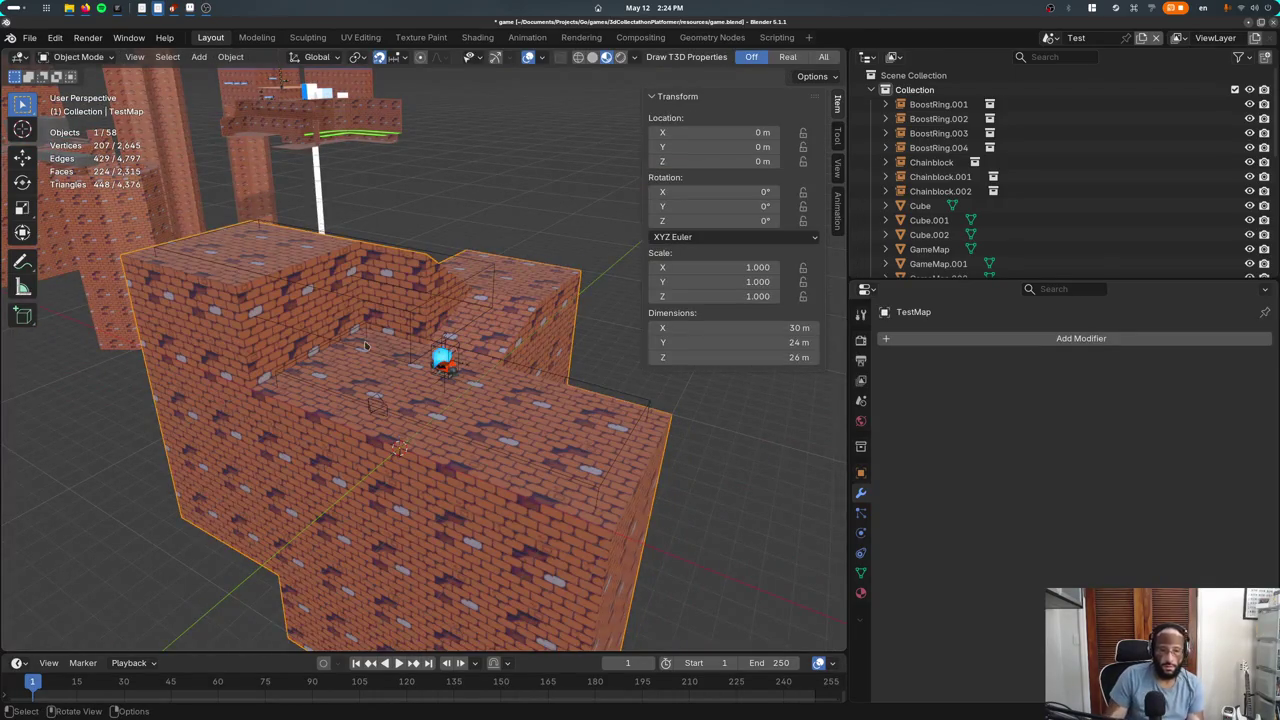
key("Tab")
Select the level's top faces, then step back and forward through the undo history
left_click(270, 250)
key("ctrl+KP_Add")
key("ctrl+KP_Add")
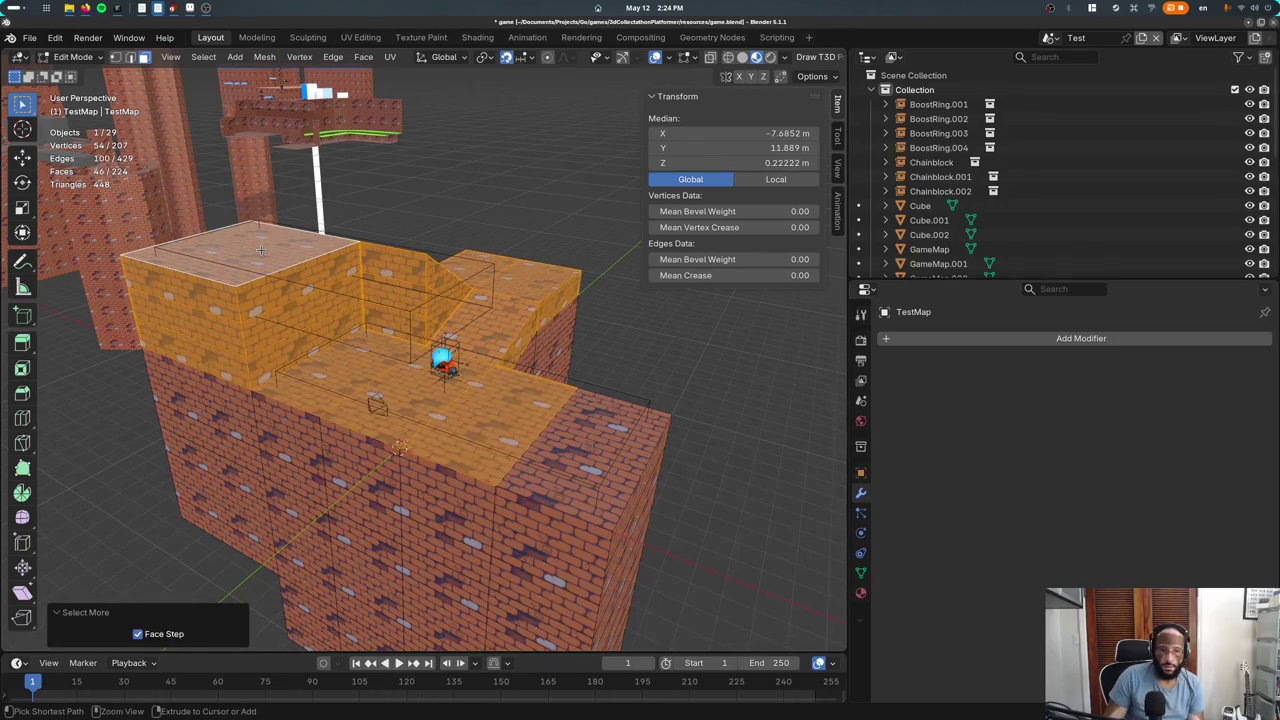
key("ctrl+z")
key("ctrl+z")
key("ctrl+z")
key("ctrl+z")
key("ctrl+z")
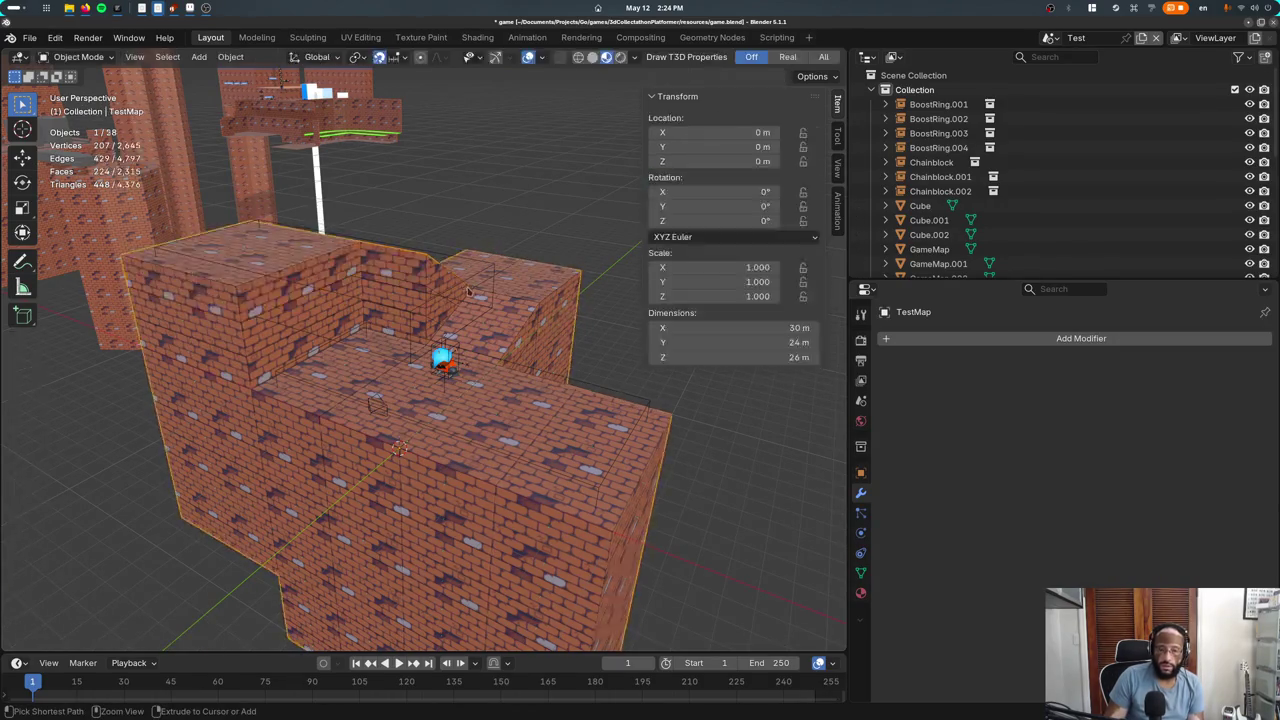
key("ctrl+z")
key("ctrl+z")
key("ctrl+z")
key("ctrl+z")
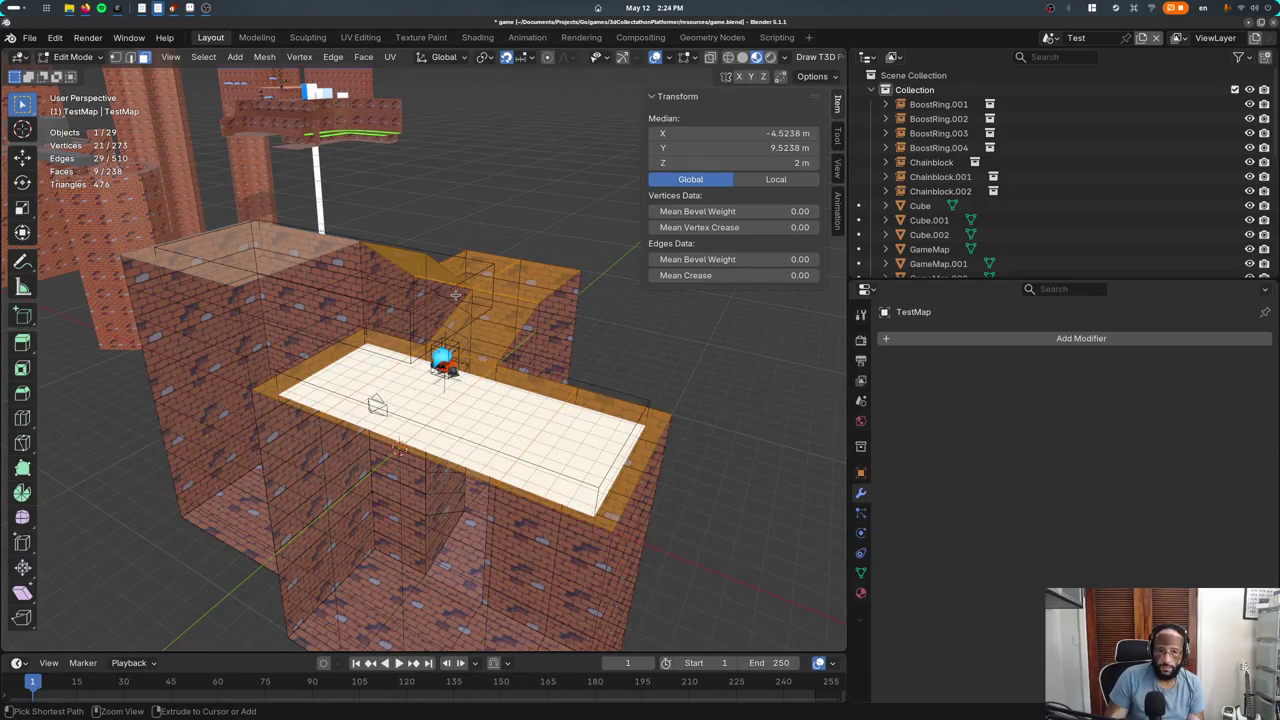
key("ctrl+shift+z")
key("ctrl+shift+z")
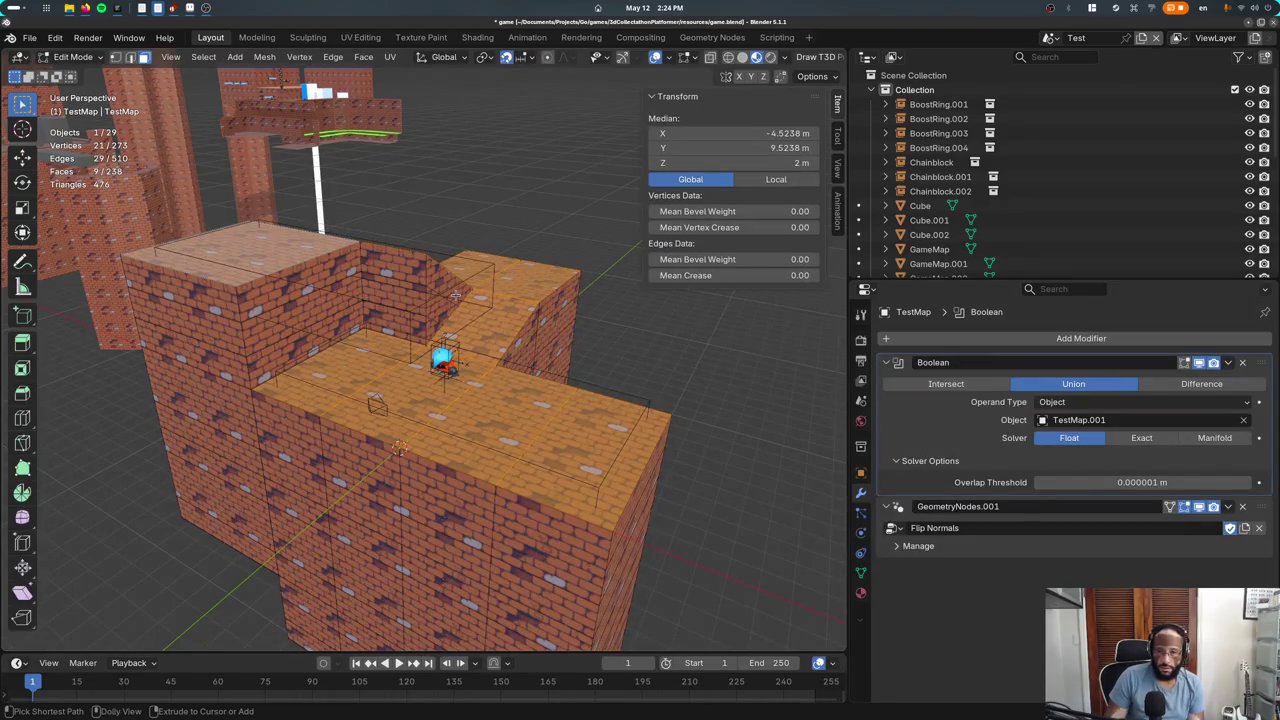
key("ctrl+z")
key("ctrl+z")
key("ctrl+shift+z")
key("ctrl+shift+z")
Merge the level's vertices by distance again and reselect the grown top-face region
left_click(280, 257)
key("a")
key("m")
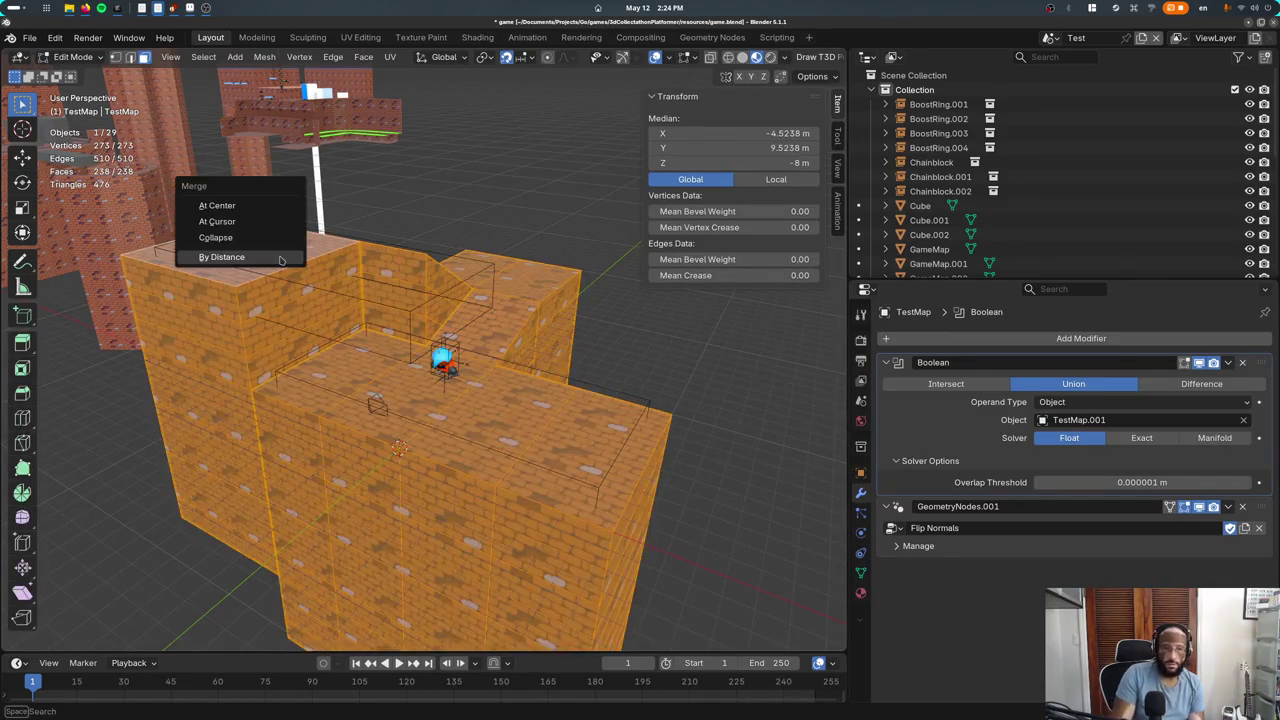
left_click(280, 257)
left_click(280, 257)
key("ctrl+KP_Add")
key("ctrl+KP_Add")
key("ctrl+KP_Add")
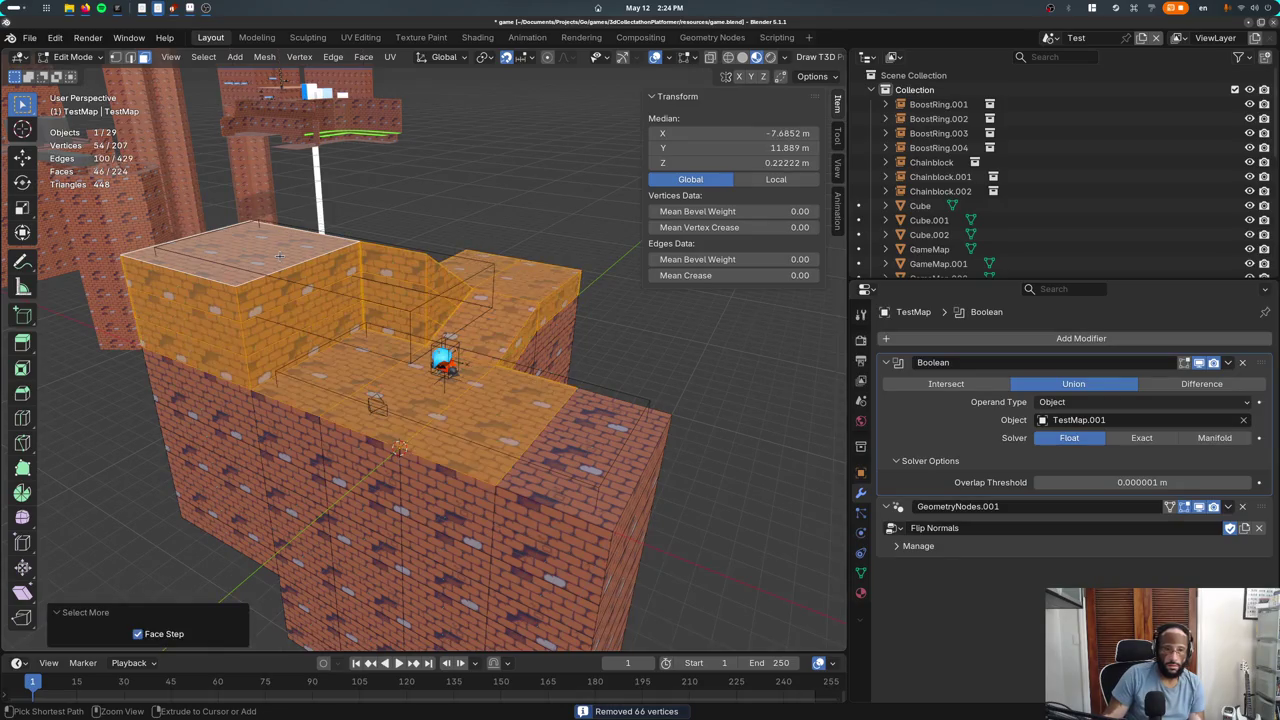
Add a second material slot set to Bricks2 and assign it to the selected faces
left_click(861, 592)
left_click(887, 399)
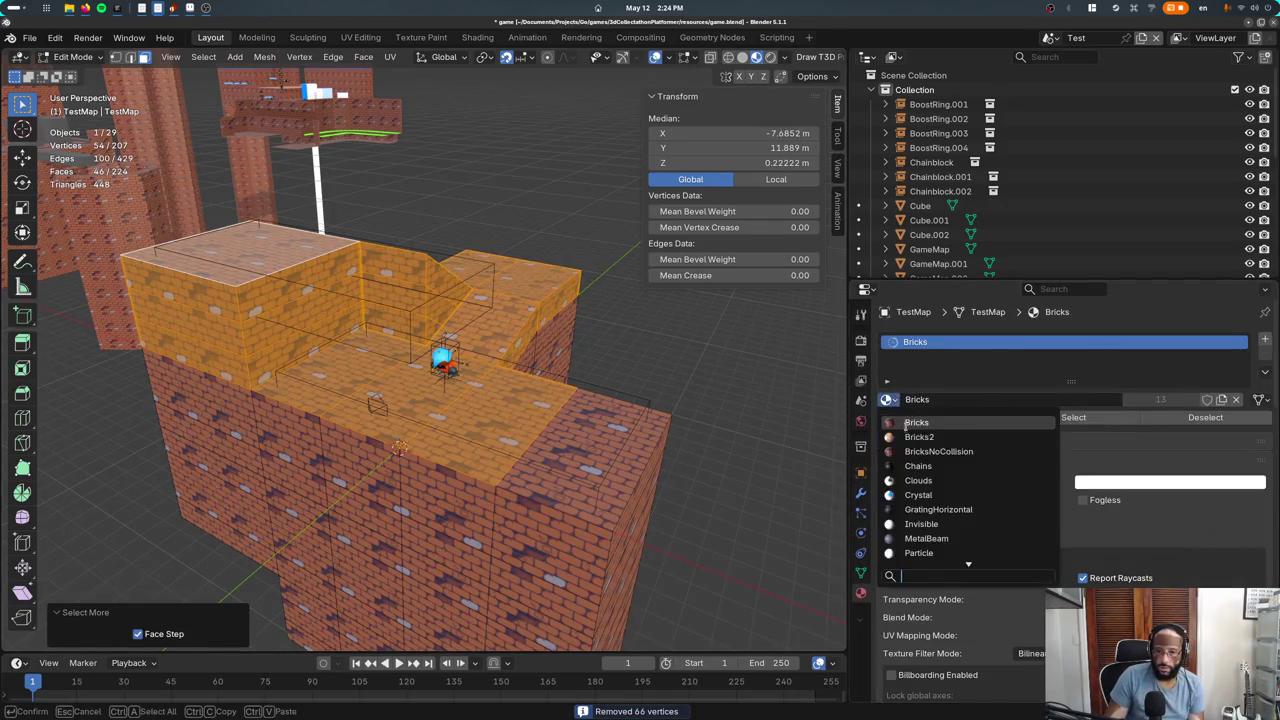
left_click(1266, 341)
left_click(887, 428)
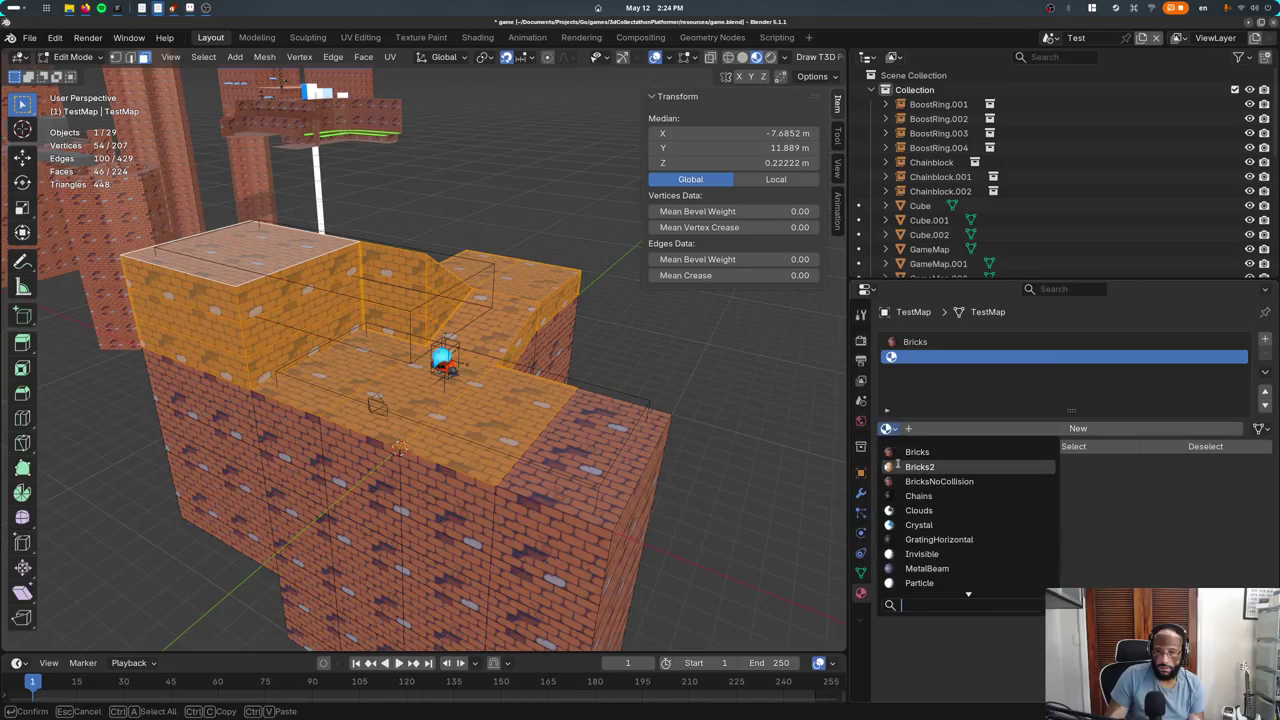
left_click(914, 463)
left_click(907, 450)
left_click(907, 450)
key("Tab")
middle_click_drag(450, 360, 343, 316)
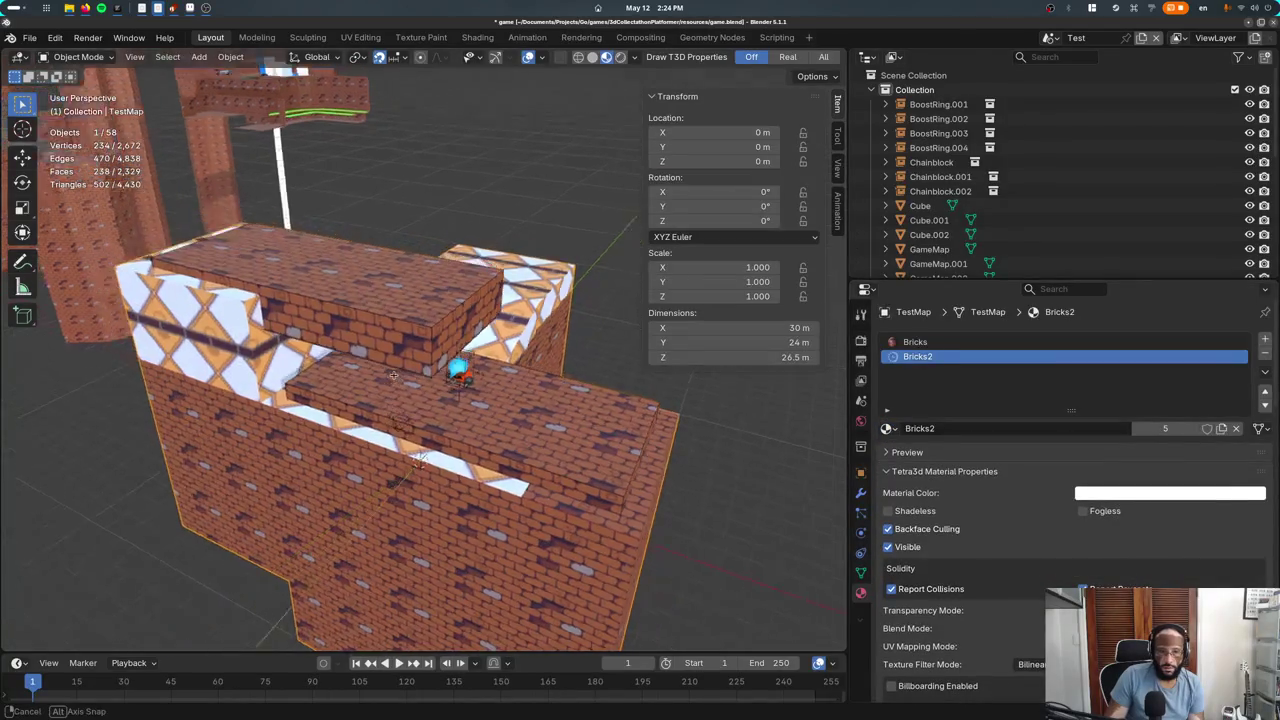
Try reordering the Bricks2 slot, then view the retextured blocks from a low frontal angle
left_click(1265, 392)
left_click(1265, 405)
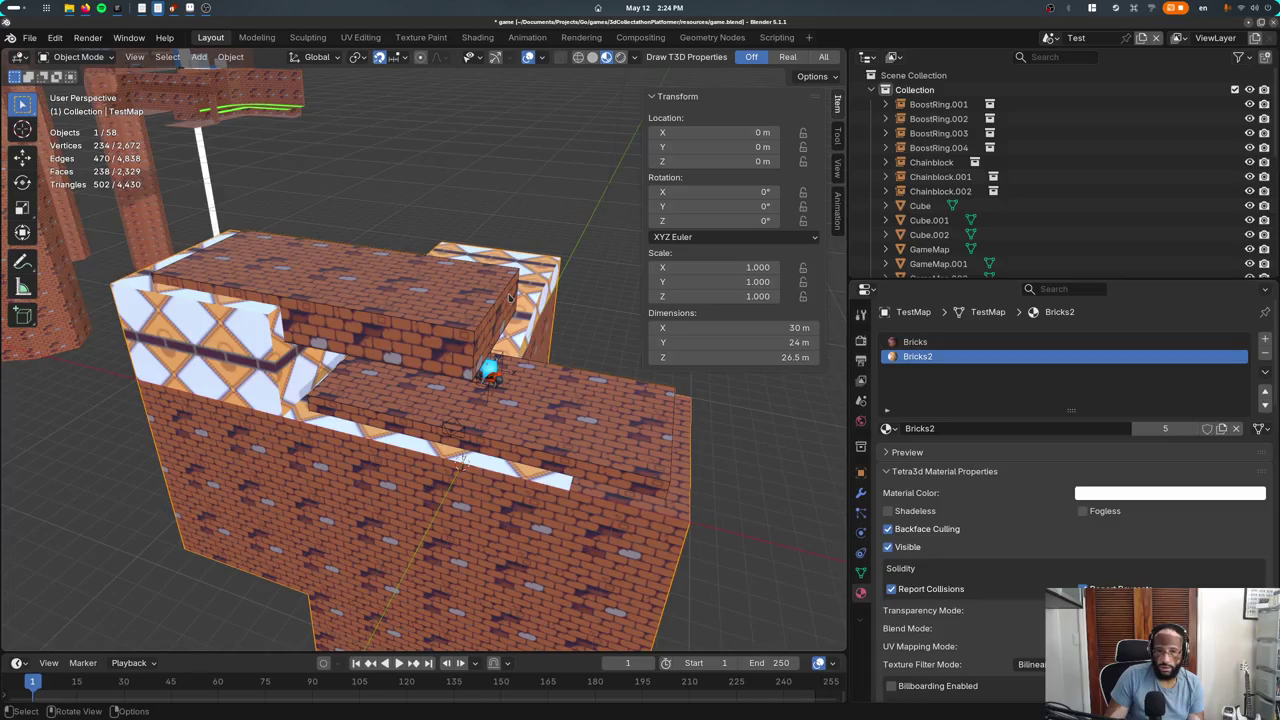
key("Tab")
key("a")
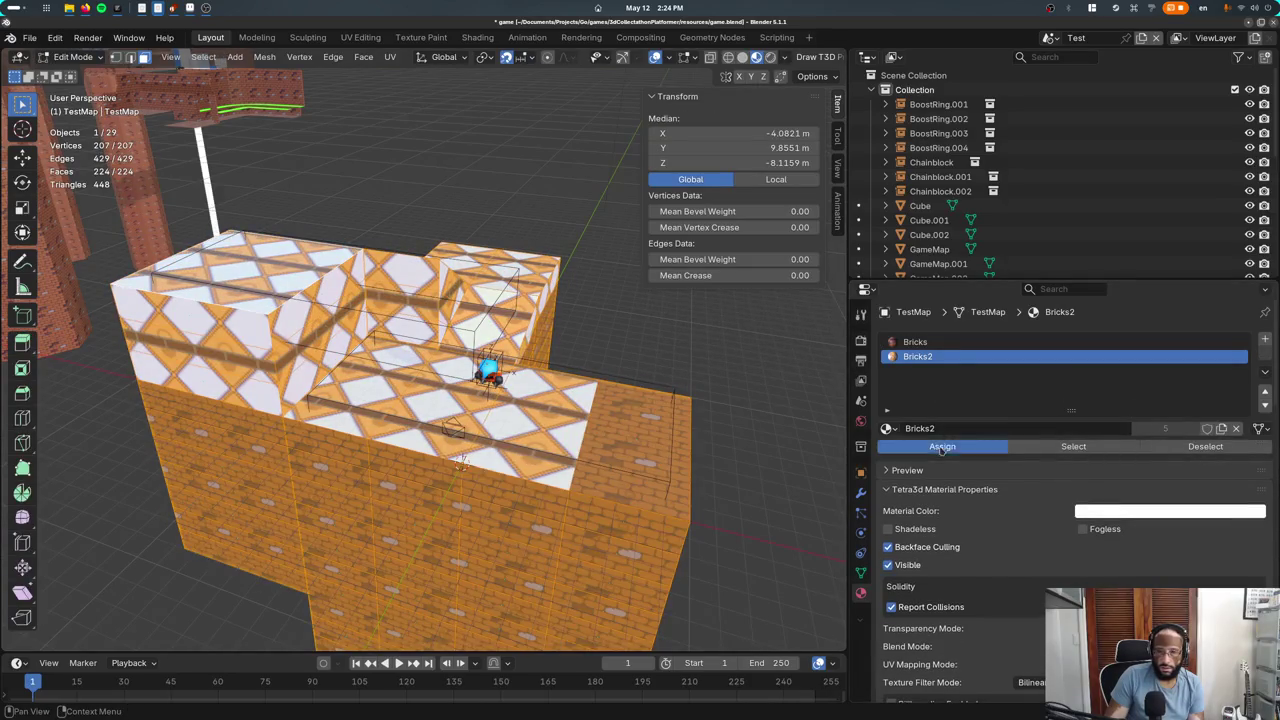
key("Tab")
middle_click_drag(397, 301, 824, 389)
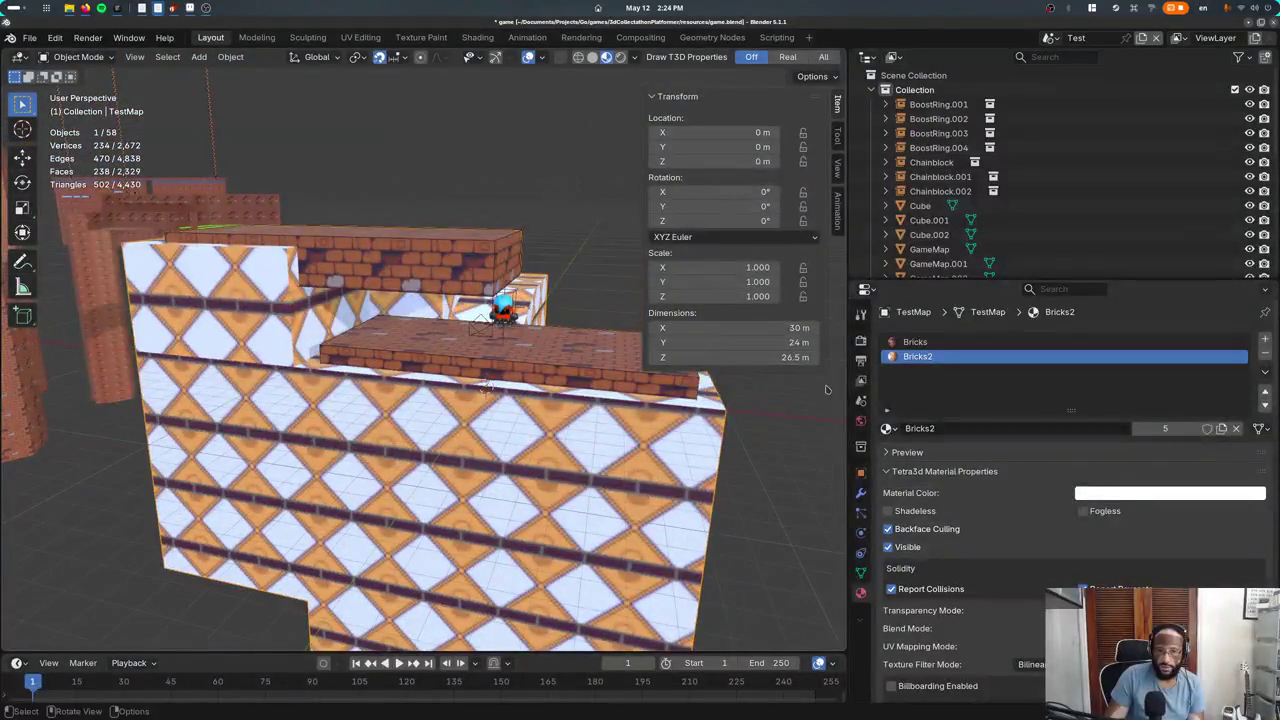
left_click(860, 494)
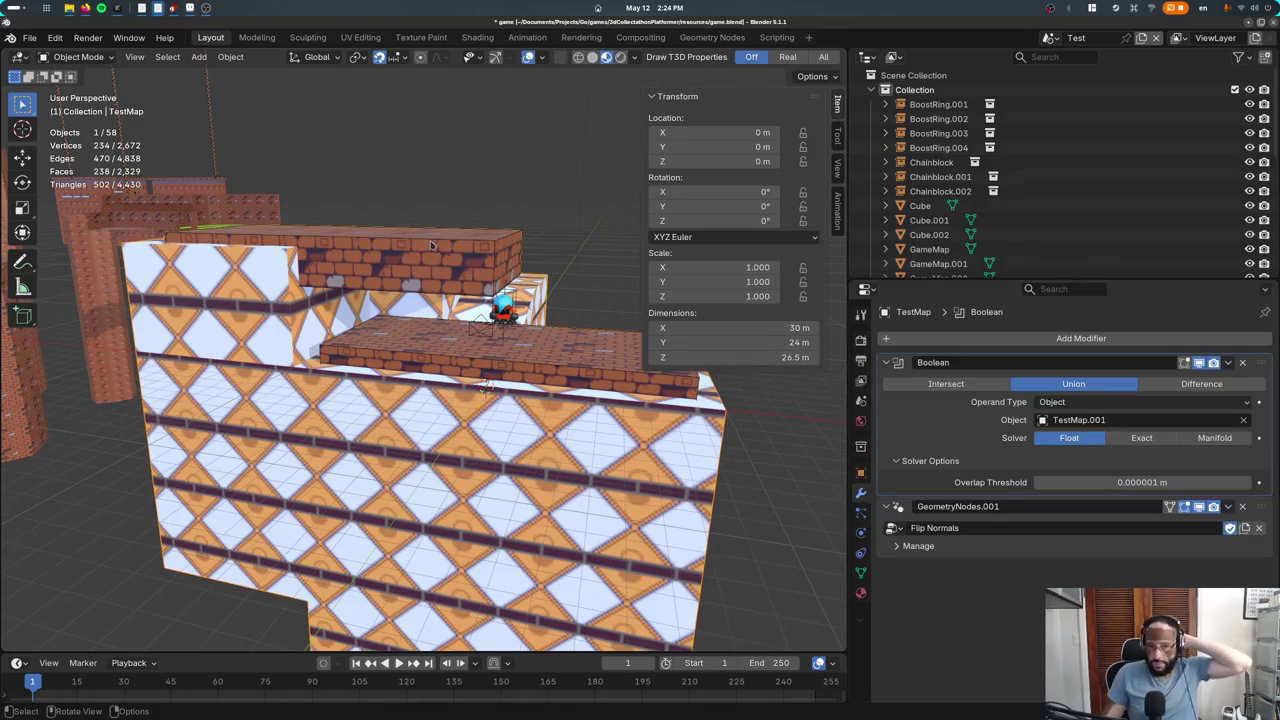
Give the TestMap.001 slab an empty material slot positioned above Crystal
left_click(535, 364)
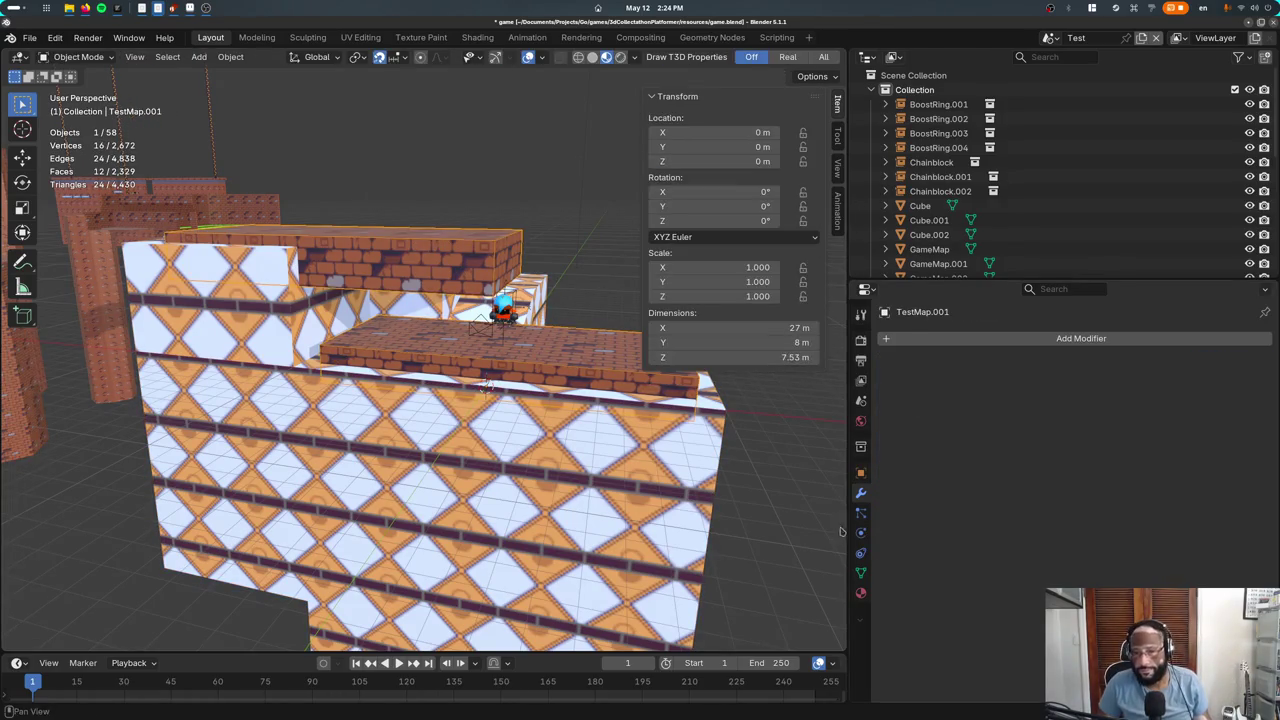
left_click(861, 592)
left_click(1264, 342)
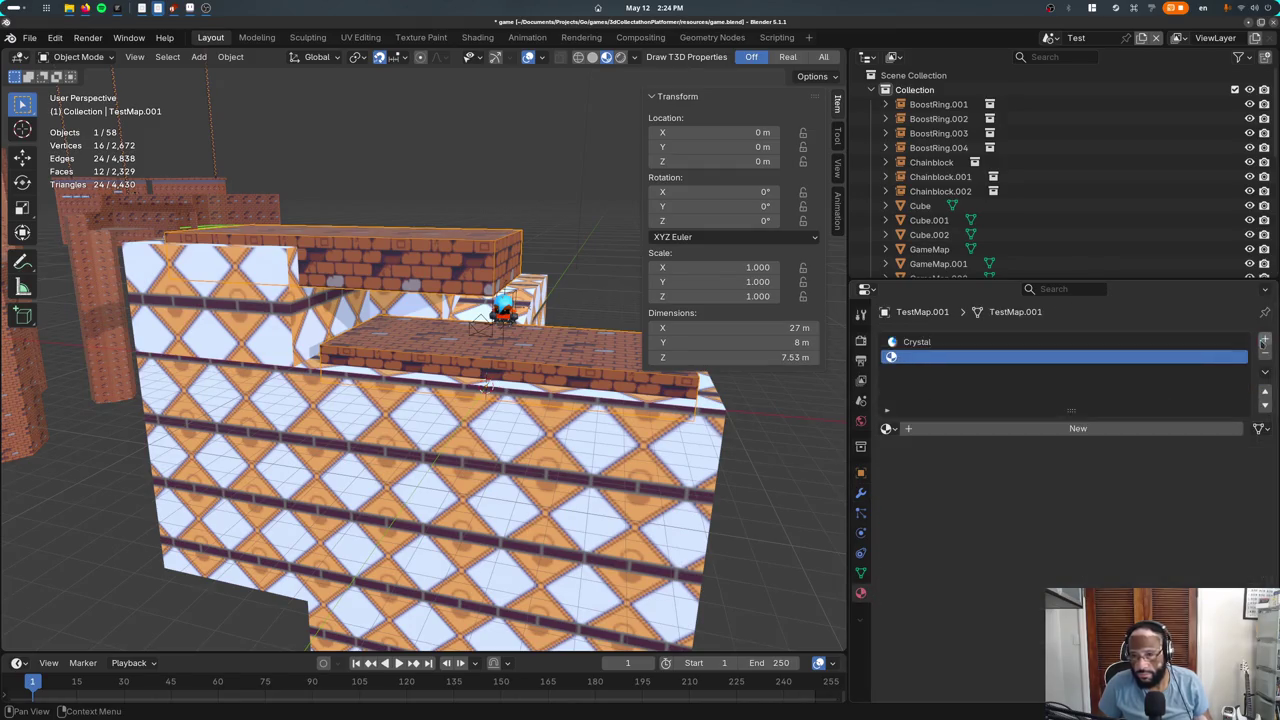
left_click(1265, 393)
left_click(1266, 404)
left_click(1265, 393)
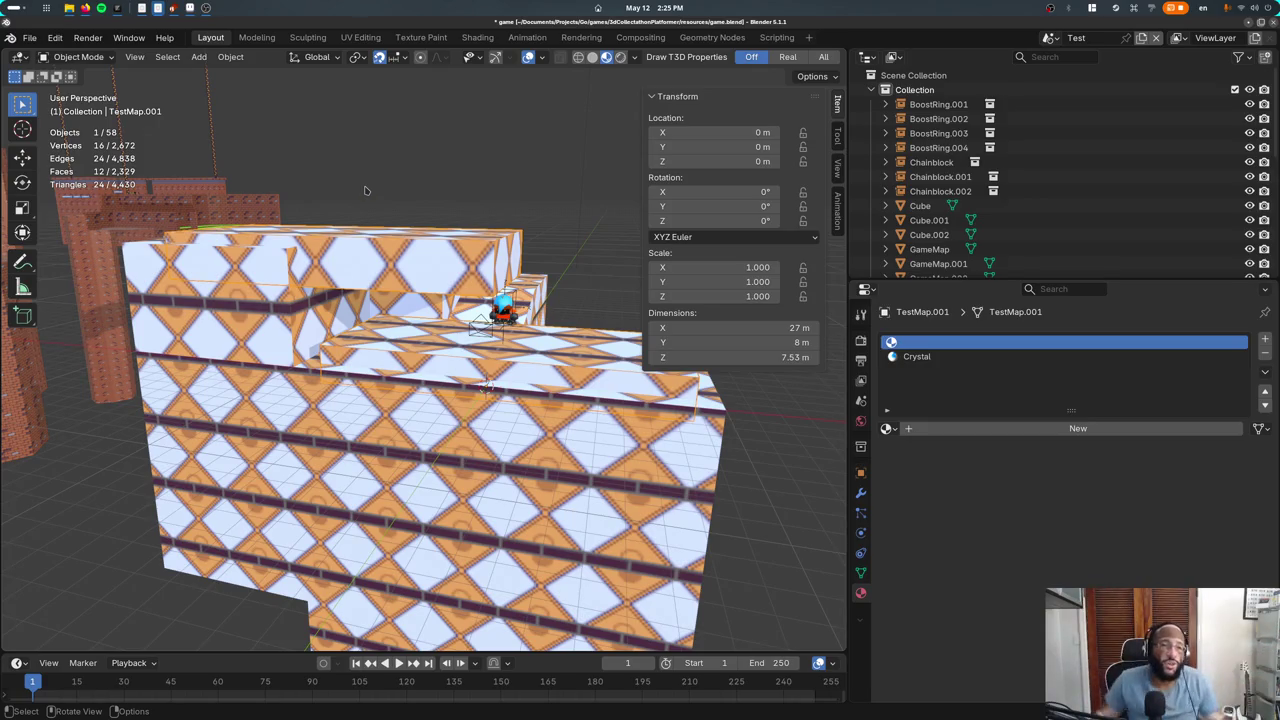
middle_click_drag(377, 208, 430, 215)
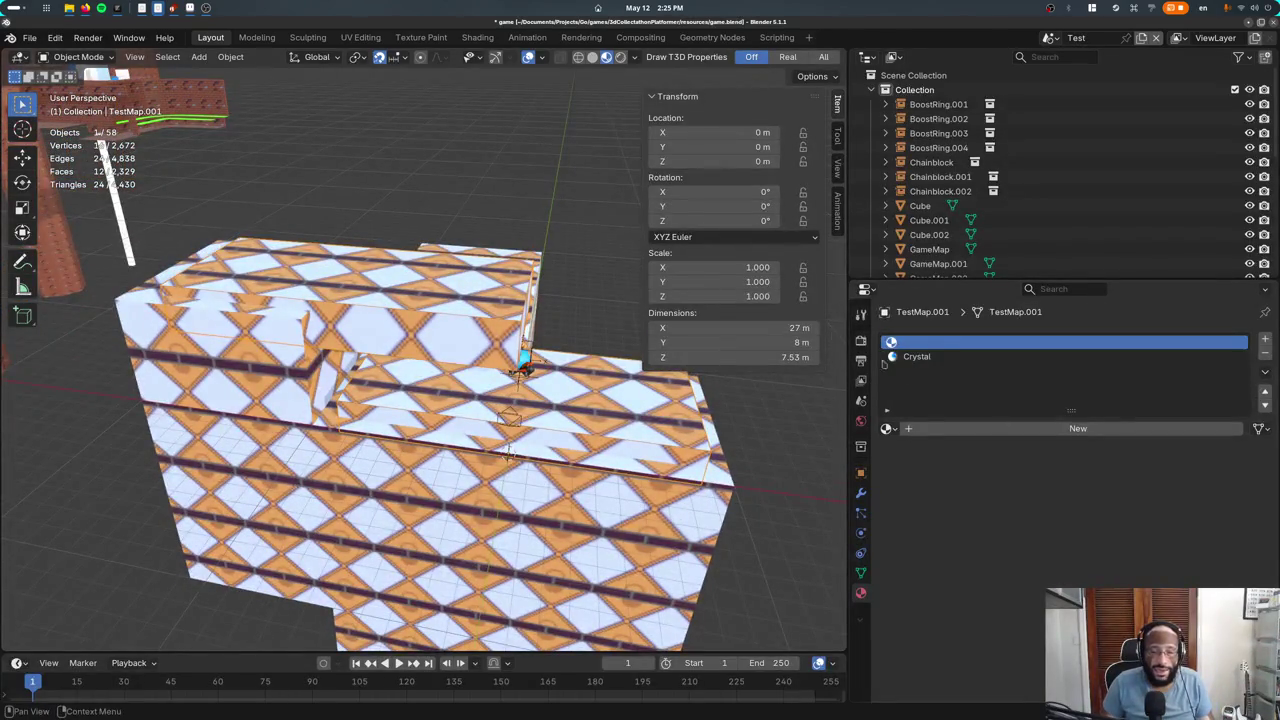
left_click(250, 347)
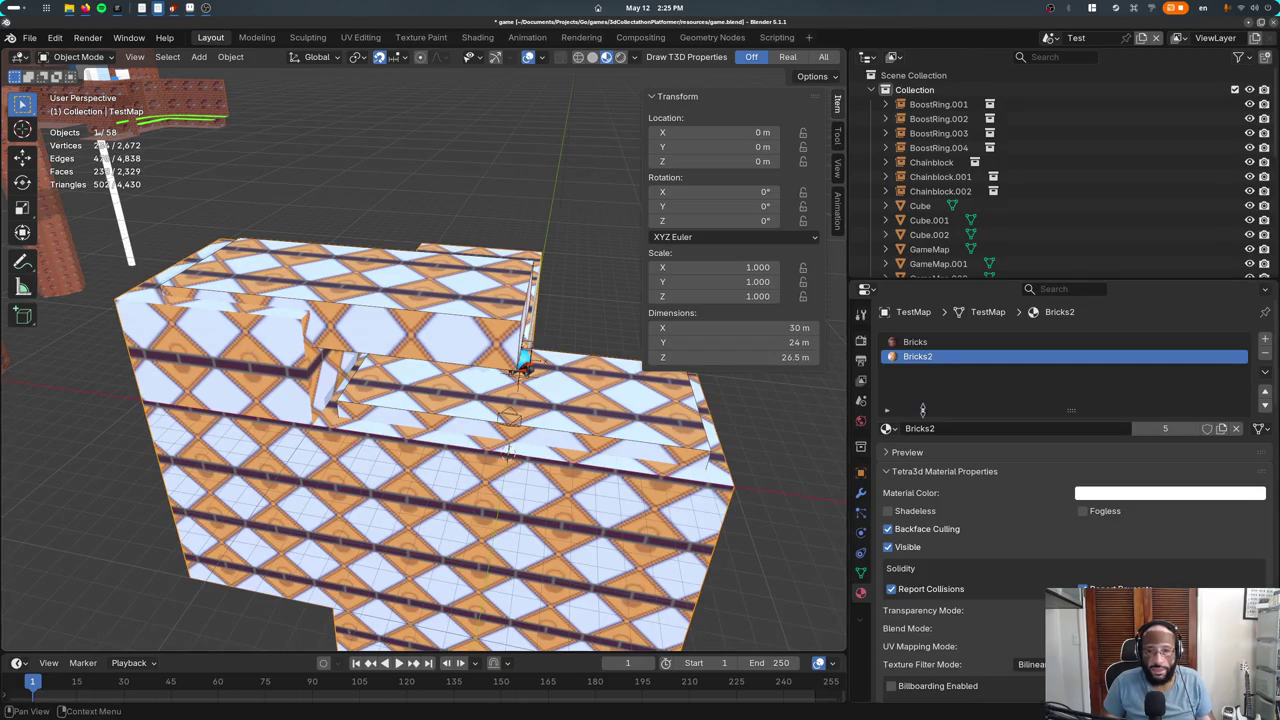
On TestMap, load Crystal into the second slot and assign Bricks to every face
left_click(886, 428)
type("cr")
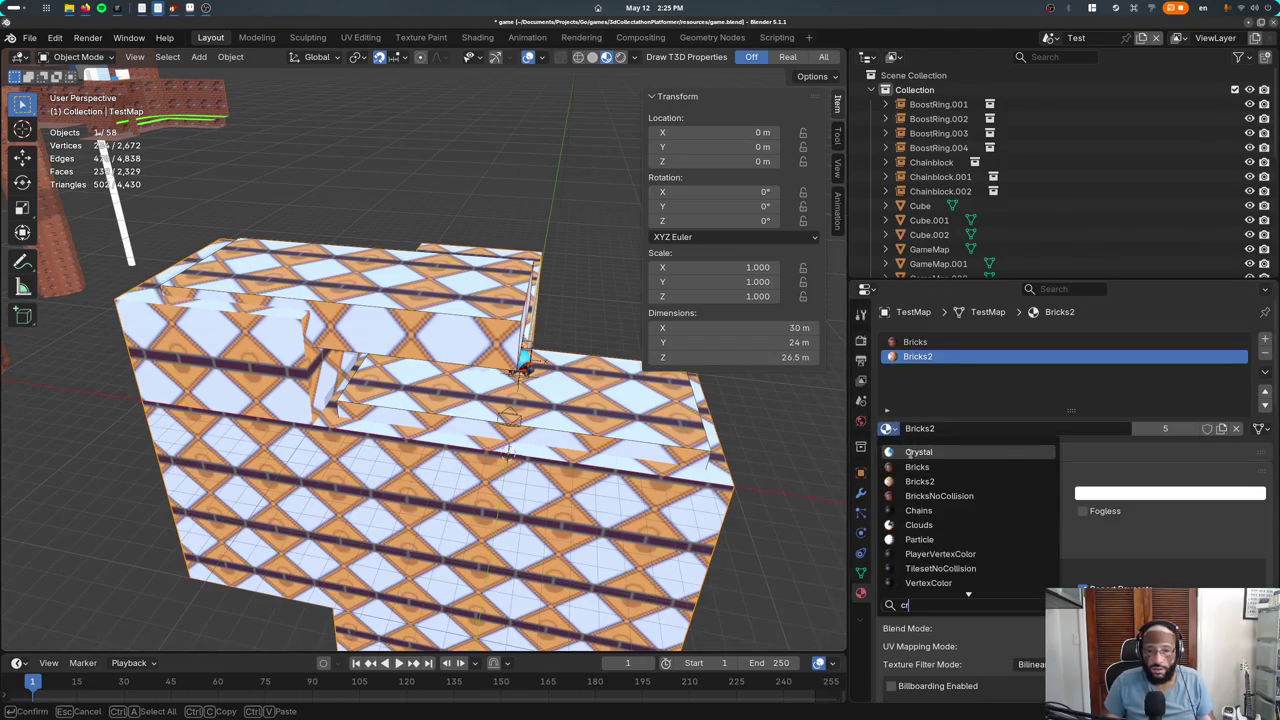
left_click(918, 452)
left_click(915, 342)
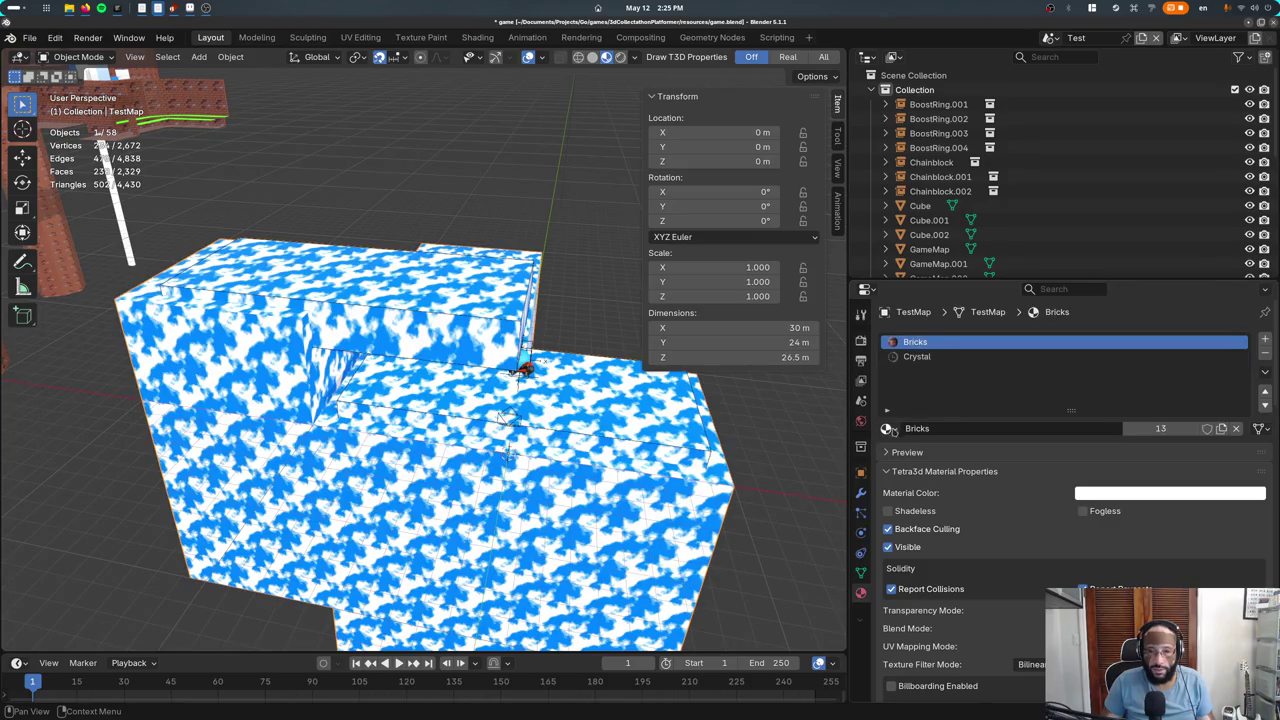
key("Tab")
key("a")
left_click(942, 446)
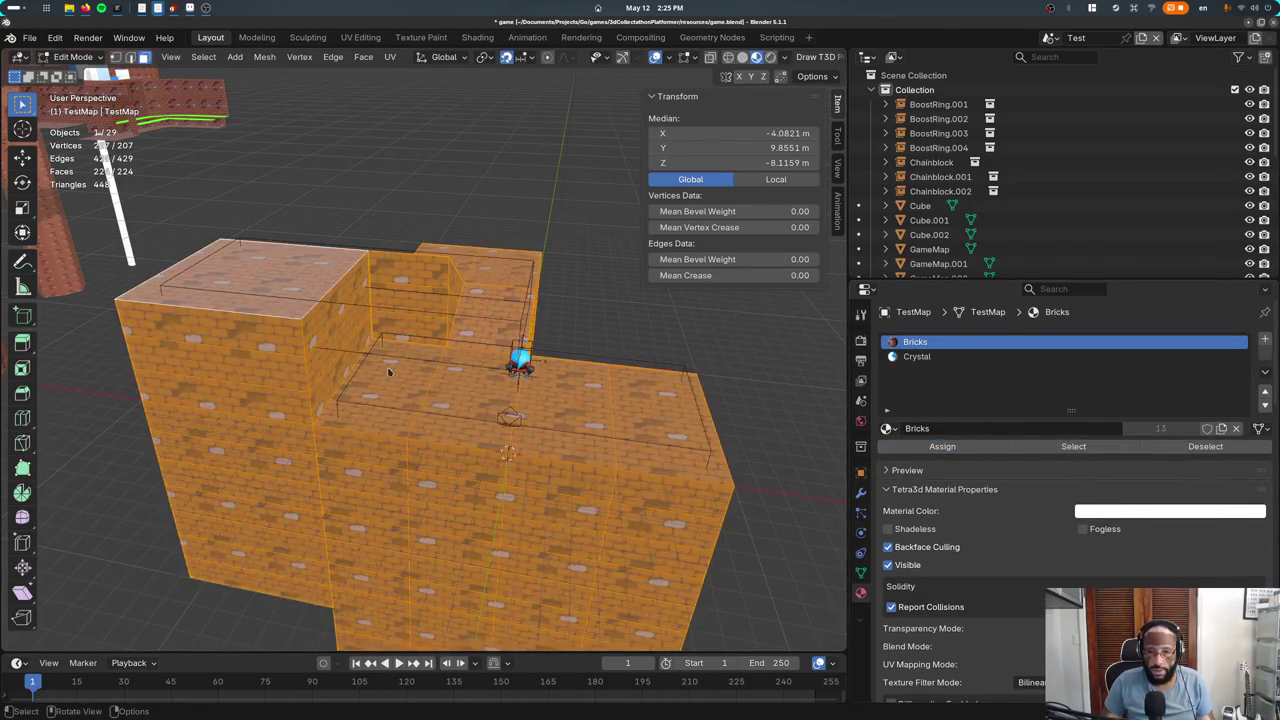
key("Tab")
middle_click_drag(390, 372, 372, 250)
Select the TestMap.001 slab and move its Crystal slot to the top position
left_click(470, 248)
left_click(1230, 356)
left_click(1230, 342)
left_click(1230, 356)
left_click(1264, 391)
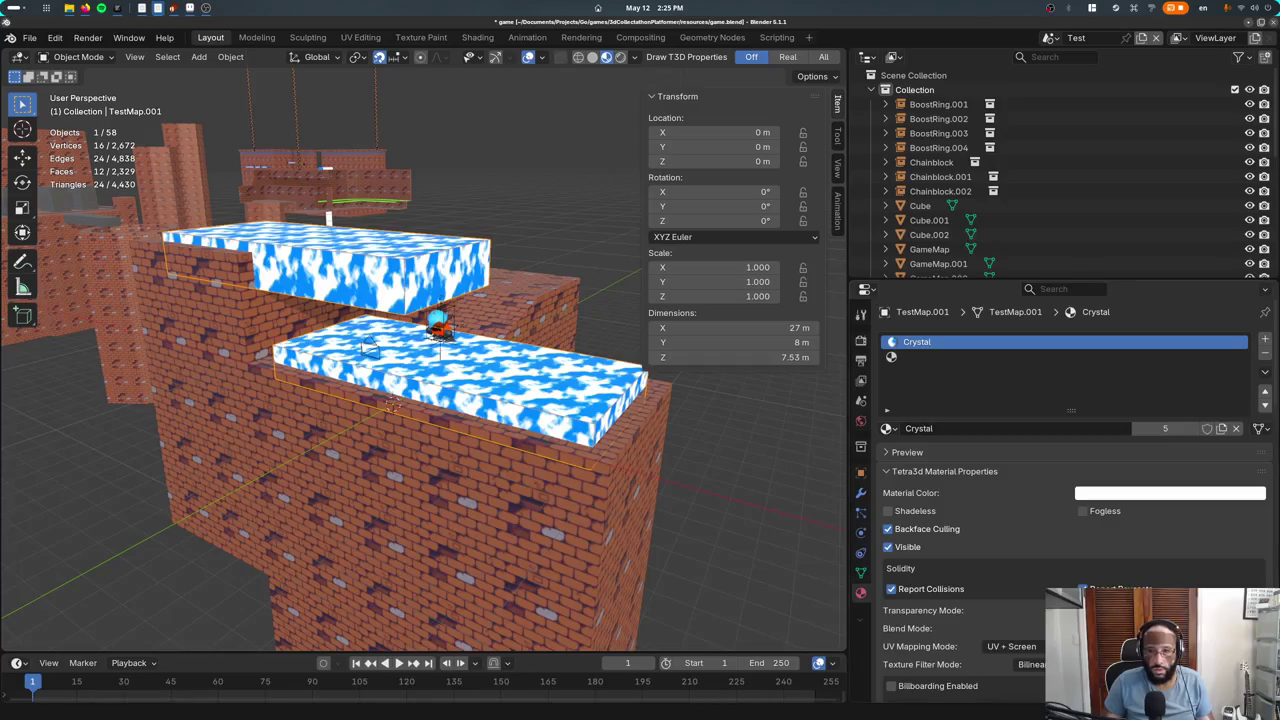
left_click(1264, 404)
left_click(1264, 391)
left_click(1264, 404)
left_click(1264, 391)
Replace the slab's Crystal material with Bricks and move that slot down one place
left_click(886, 428)
type("bri")
key("Return")
left_click(1265, 405)
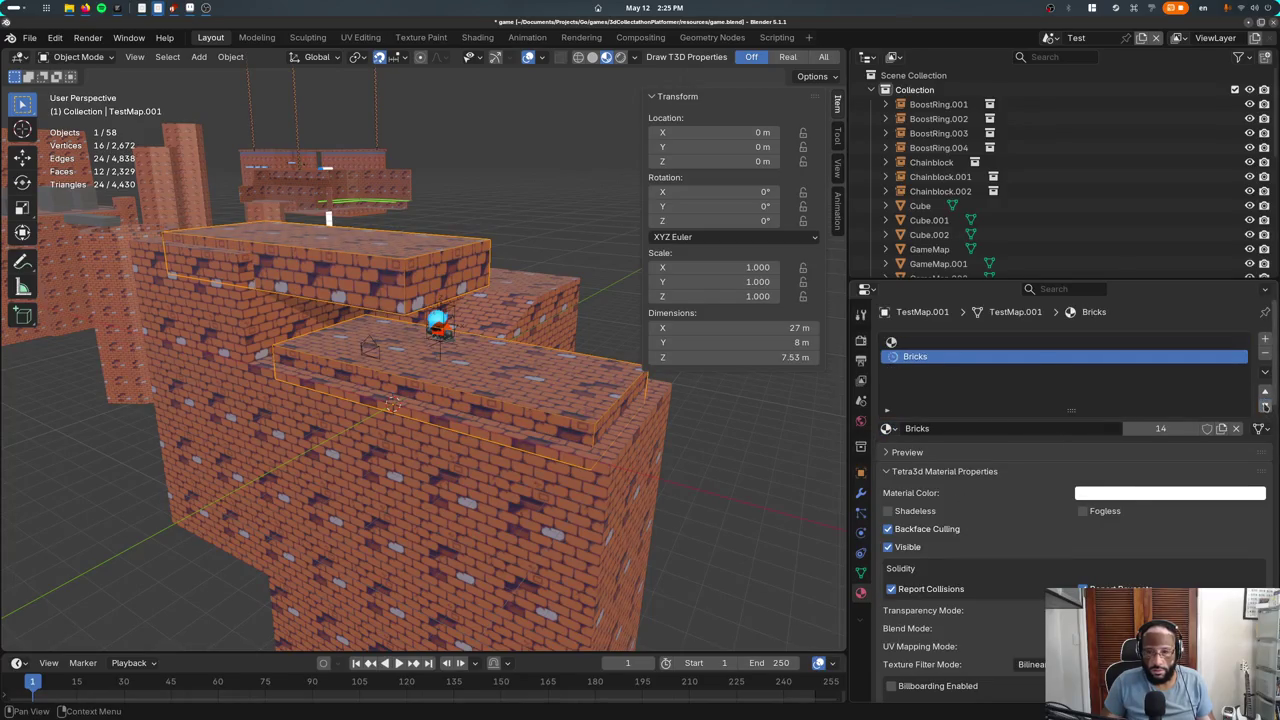
Move TestMap.001's Bricks slot back to the top and reassign Bricks to the selected faces
left_click(1264, 391)
key("Tab")
left_click(932, 357)
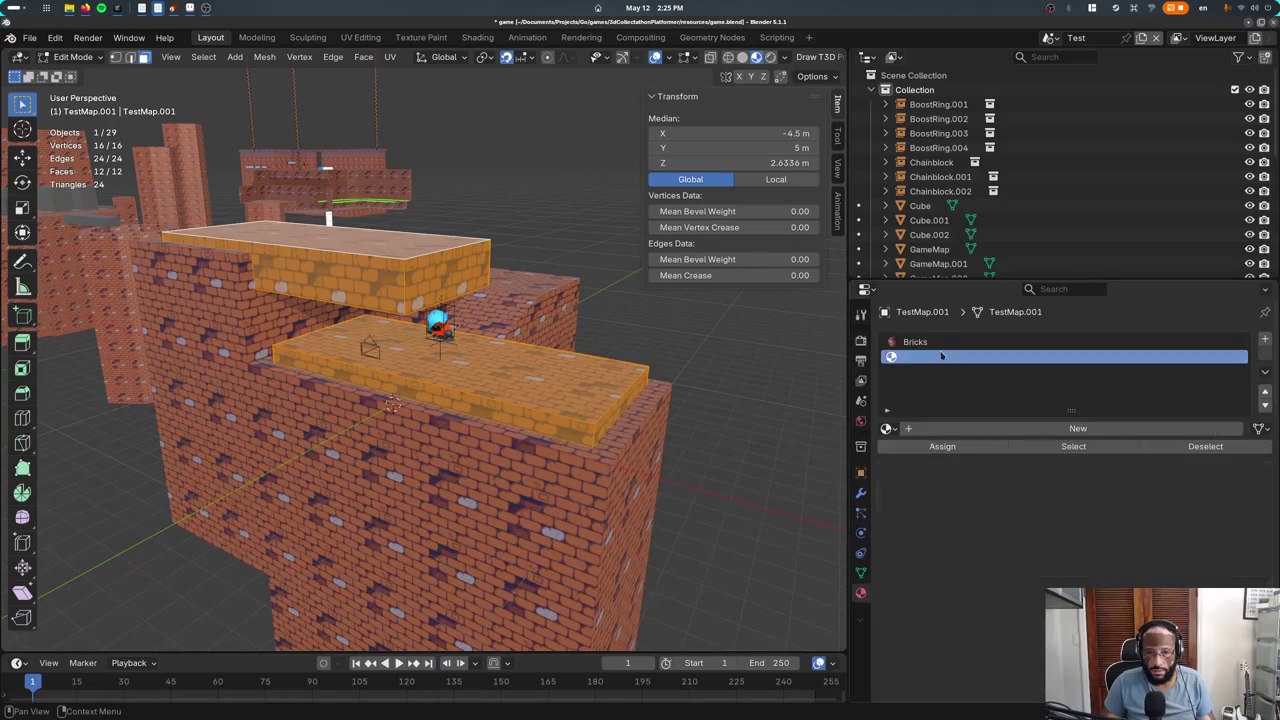
left_click(932, 446)
left_click(915, 342)
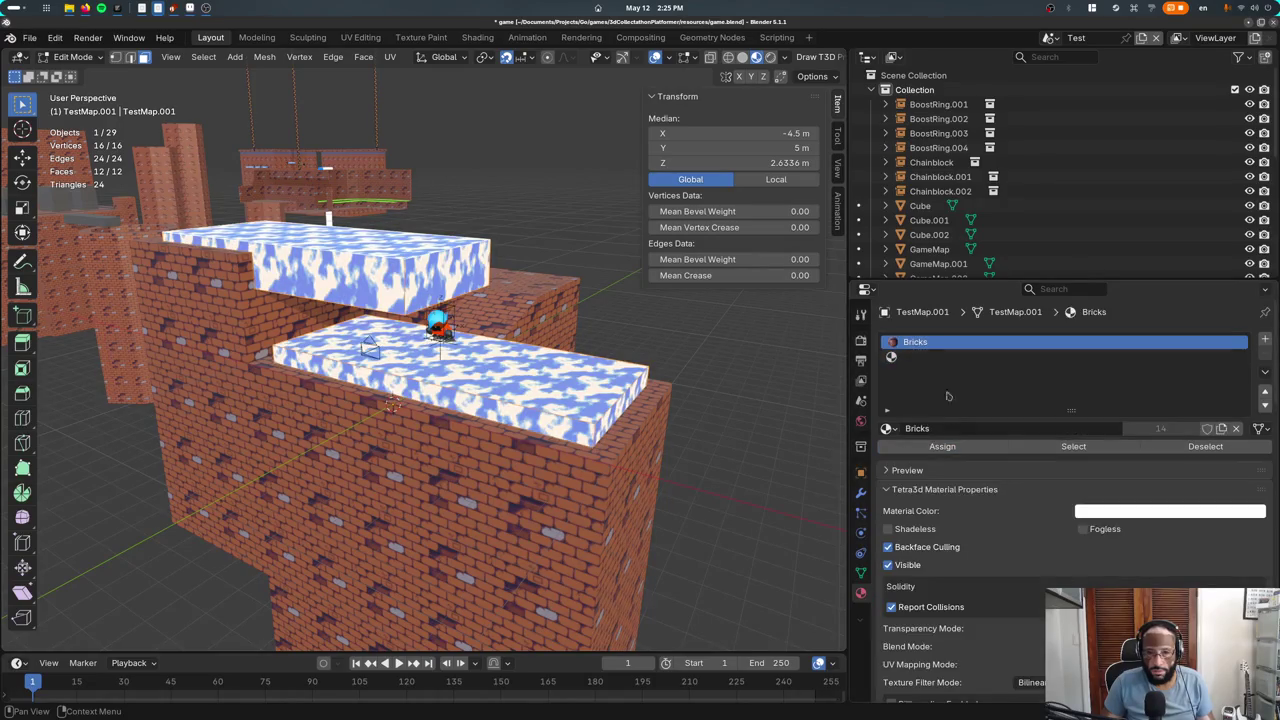
left_click(948, 449)
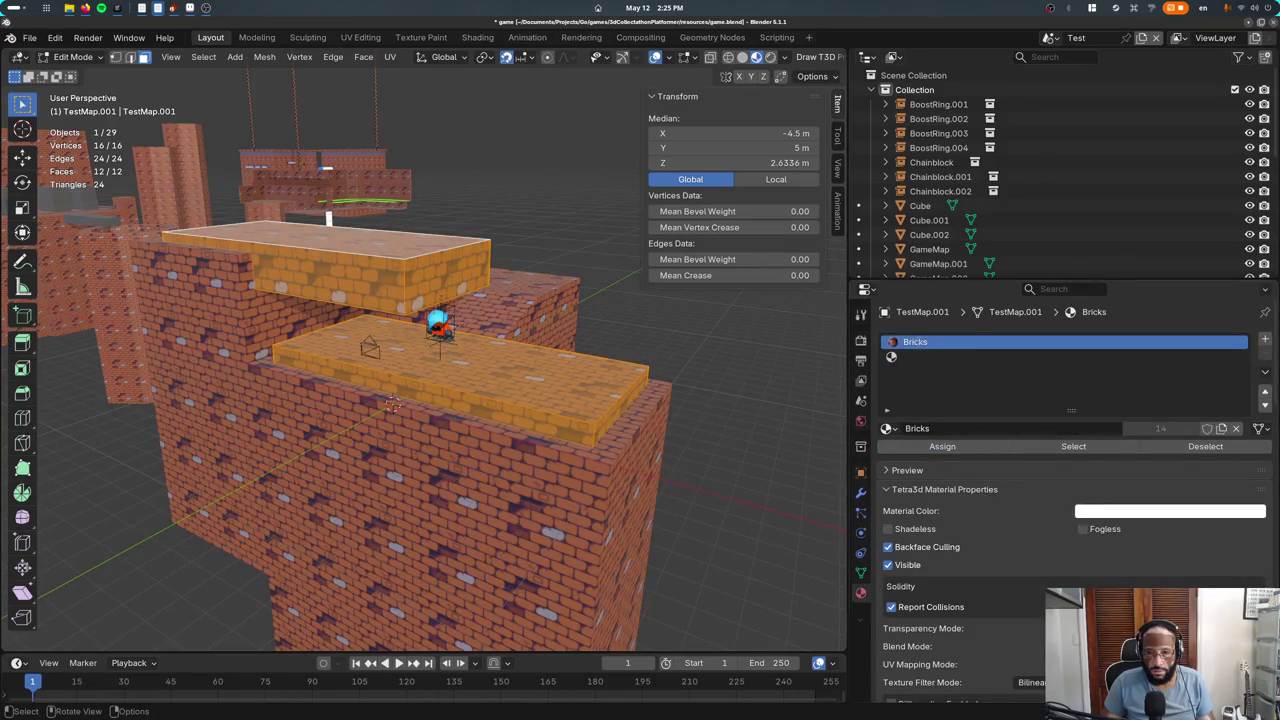
key("Tab")
Replace the Bricks slot with an empty slot and give the two top faces the blue cloud material
left_click(1265, 354)
left_click(1265, 339)
left_click(1265, 339)
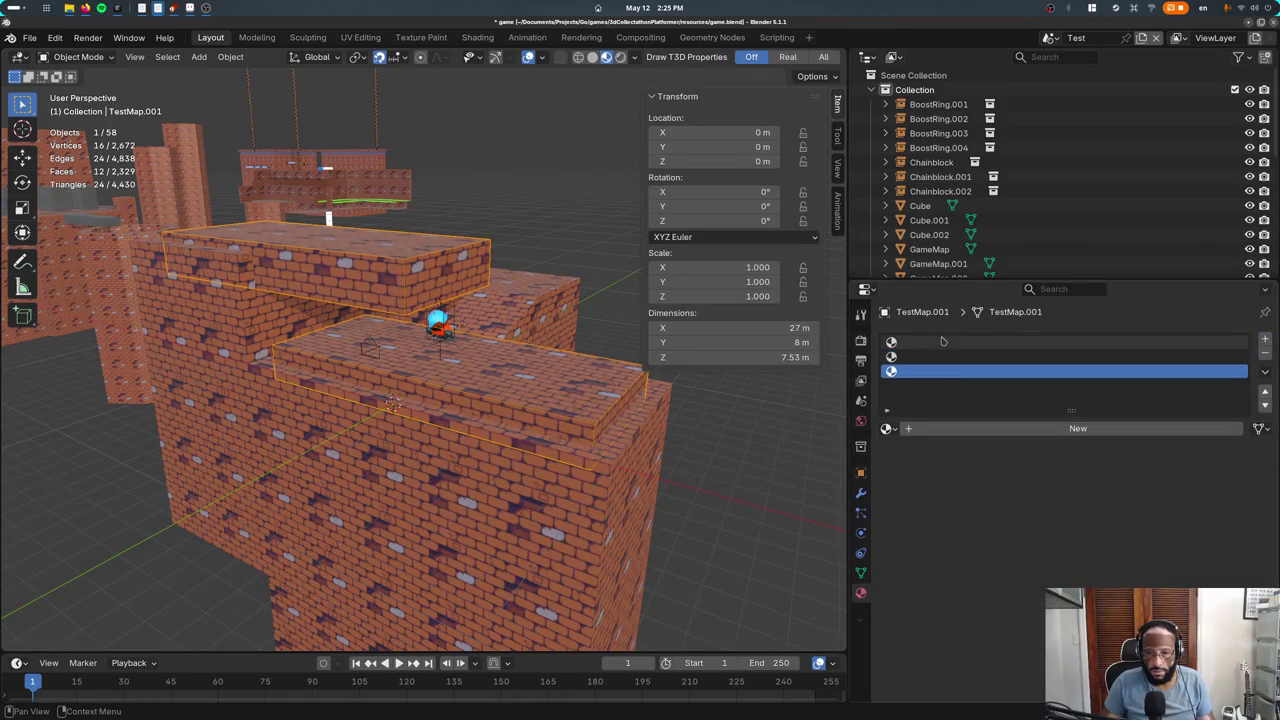
key("Tab")
left_click(390, 258)
left_click(472, 359, "shift")
left_click(942, 446)
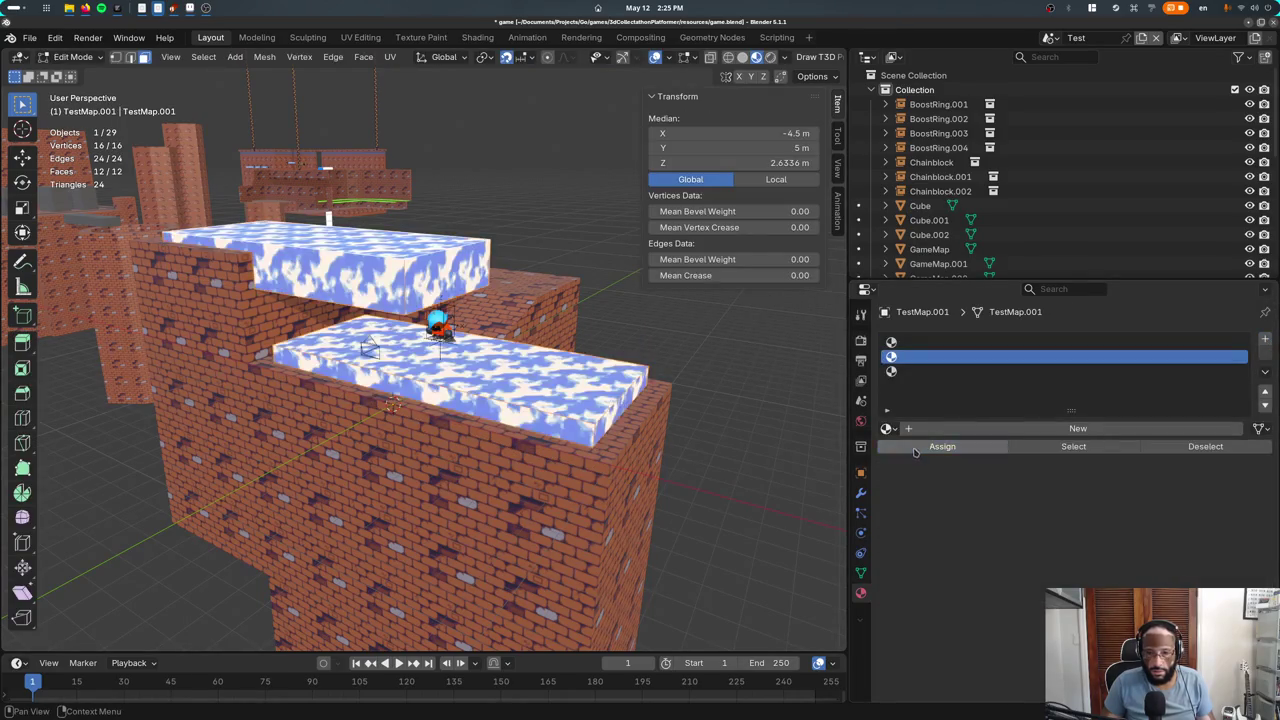
key("Tab")
Orbit and zoom to inspect the cloud-topped slab within the level, then open the material list
middle_click_drag(500, 400, 694, 426)
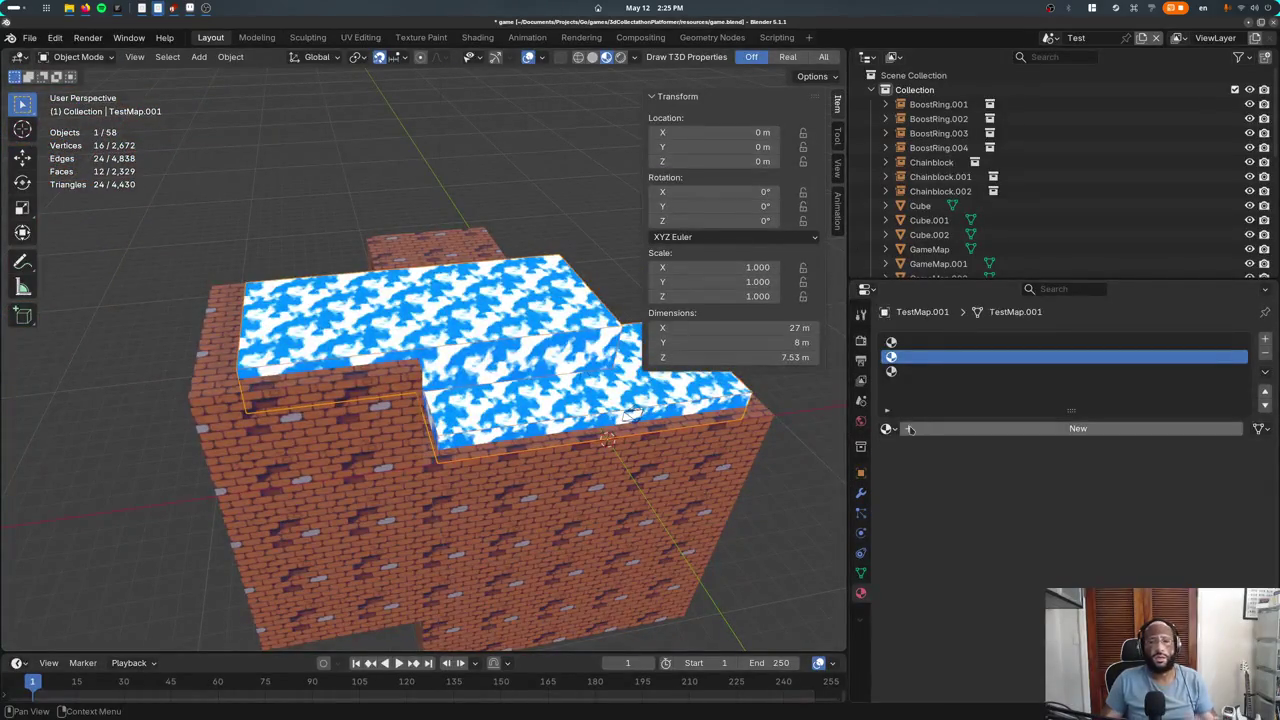
mouse_move(507, 440)
middle_mouse_down()
mouse_move(523, 371)
mouse_move(438, 338)
mouse_move(470, 352)
middle_mouse_up()
scroll(523, 371, "down", 3)
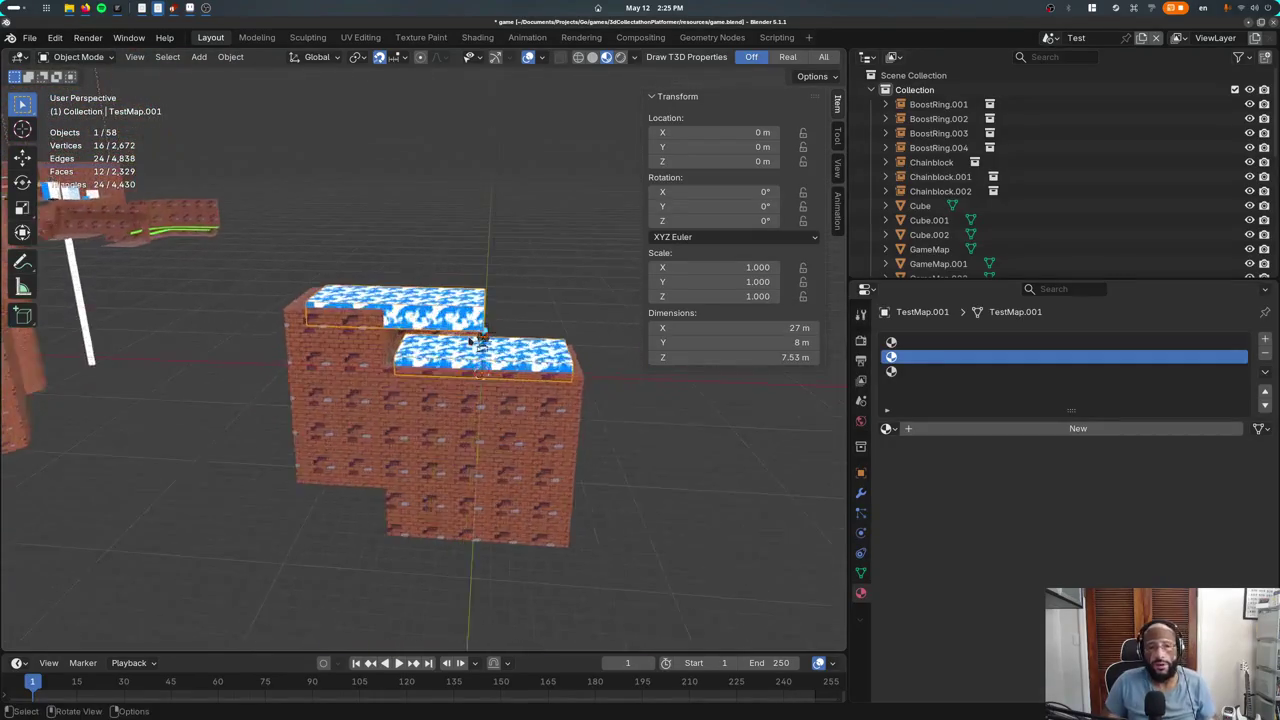
scroll(470, 352, "up", 3)
scroll(470, 352, "up", 3)
left_click(885, 429)
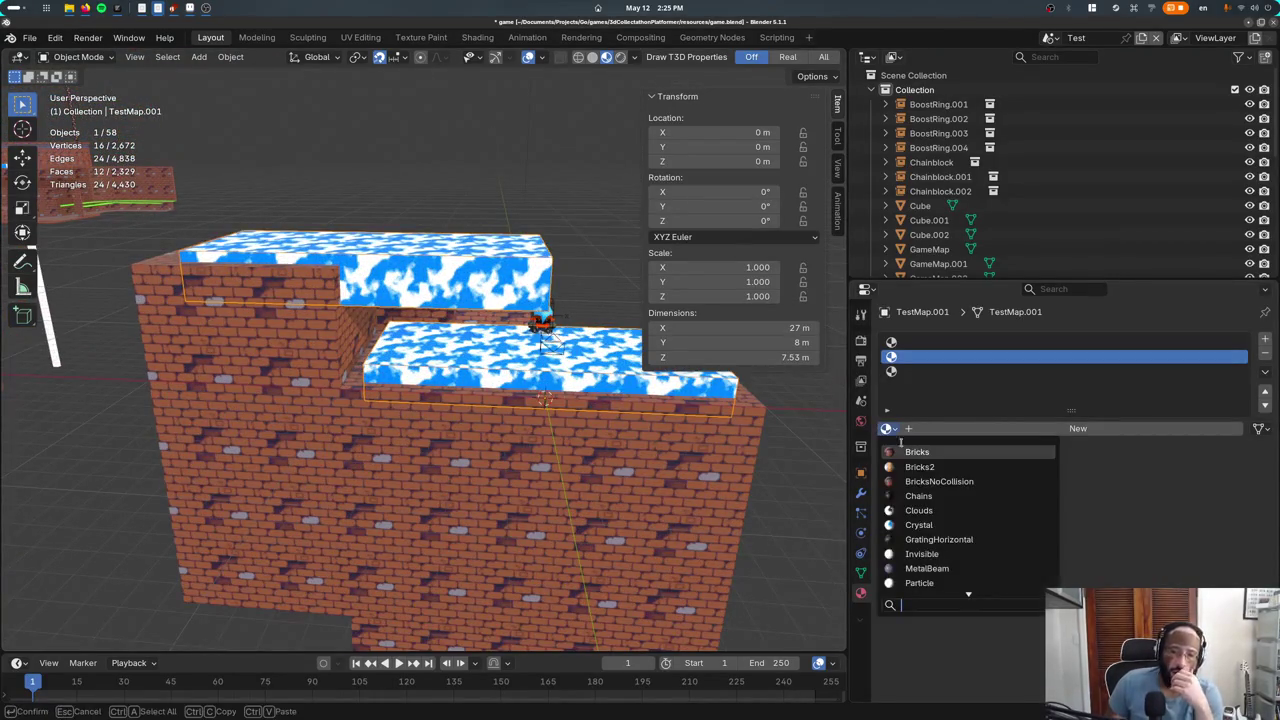
Set the slot to Bricks, then reselect the TestMap.001 slab and review its available materials
left_click(910, 449)
middle_click_drag(580, 430, 604, 420)
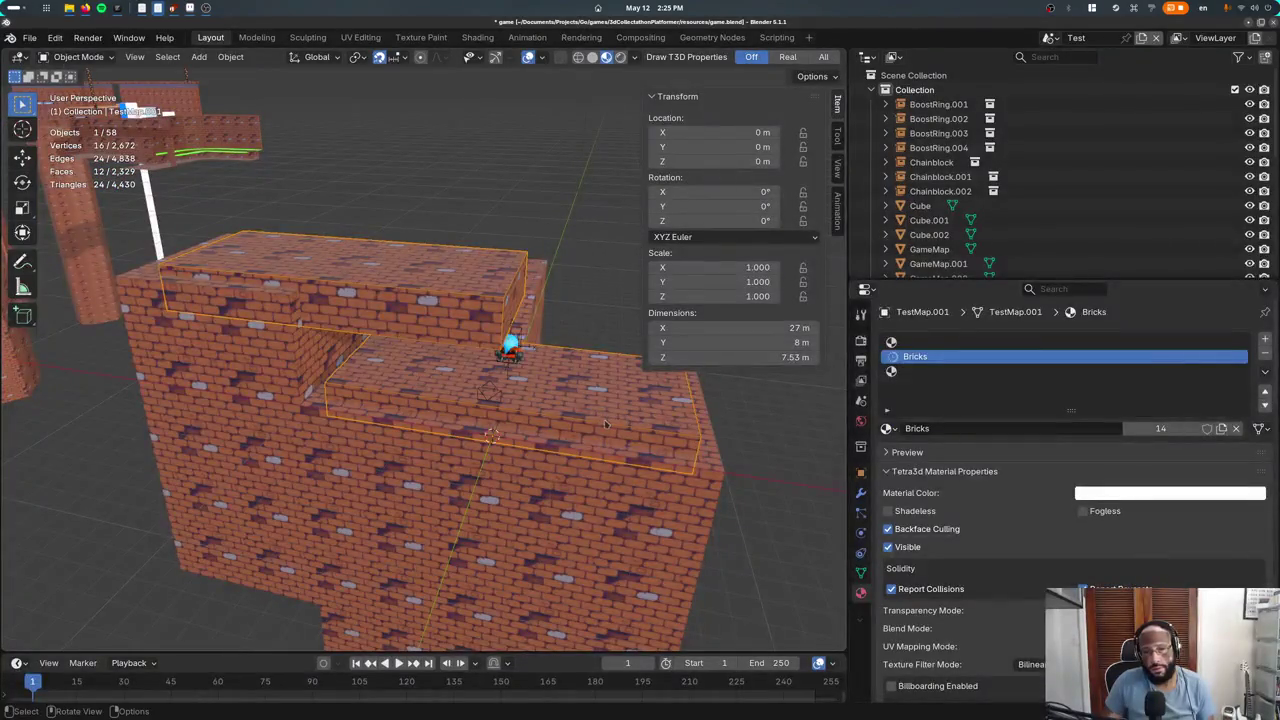
left_click(561, 408)
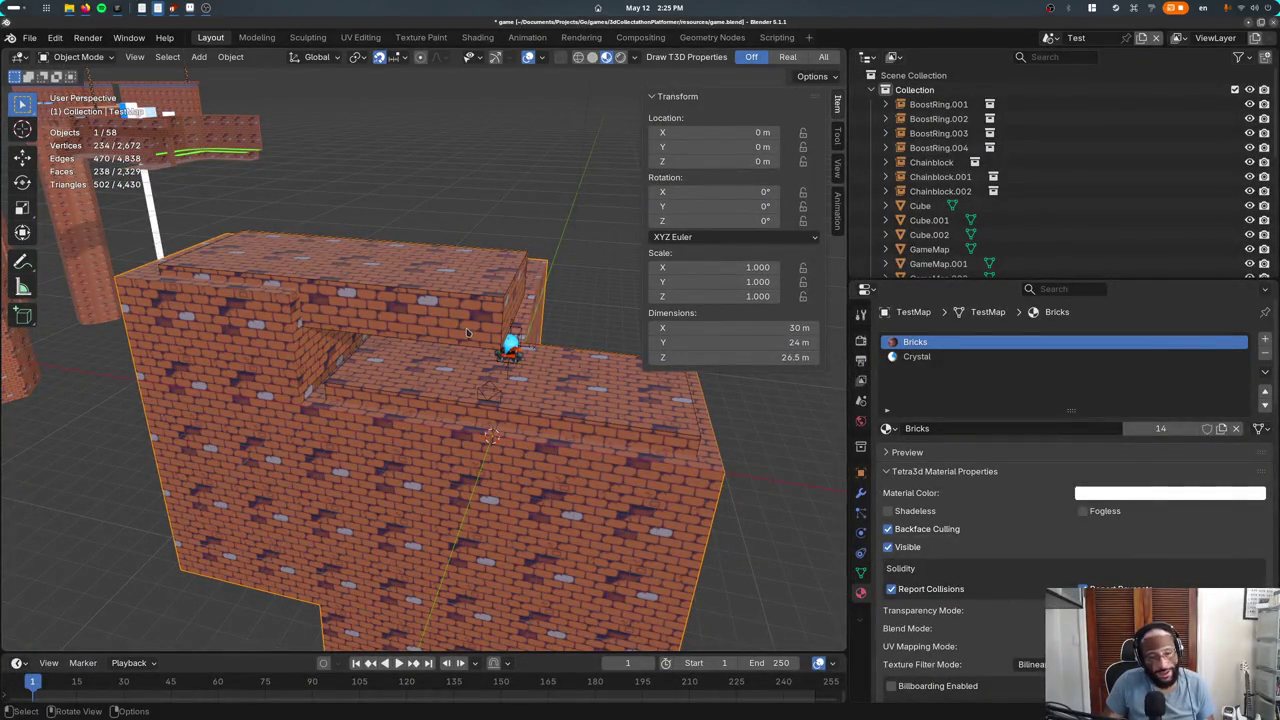
middle_click_drag(466, 333, 638, 341)
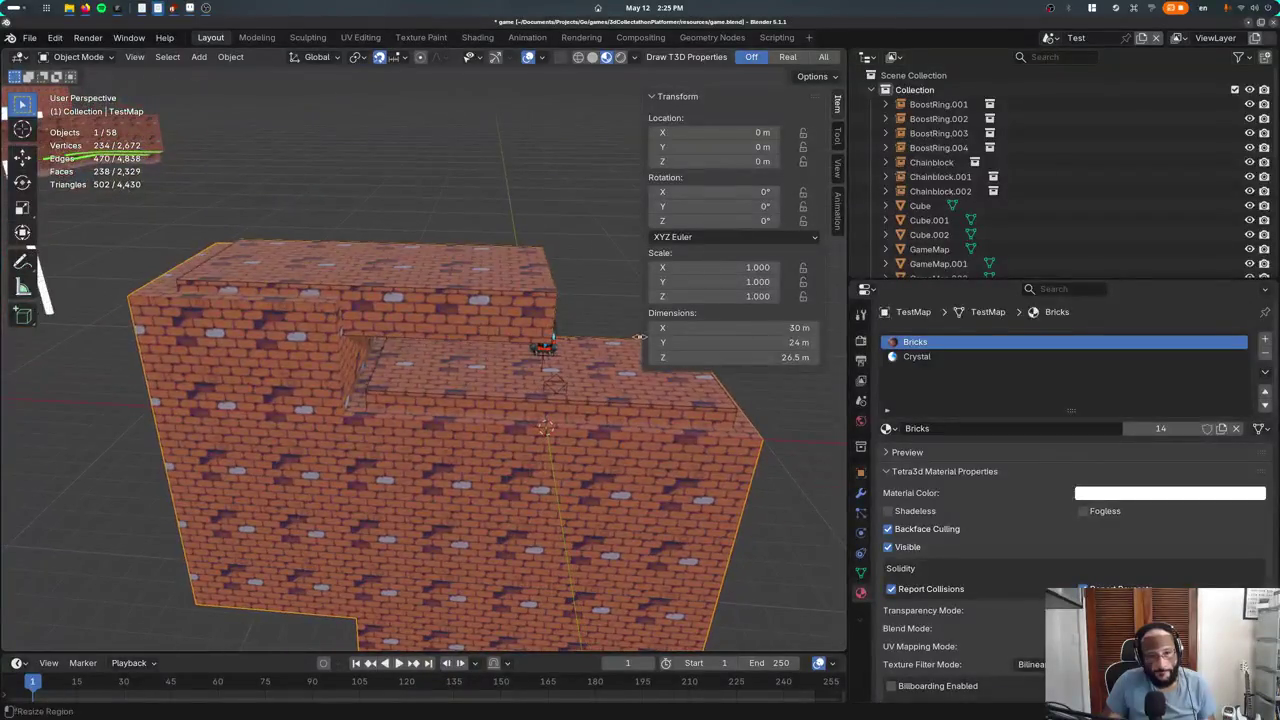
left_click(602, 372)
left_click(886, 428)
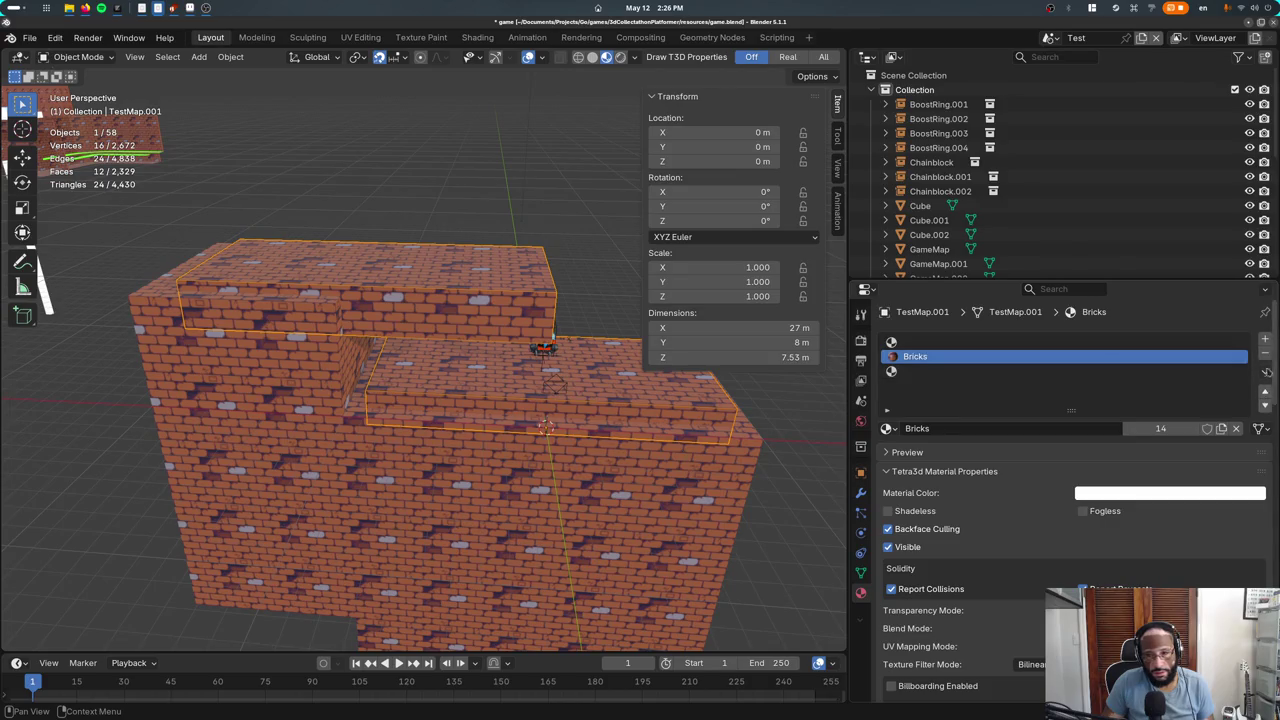
Replace TestMap.001's Bricks material with Crystal and view the ledge's modifier settings
left_click(1265, 356)
left_click(888, 400)
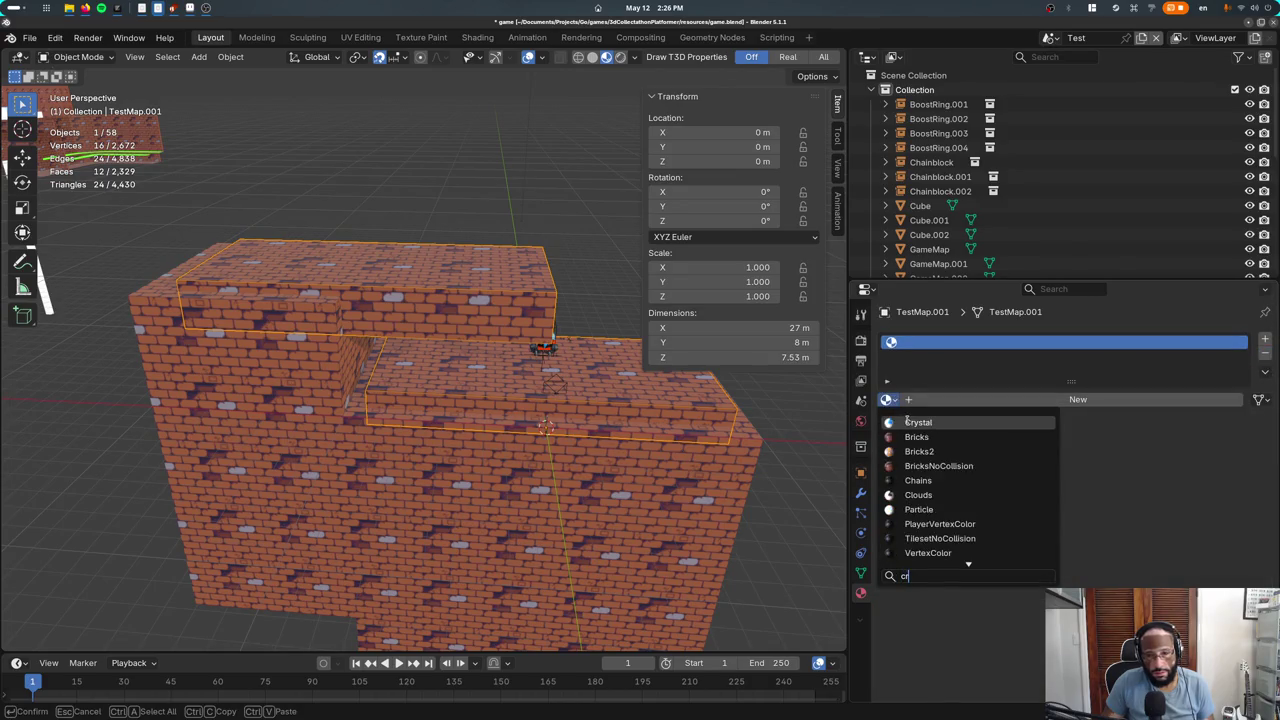
left_click(903, 470)
left_click(718, 380)
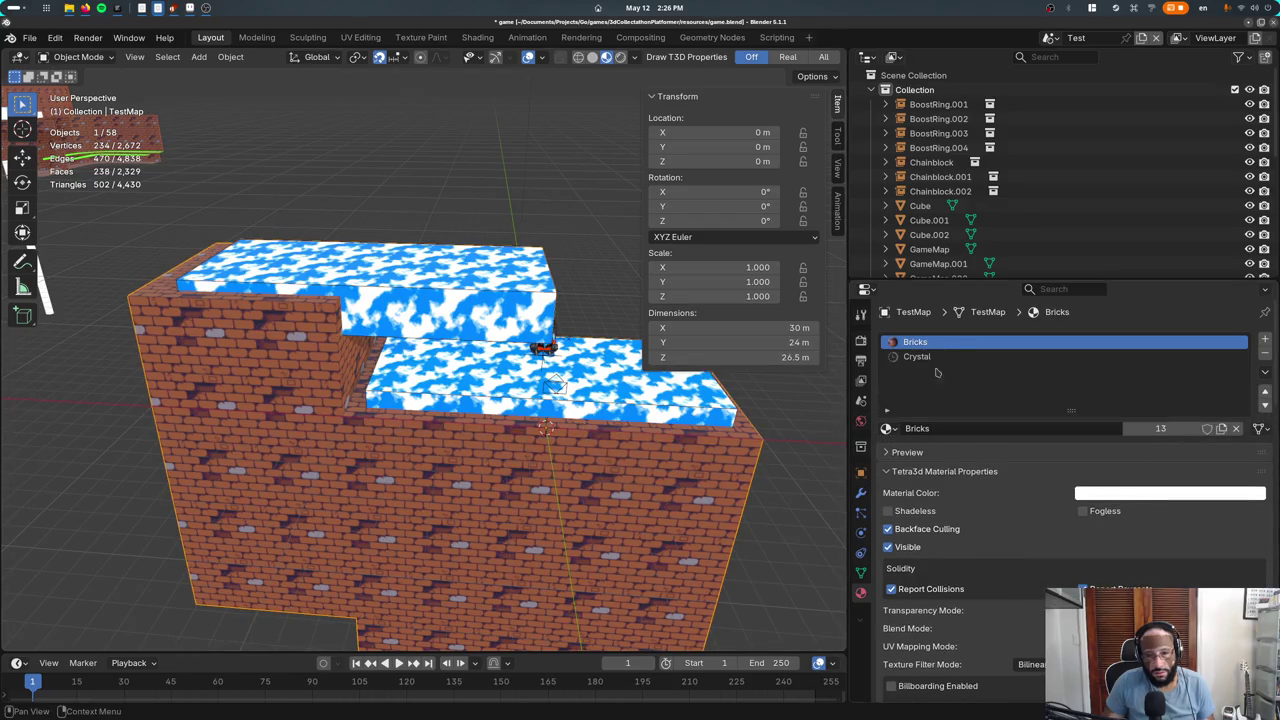
left_click(718, 380)
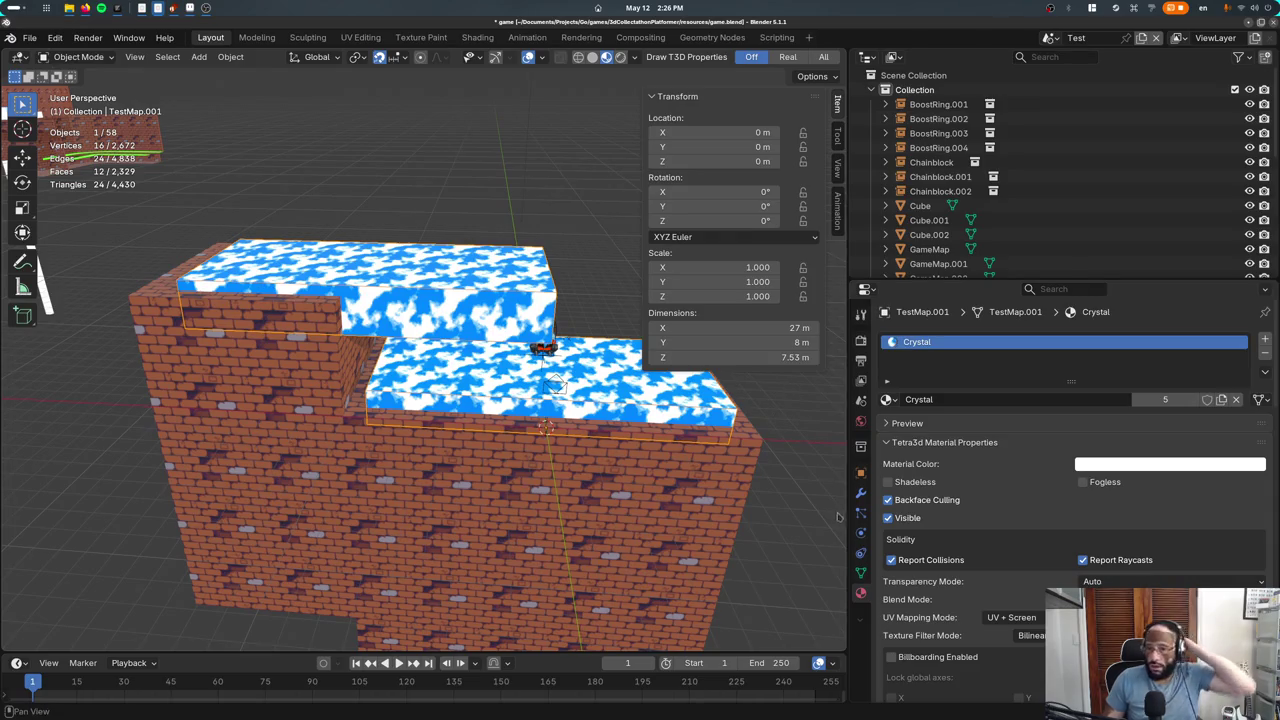
left_click(861, 494)
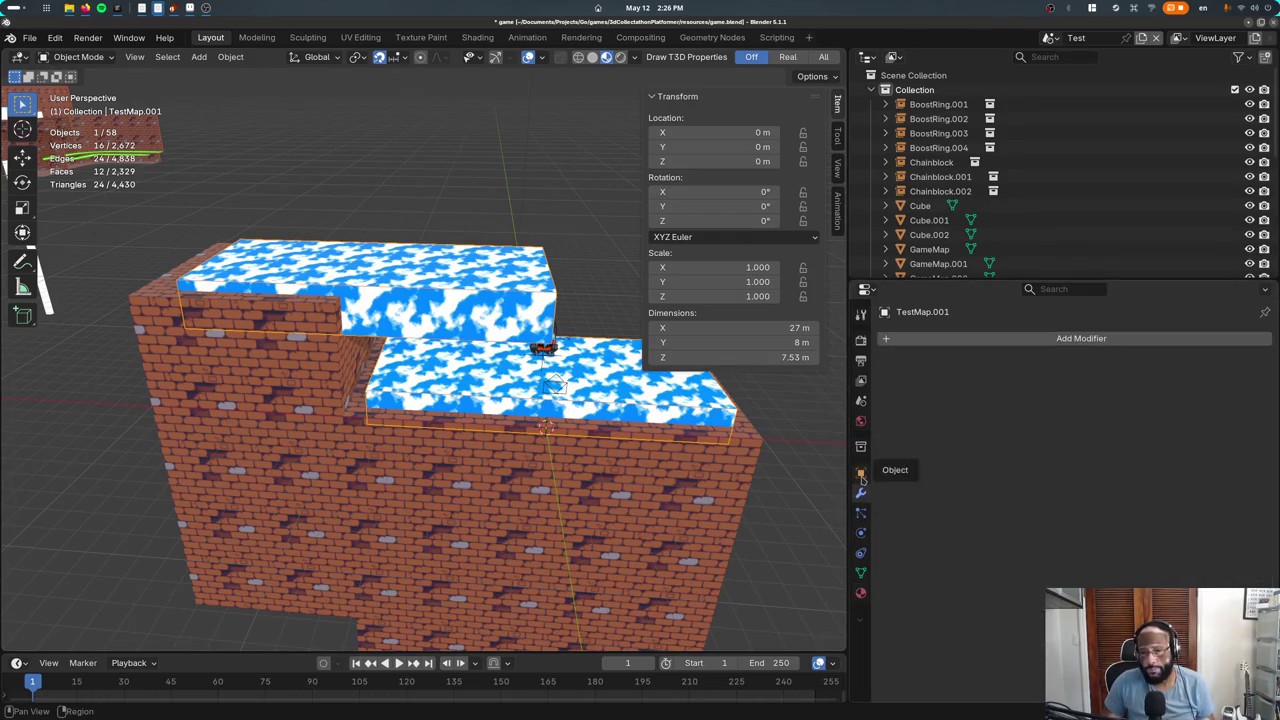
Start and cancel a move on the ledge, switching selection between TestMap and TestMap.001
key("g")
key("Escape")
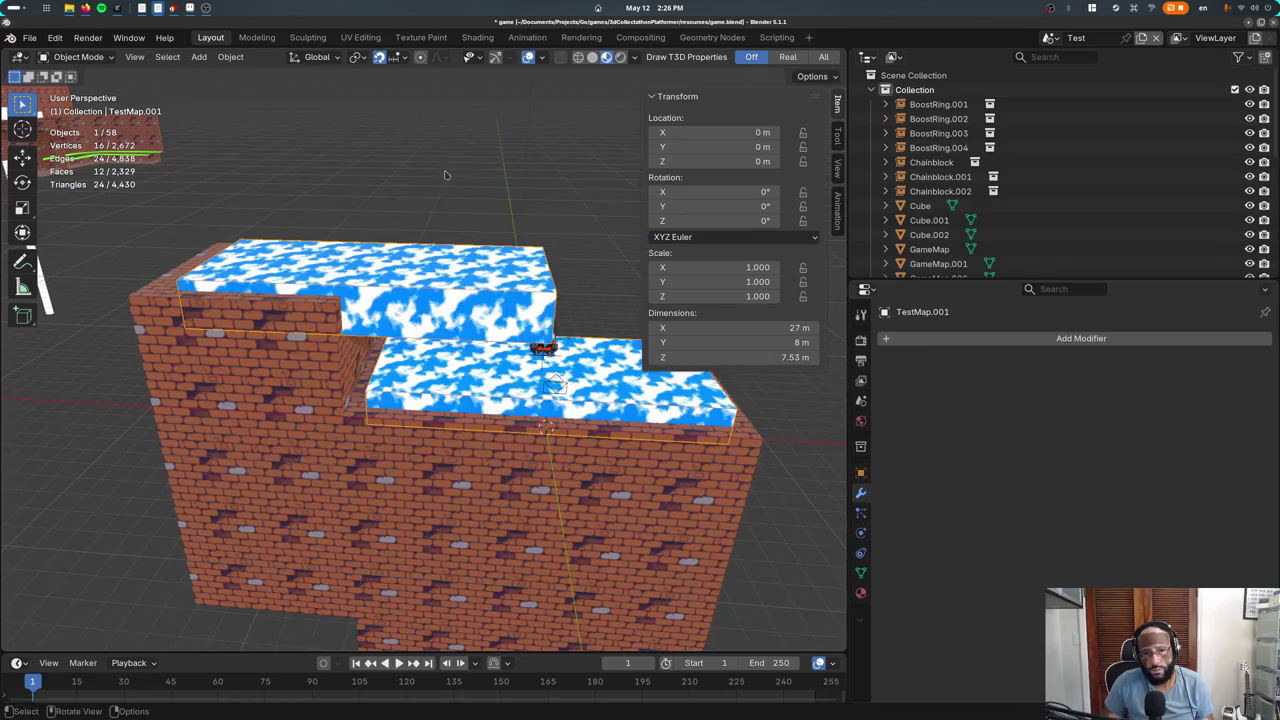
left_click(310, 342)
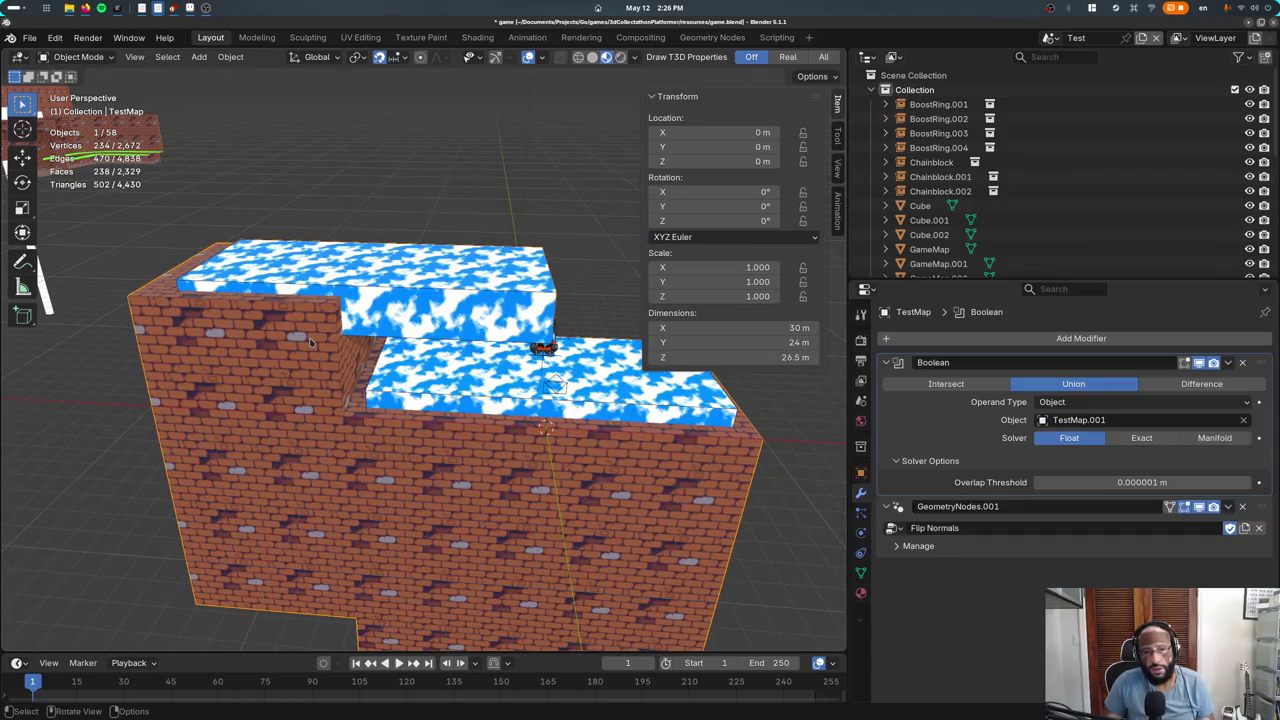
left_click(395, 270)
Toggle wireframe then Material Preview shading, orbit the level, and select the TestMap brick block
key("z")
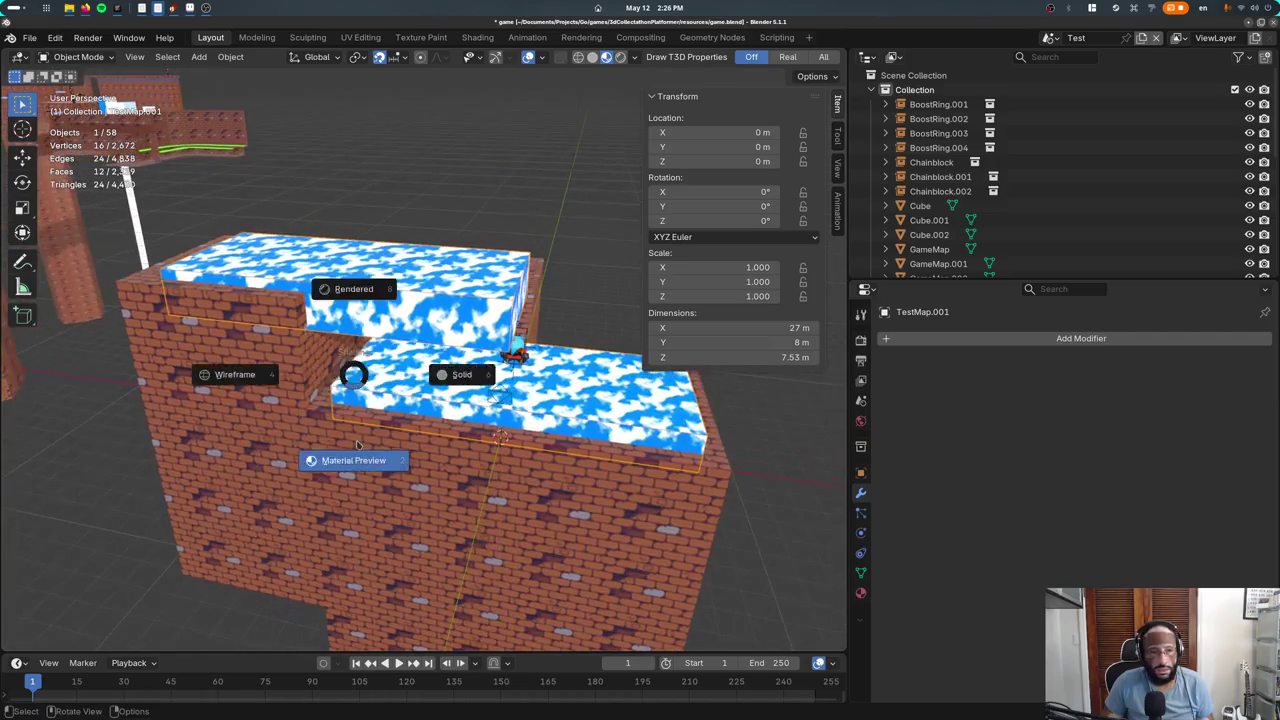
left_click(228, 406)
key("z")
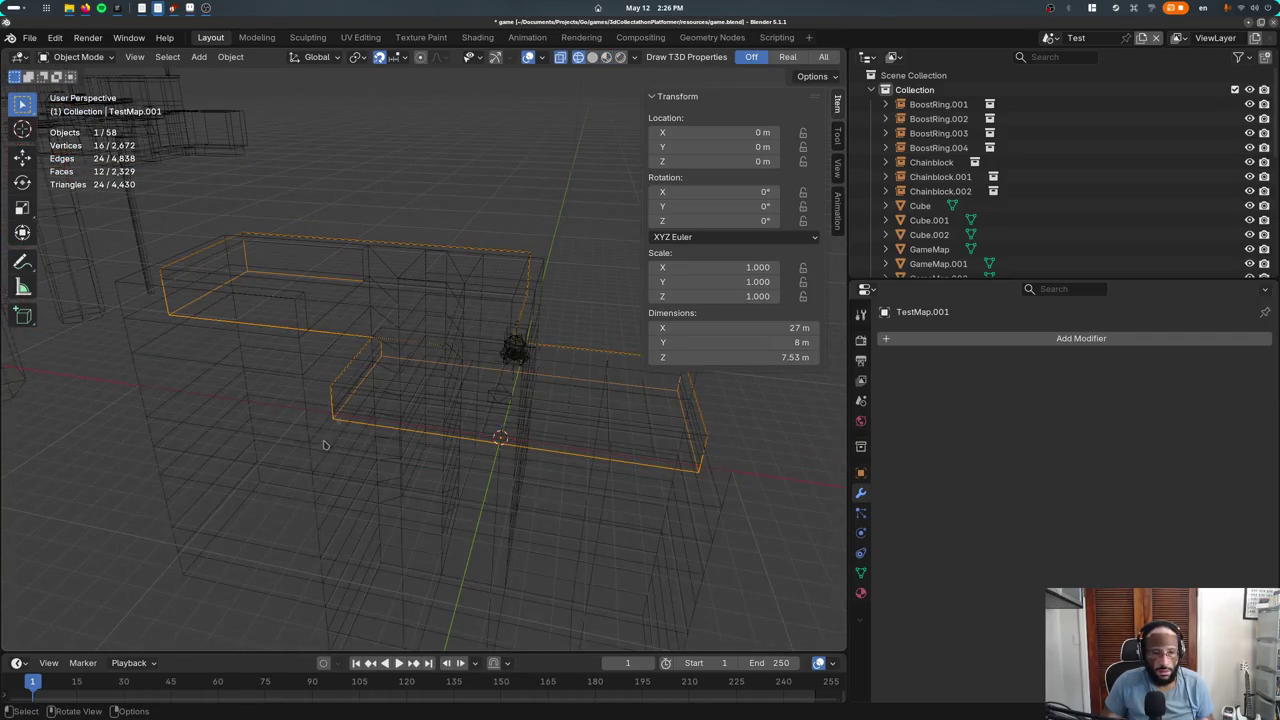
key("z")
middle_click_drag(323, 443, 279, 451)
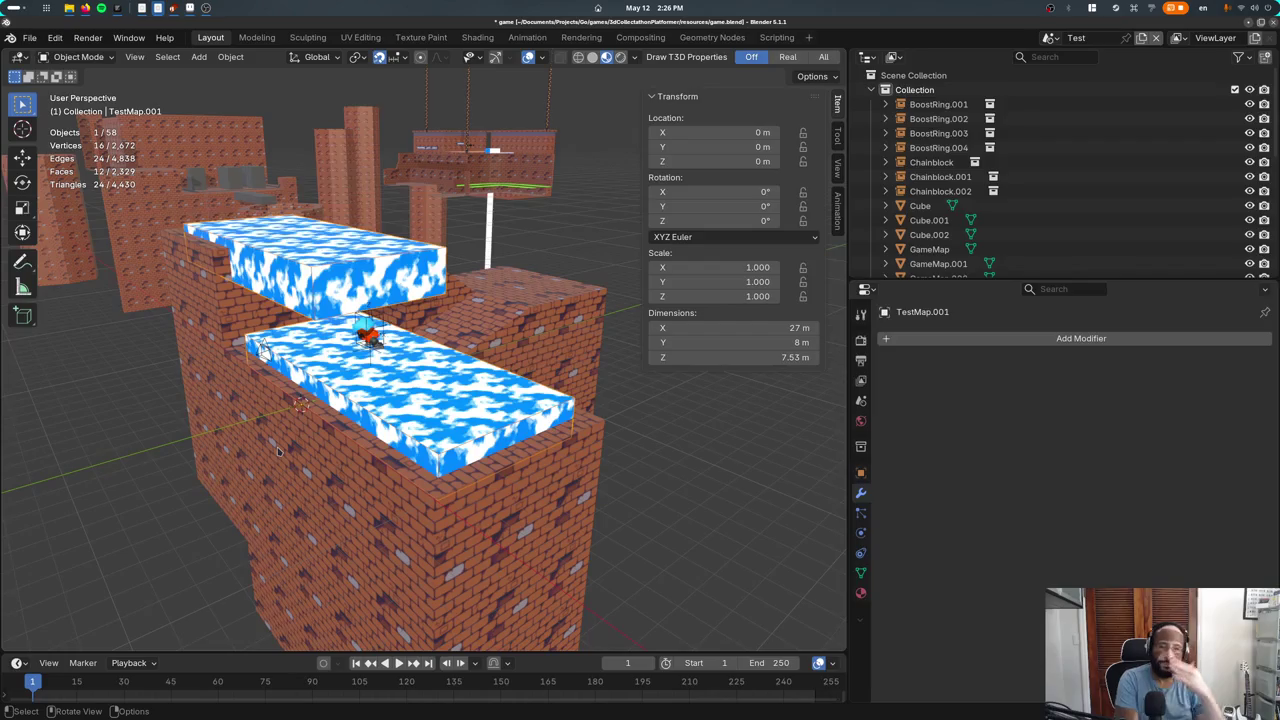
middle_click_drag(279, 451, 349, 460)
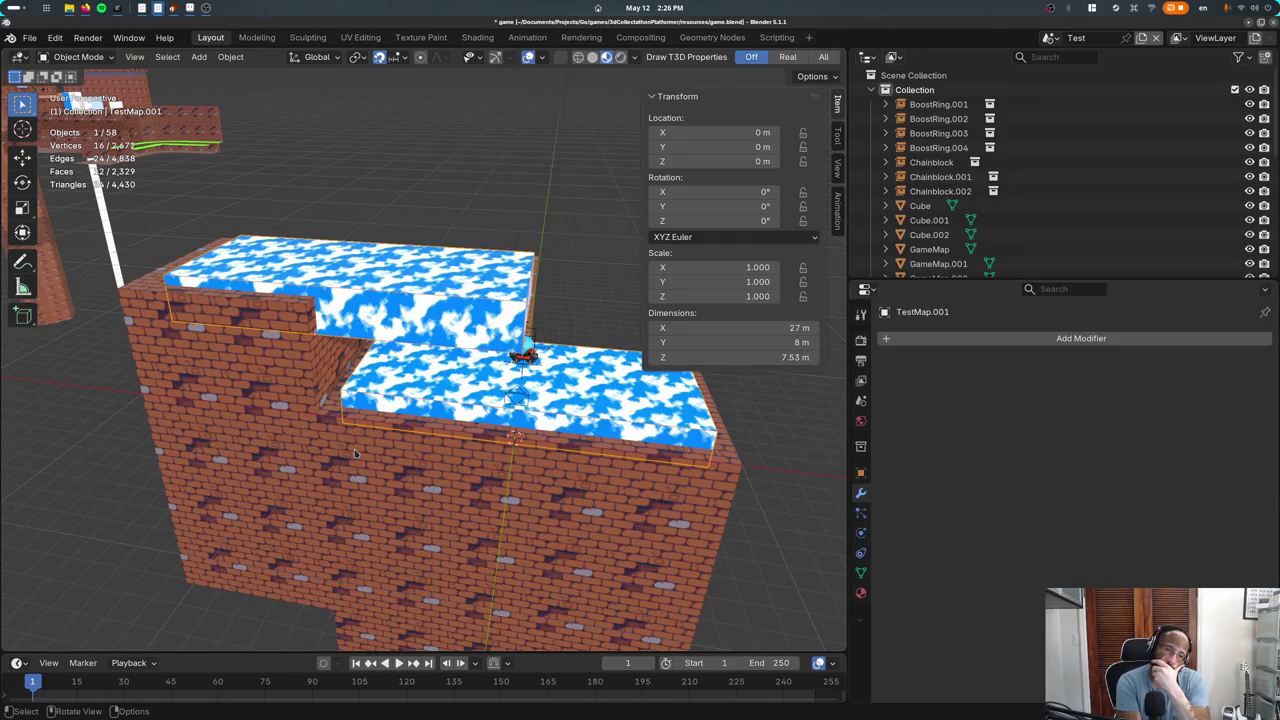
left_click(355, 453)
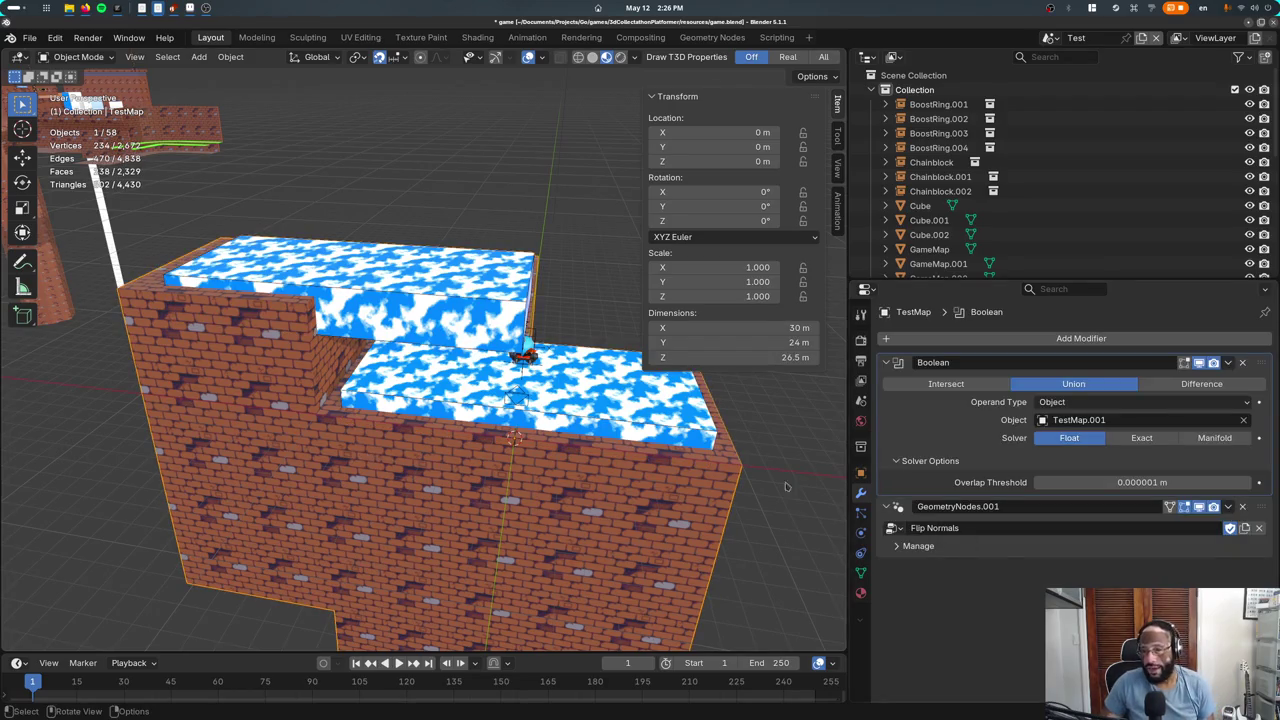
Flip through TestMap's object, modifier, particle, physics and constraint property tabs
left_click(861, 472)
left_click(861, 552)
left_click(862, 514)
left_click(861, 532)
left_click(861, 492)
left_click(861, 512)
left_click(861, 472)
left_click(861, 552)
Show the Tetra3d Mesh Properties in Object Data with Shape Keys collapsed, and launch the game with Ctrl+R
left_click(861, 572)
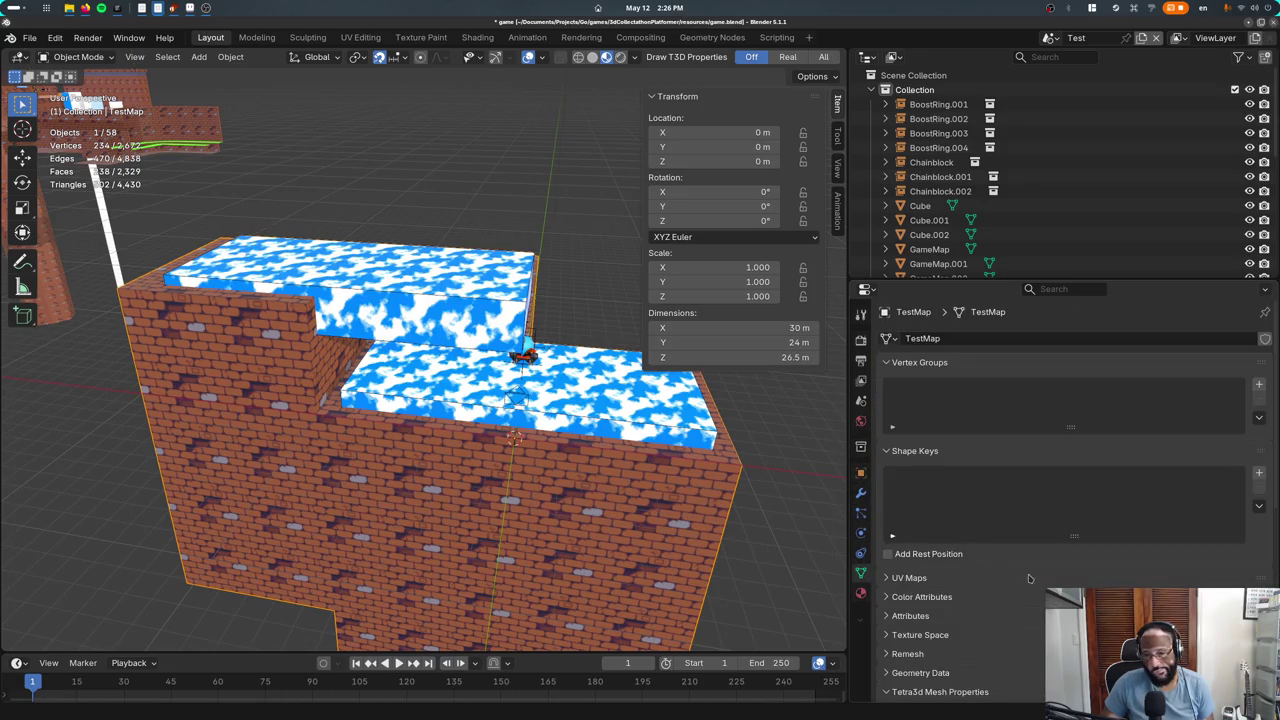
left_click(935, 451)
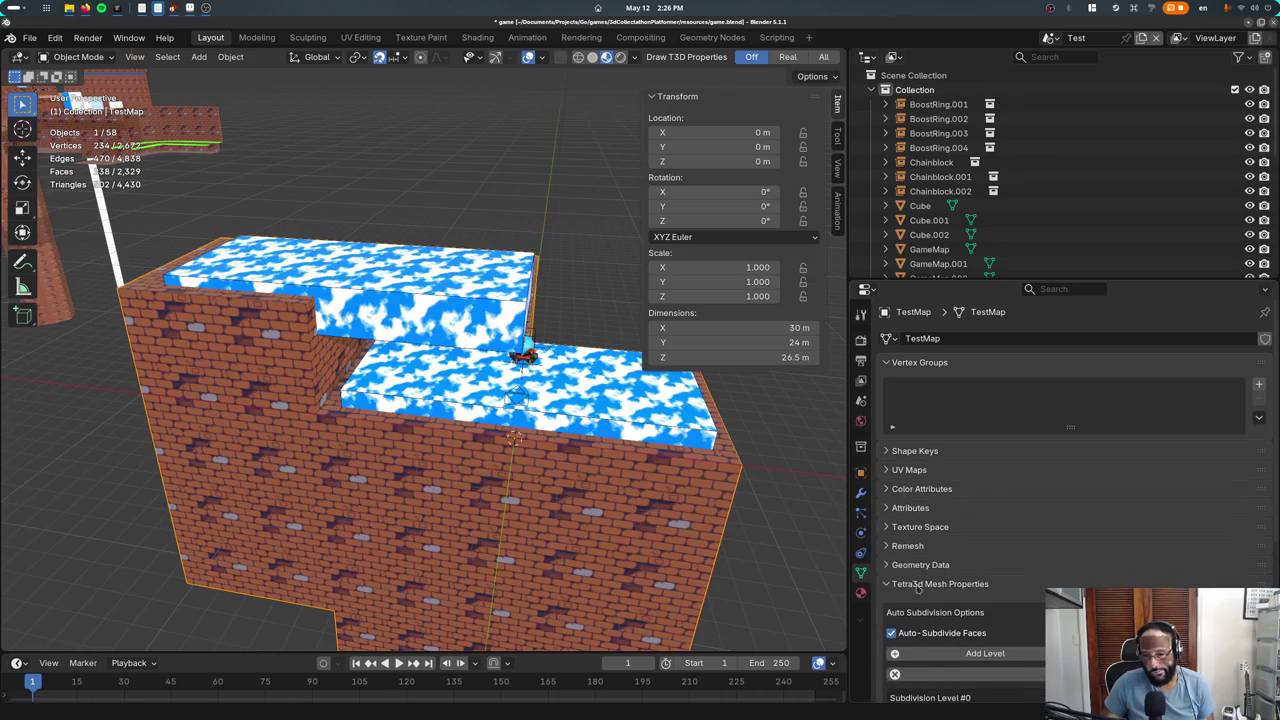
scroll(919, 590, "down", 5)
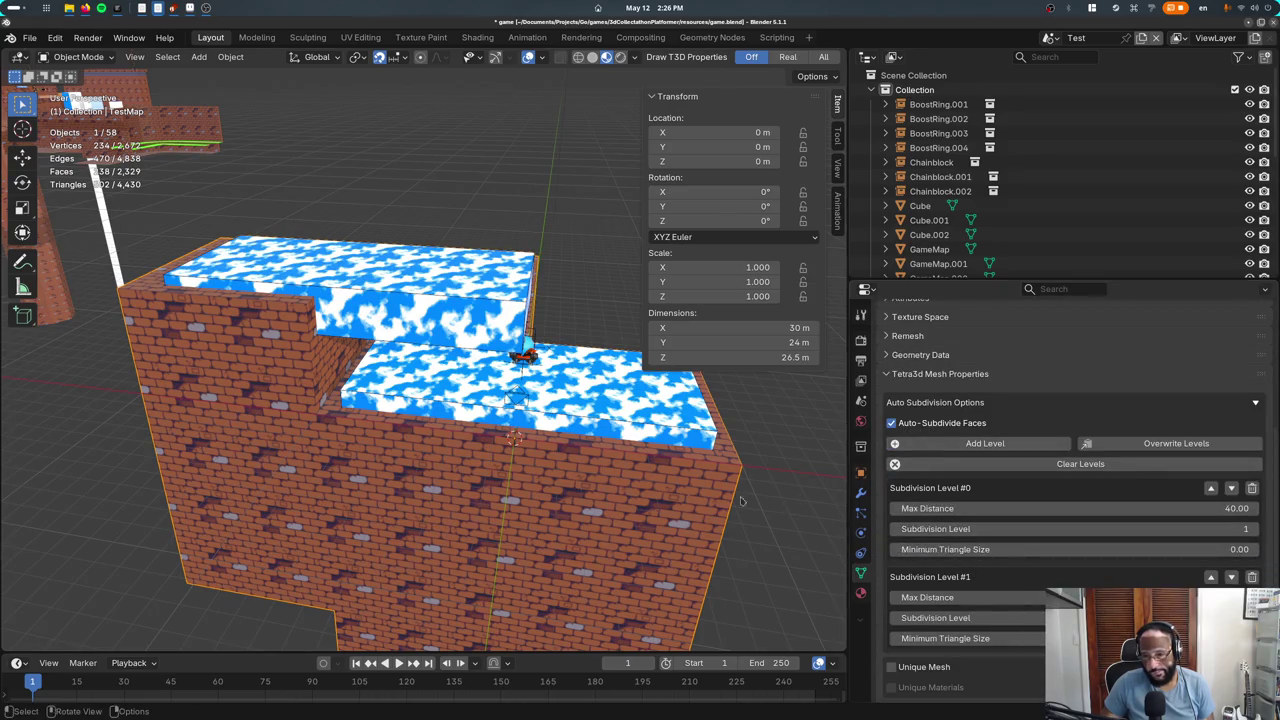
key("ctrl+r")
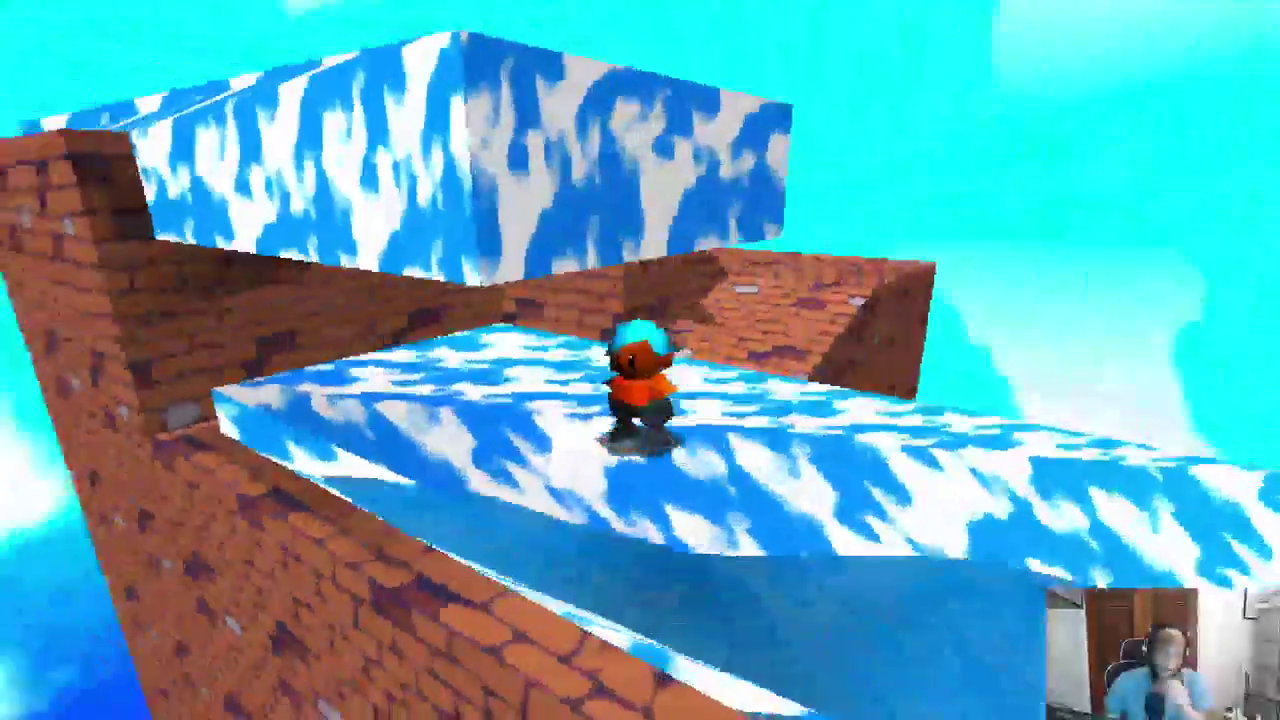
Run and jump the character up brick ramps onto the blue-cloud platforms and pillar, then quit the game
key("w")
key("w")
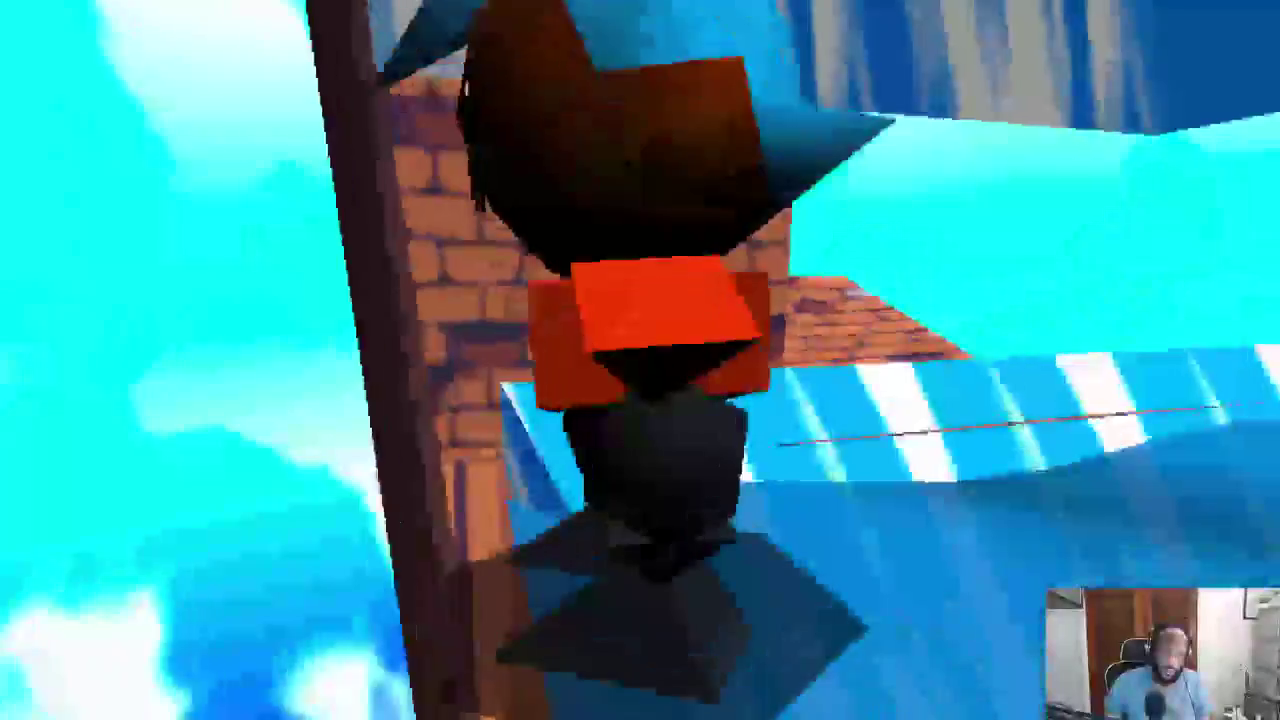
key("w")
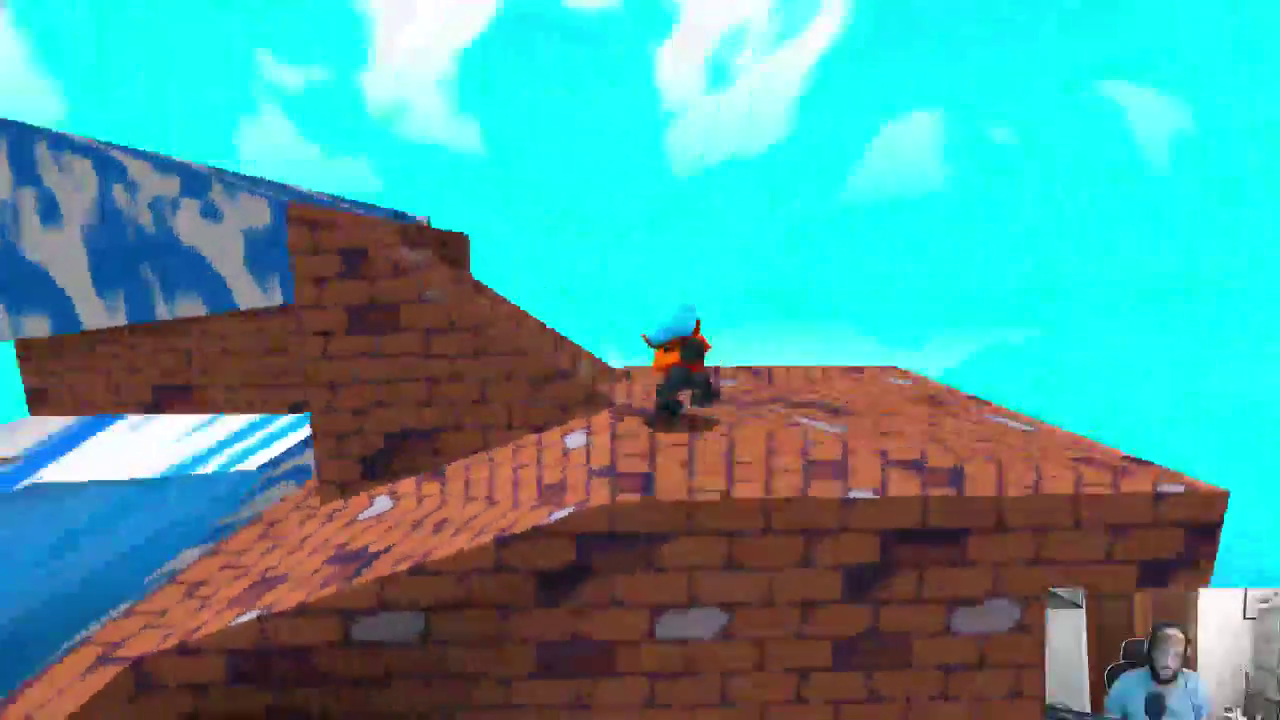
key("space")
key("w")
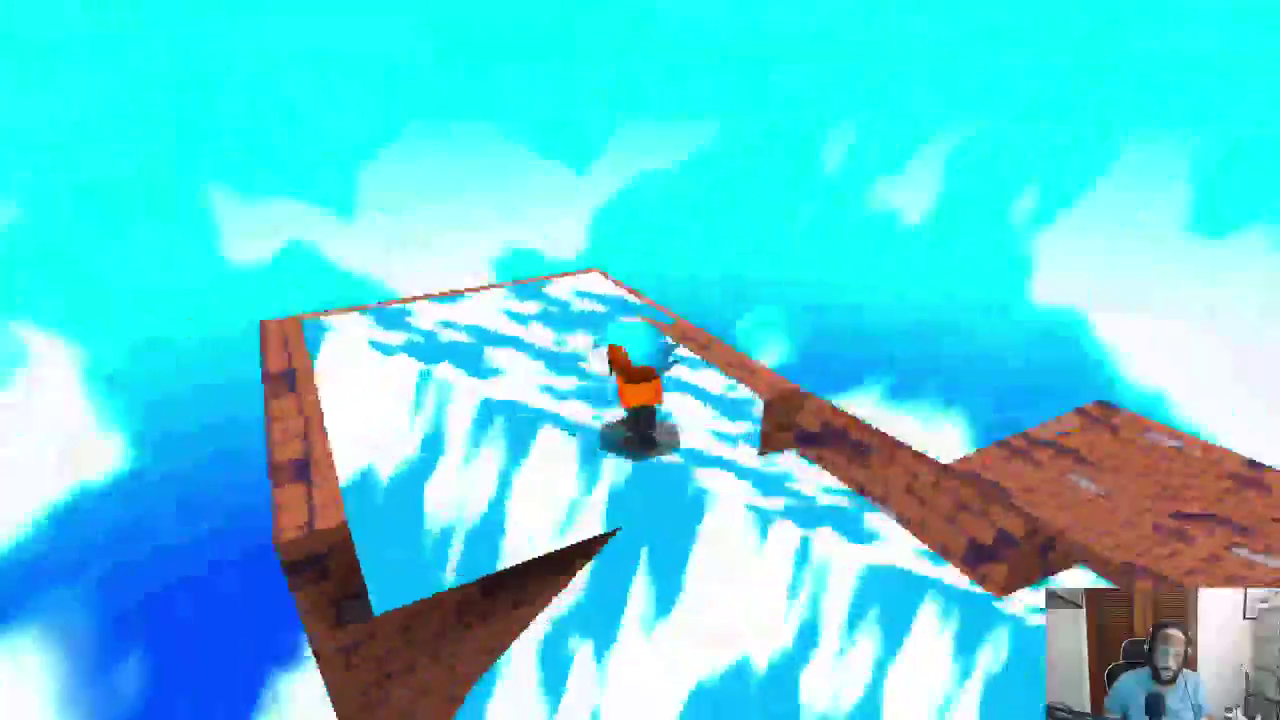
key("w")
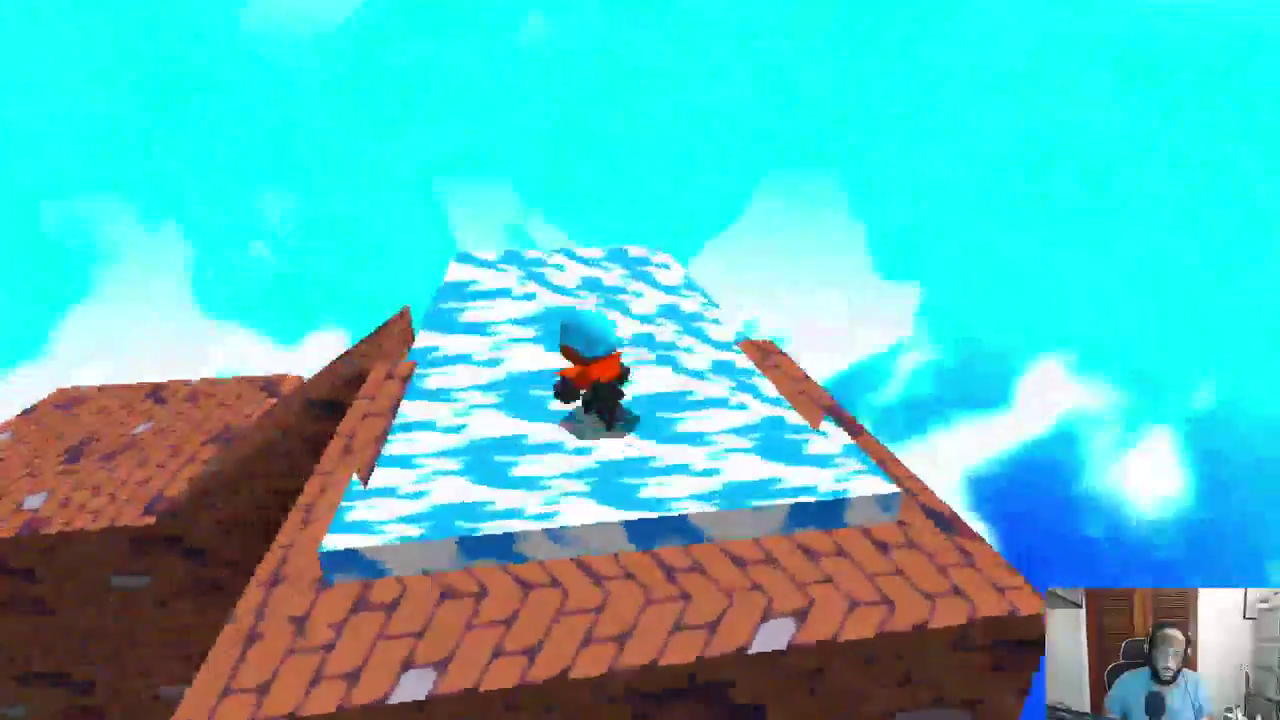
key("w")
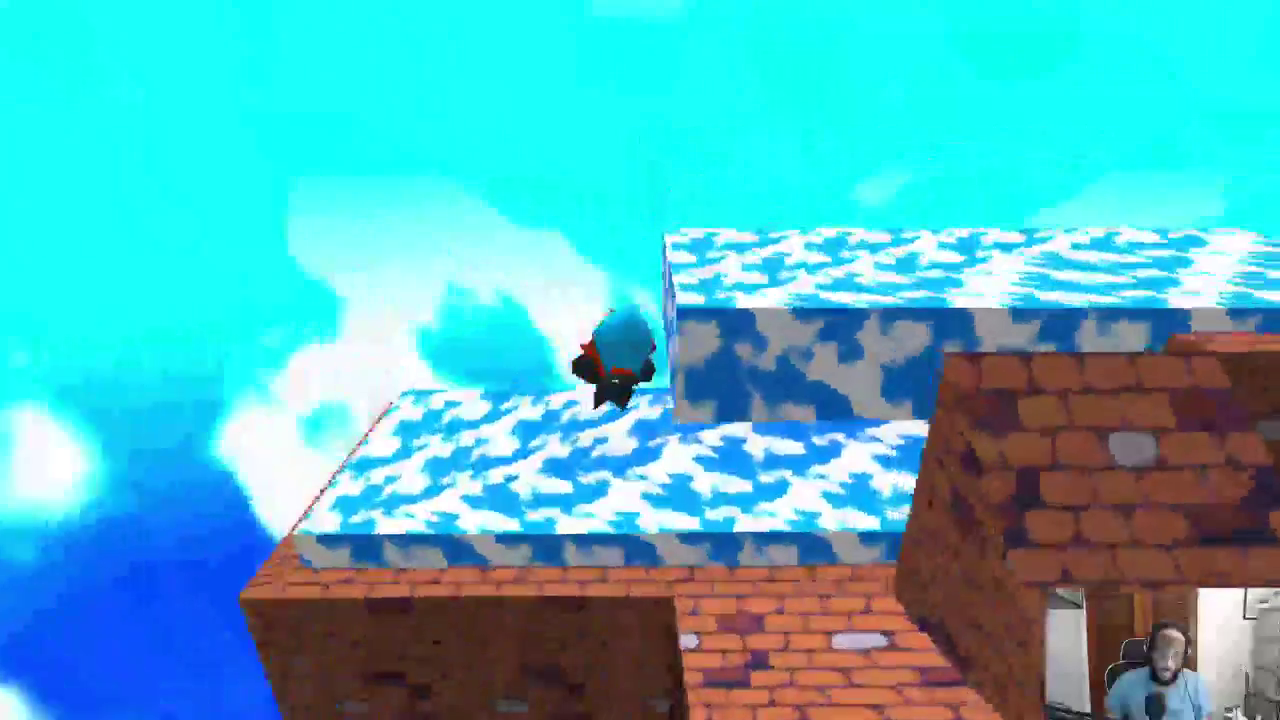
key("w")
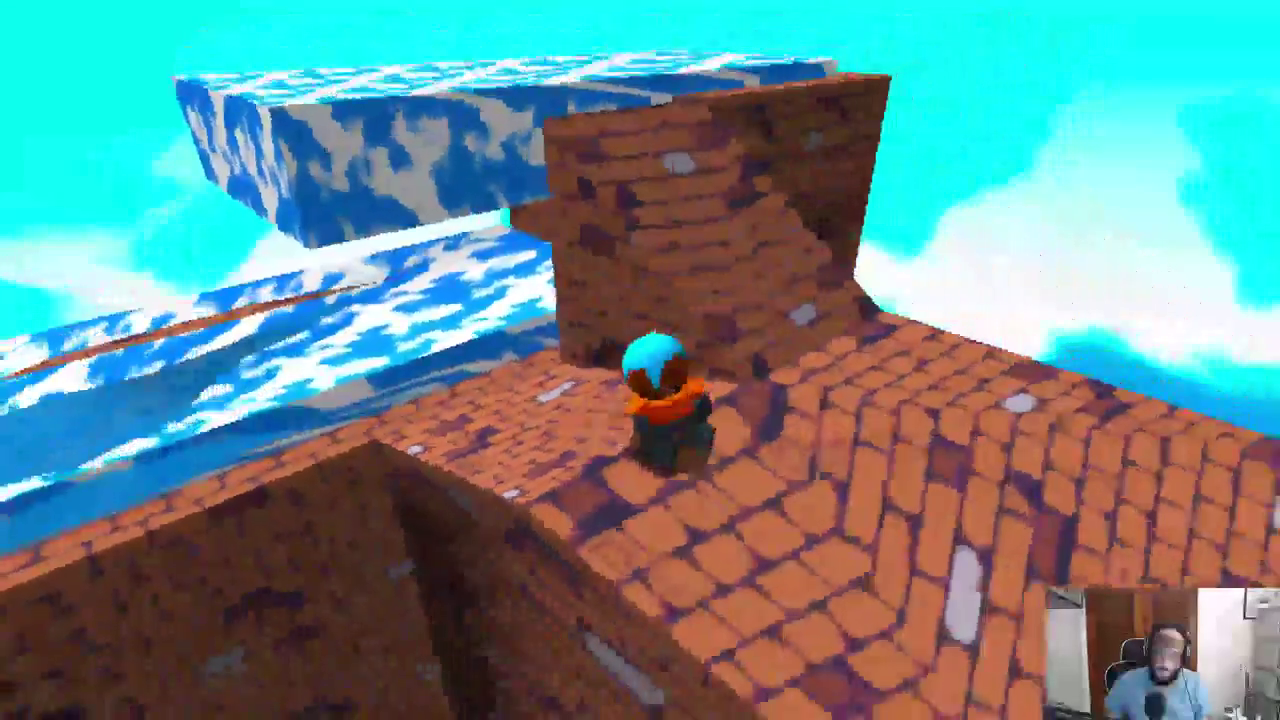
key("space")
key("Escape")
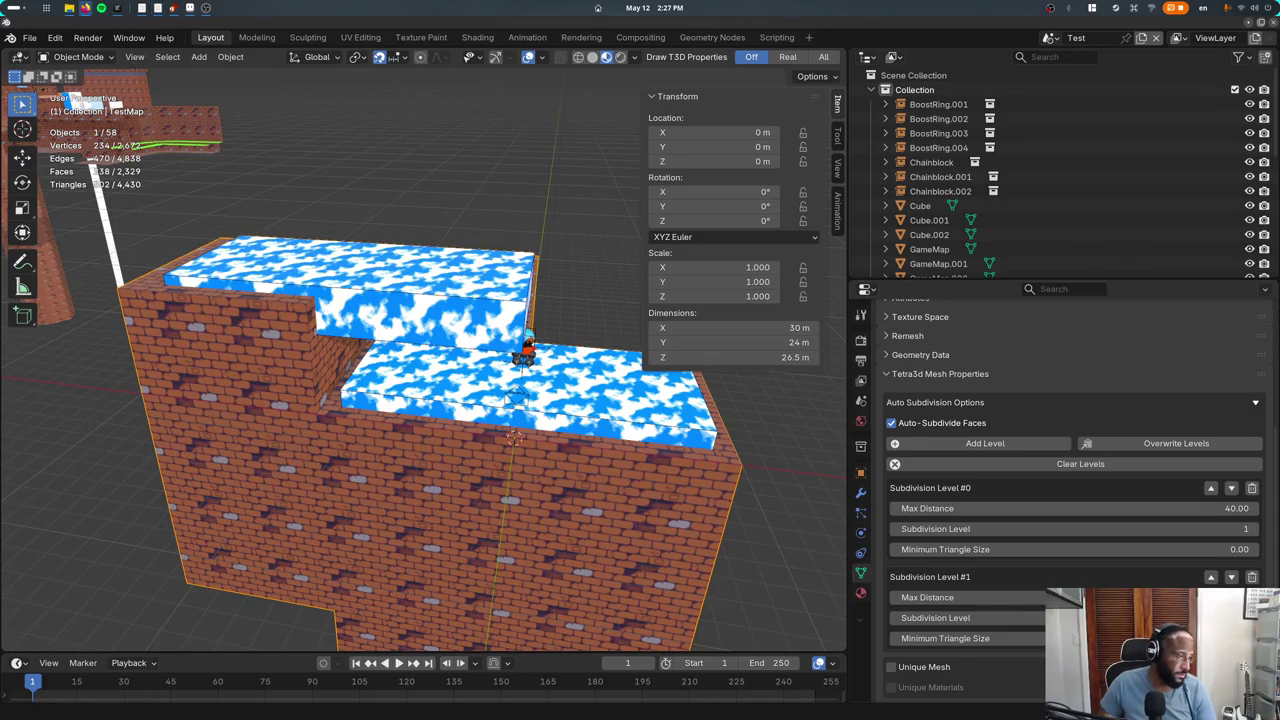
Export the scene as glTF 2.0, reviewing Include, Transform and Mesh options, overwriting game.glb
left_click(30, 38)
mouse_move(54, 258)
left_click(228, 388)
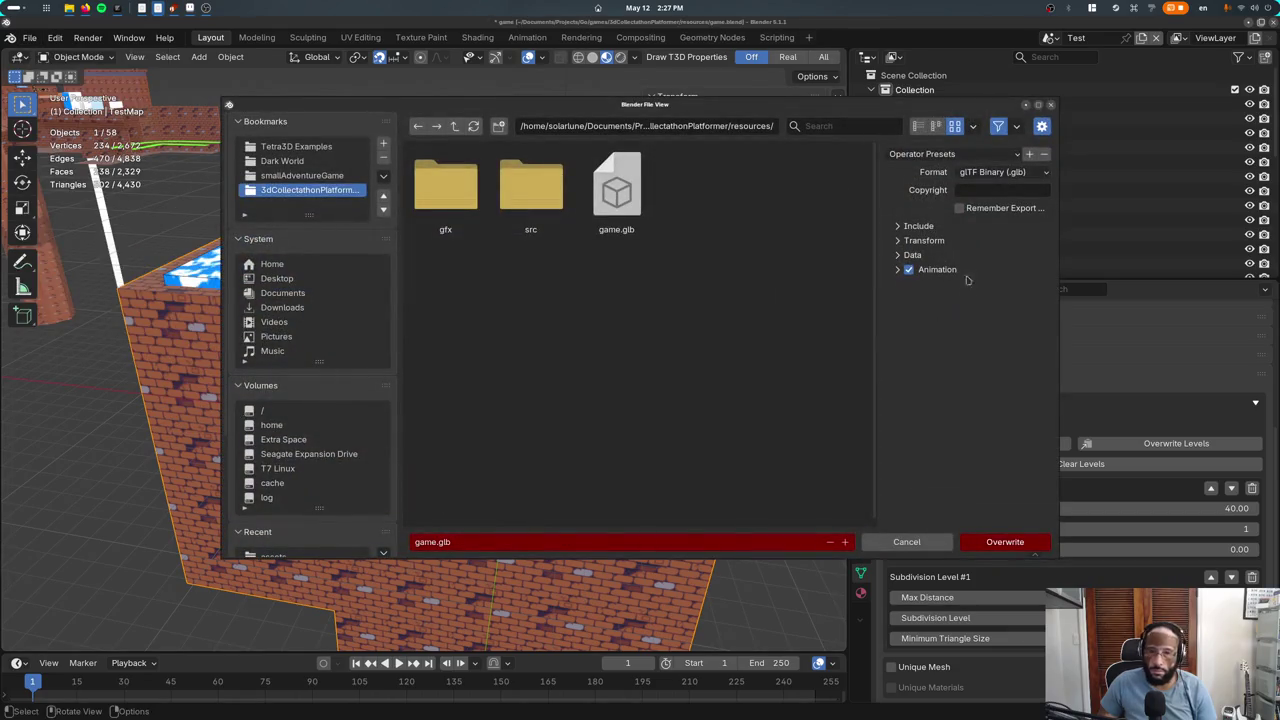
left_click_drag(909, 257, 909, 226)
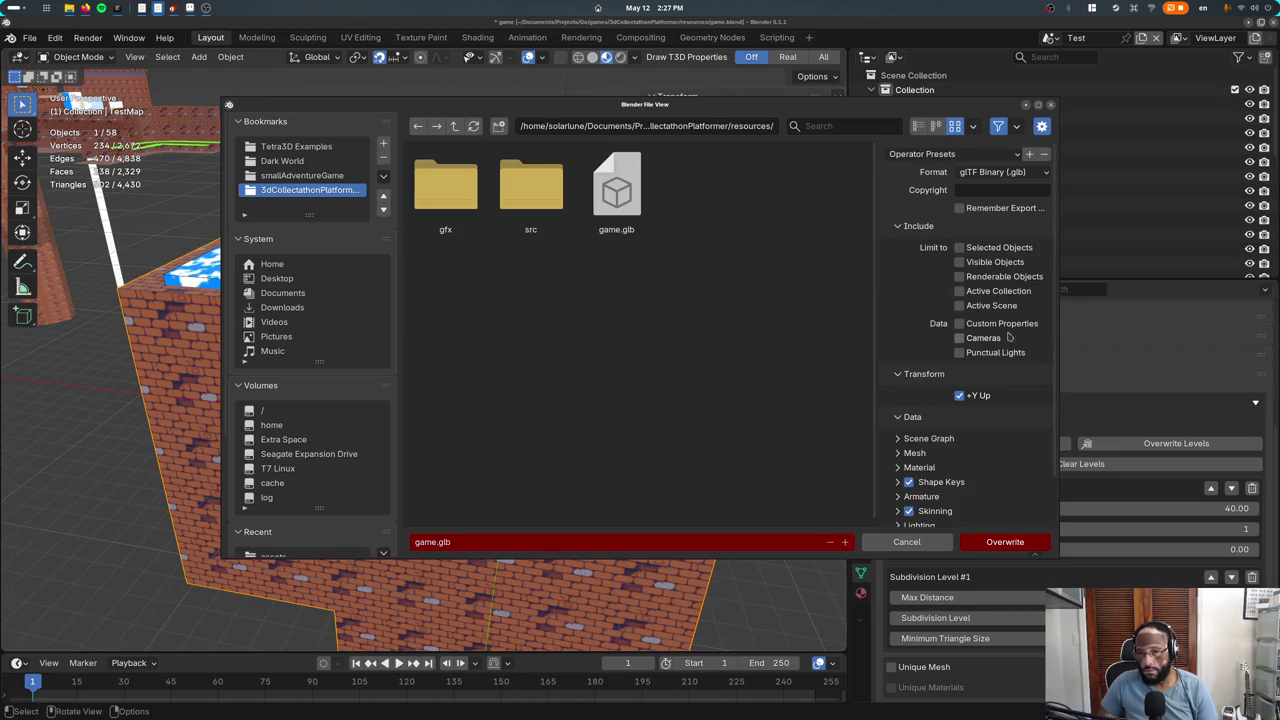
scroll(1008, 340, "down", 2)
left_click(926, 403)
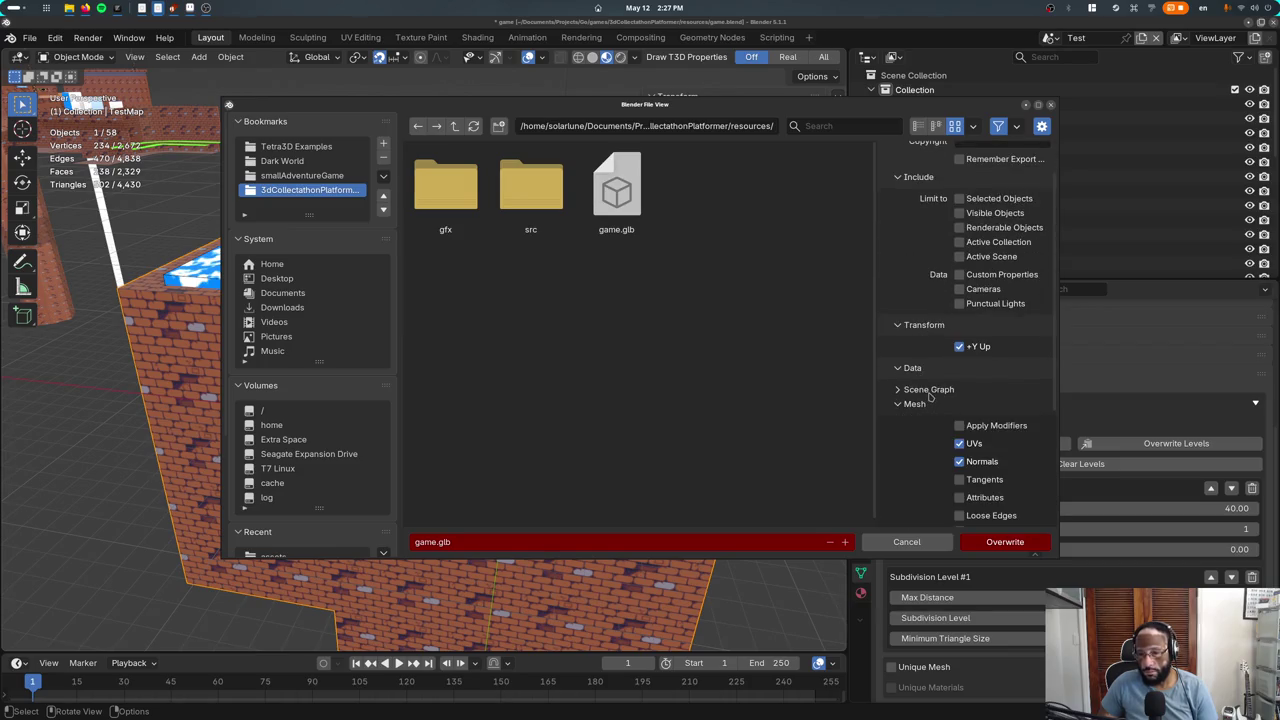
scroll(929, 396, "down", 3)
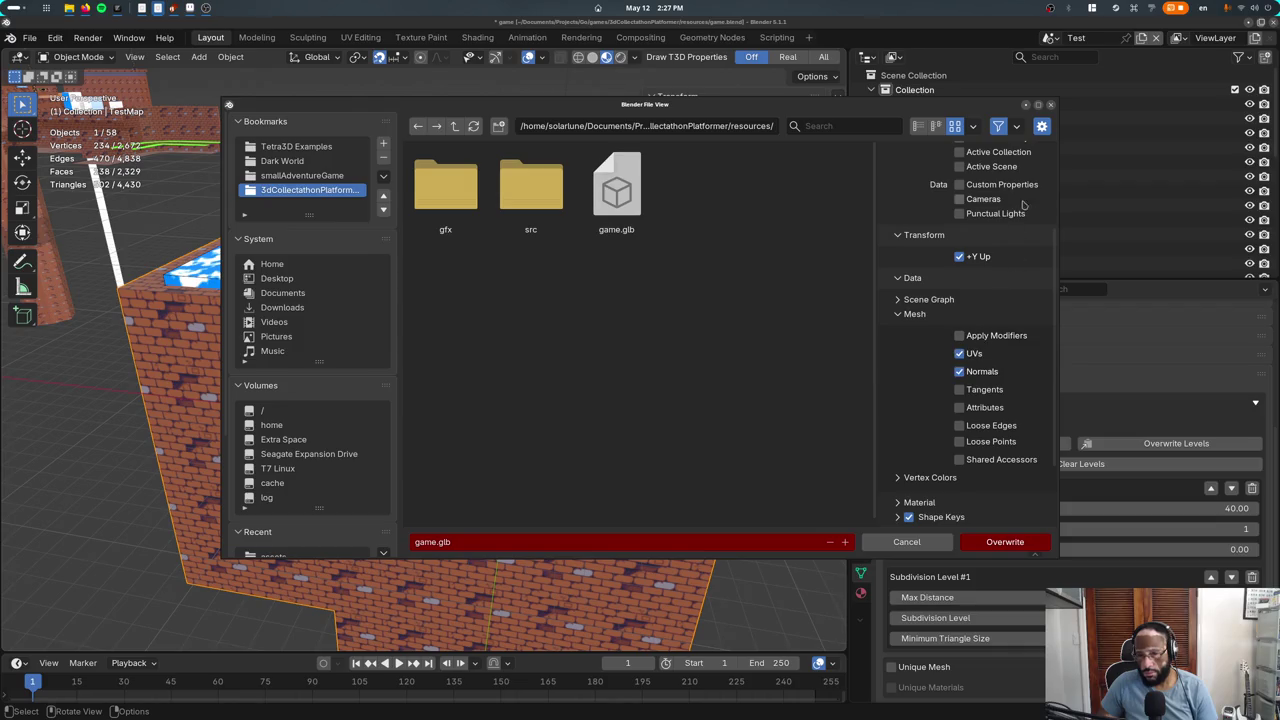
key("Return")
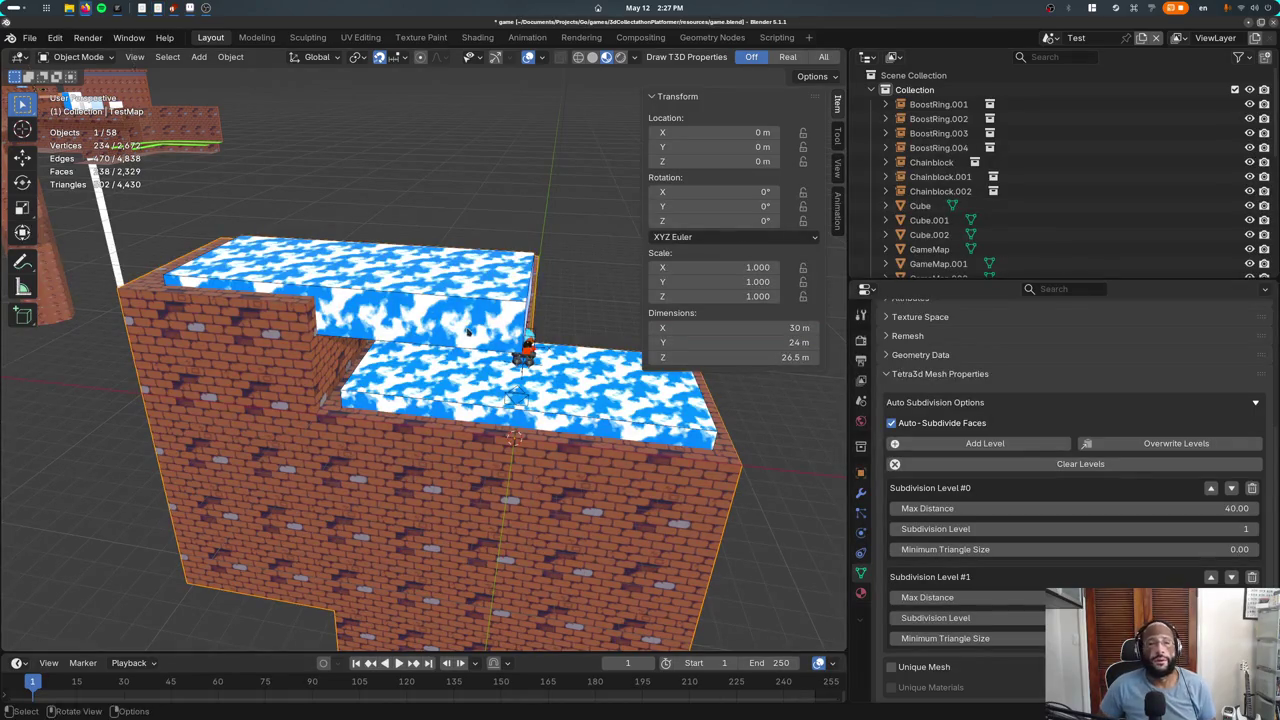
key("alt+Tab")
Search tetra3d.py for 'apply', then 'export_gl', and finally 'gltf(' to find the export call
key("Tab")
key("ctrl+f")
type("apply")
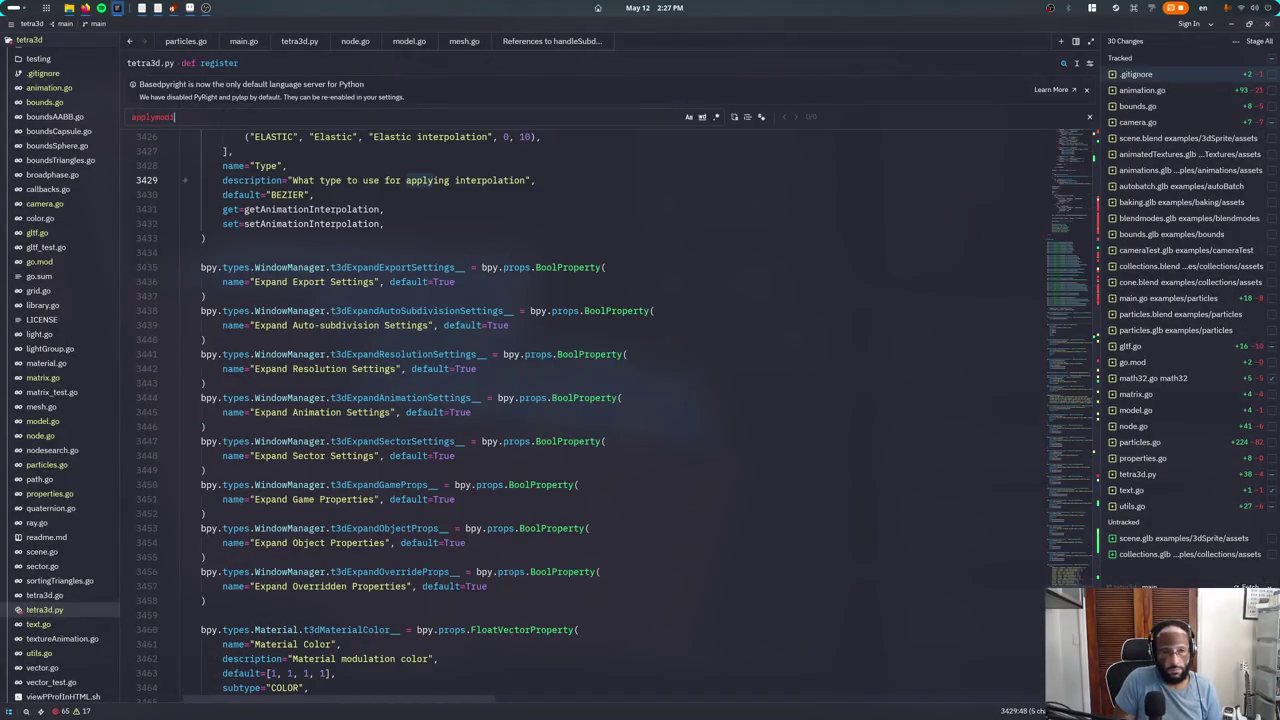
key("ctrl+a")
type("export")
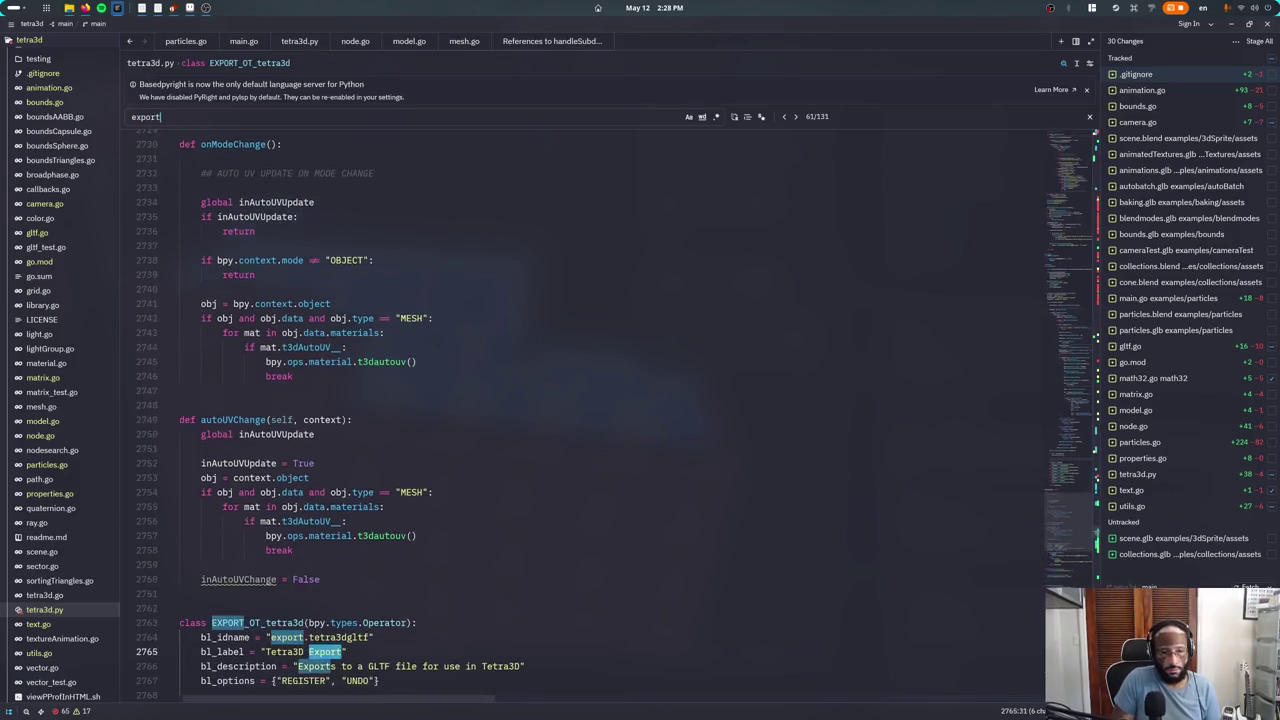
type("_gltf(")
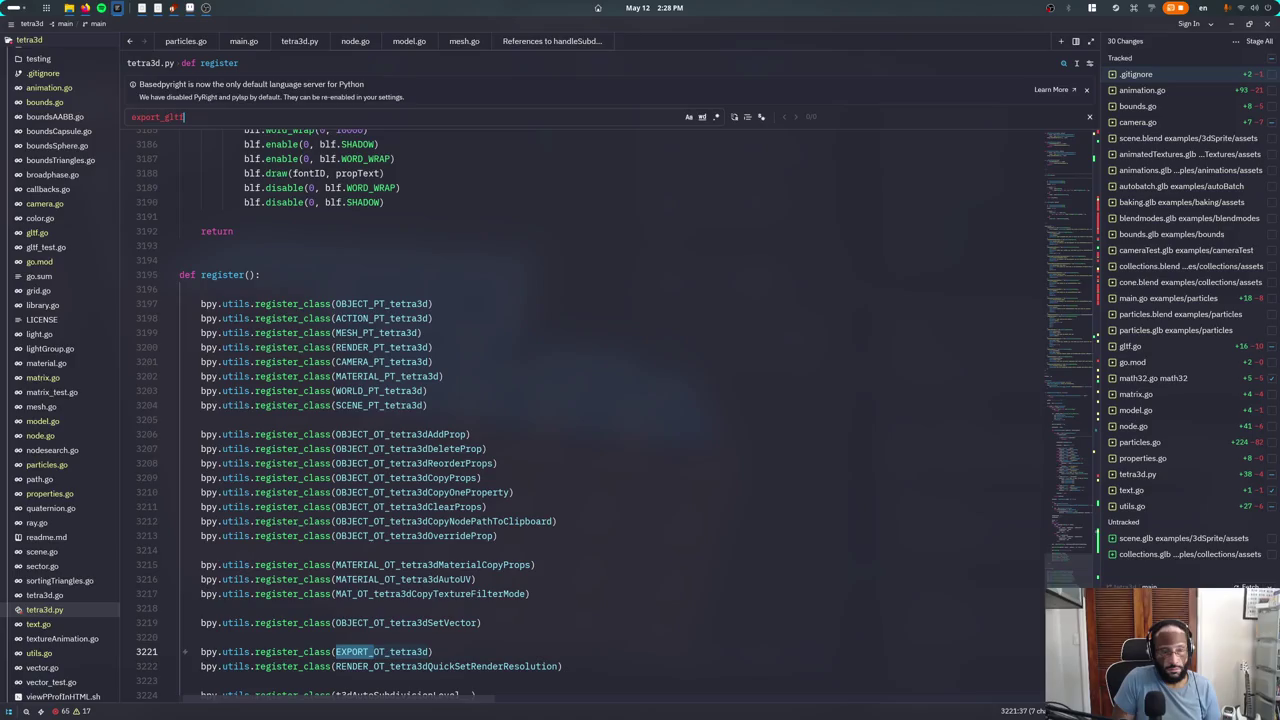
key("ctrl+a")
type("gltf(")
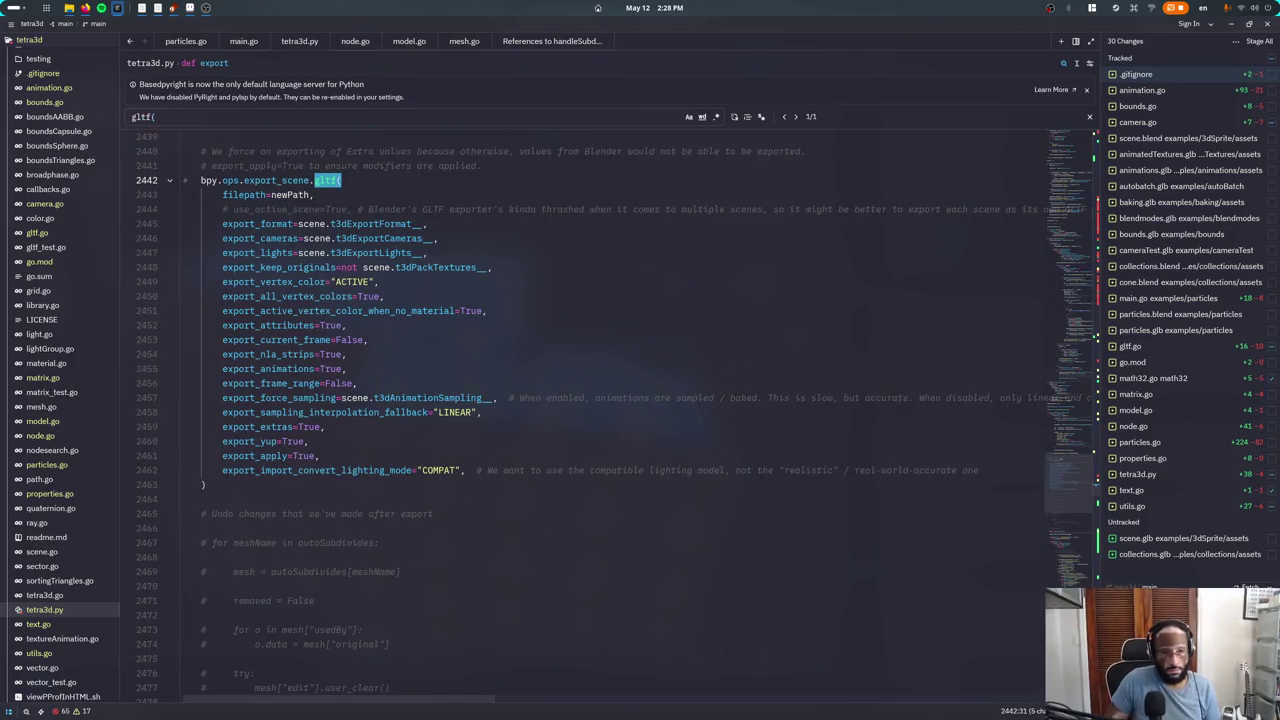
key("Escape")
Read the export_scene.gltf options, highlighting export_apply=True, then return to Blender
left_click(286, 253)
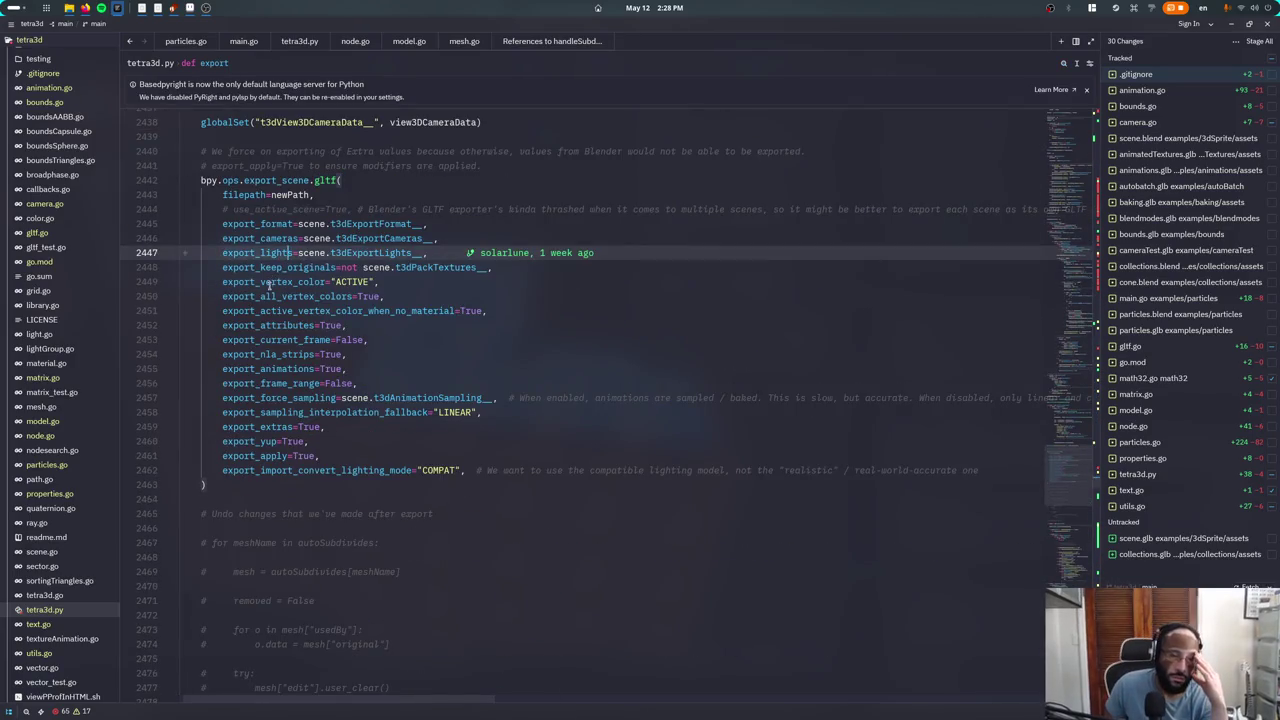
left_click(284, 325)
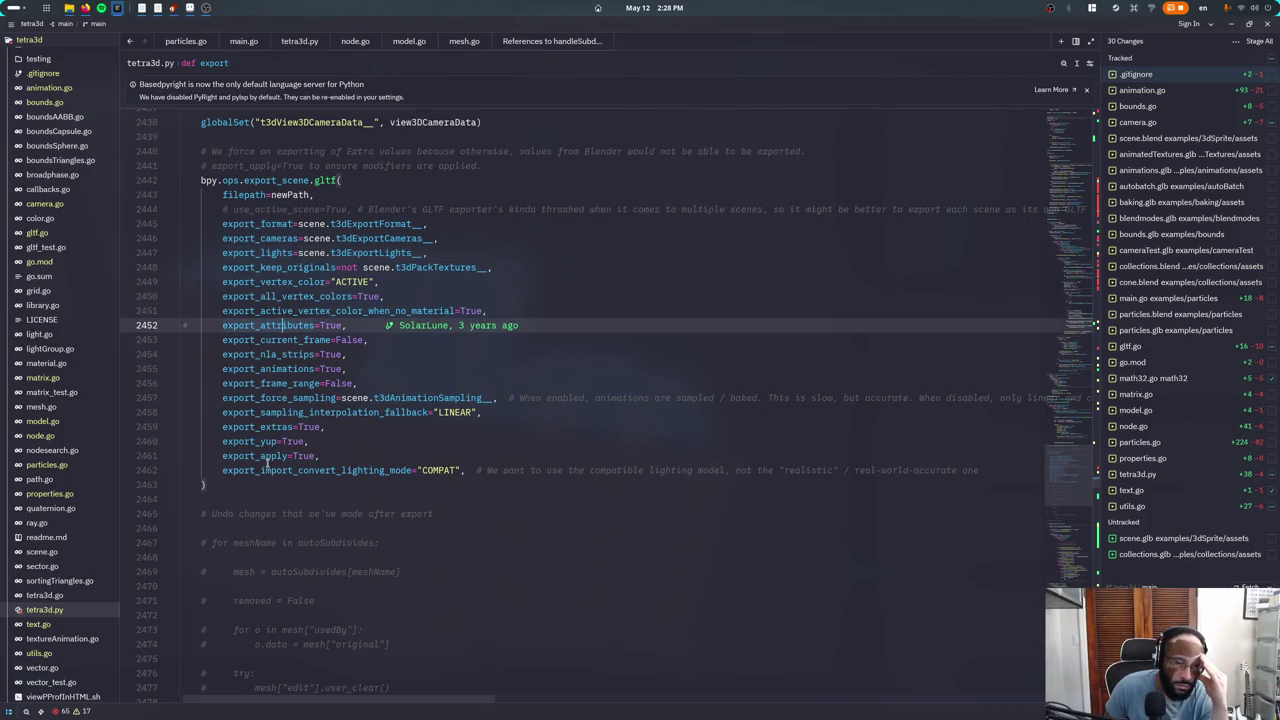
left_click_drag(222, 456, 317, 456)
left_click(340, 412)
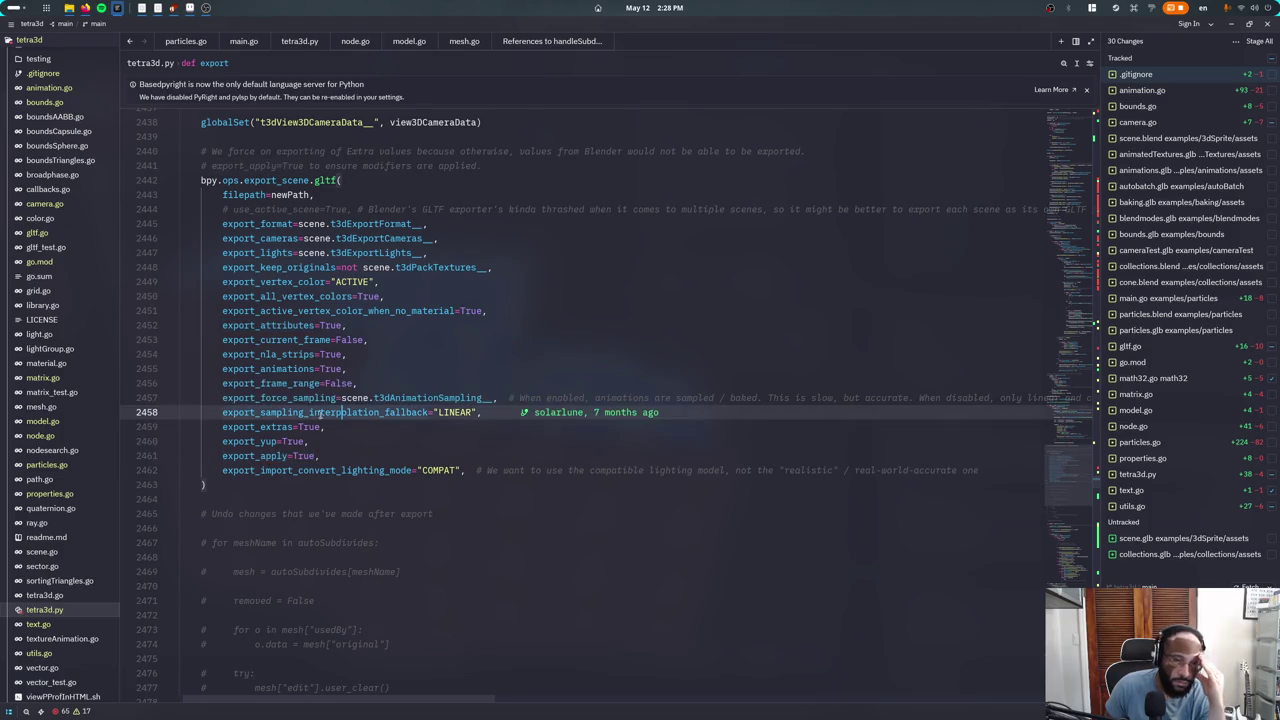
left_click(340, 426)
key("alt+Tab")
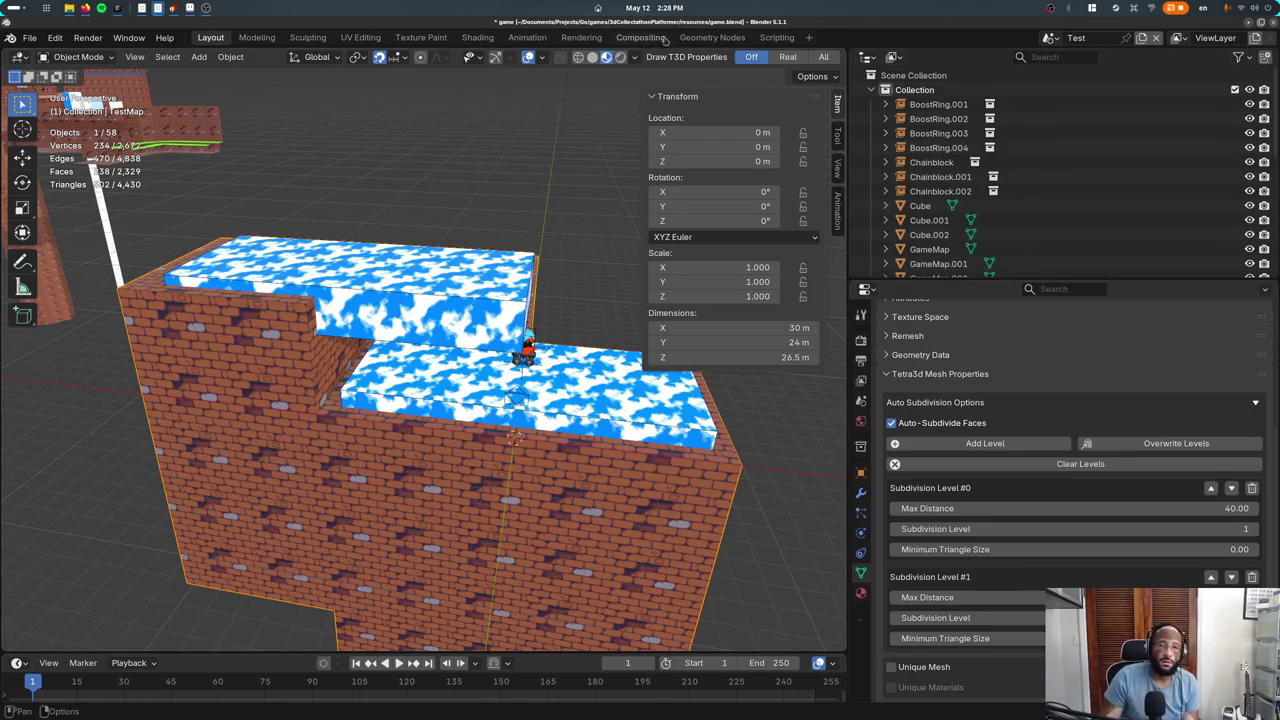
Delete TestMap's Flip Normals modifier, restore the mistakenly removed Boolean, and save to re-export
left_click(706, 37)
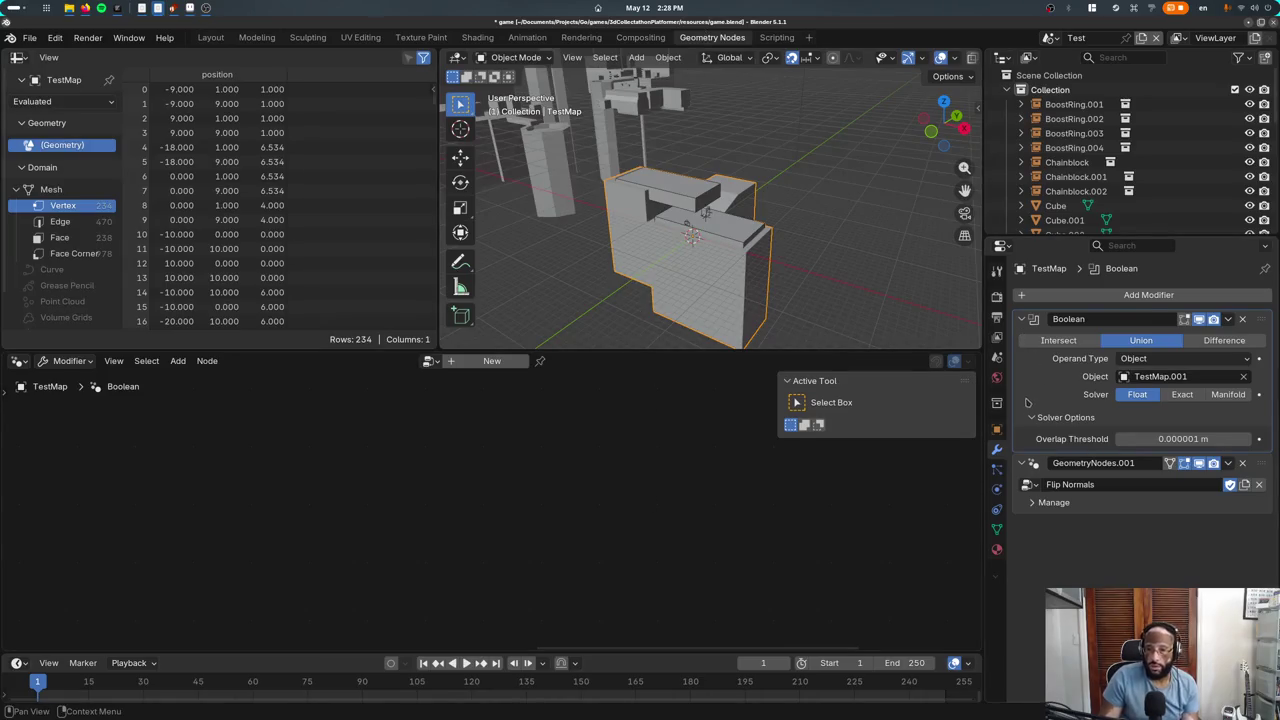
left_click(1019, 496)
left_click(1242, 463)
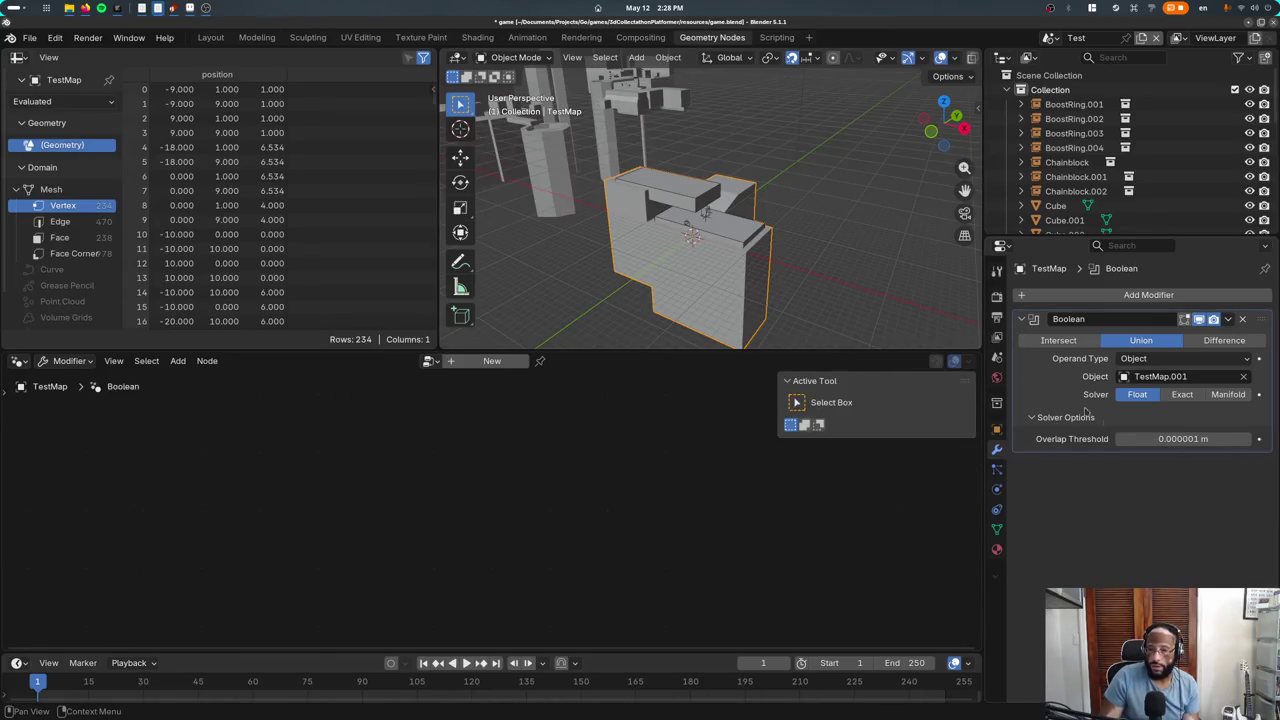
left_click(1242, 319)
key("ctrl+z")
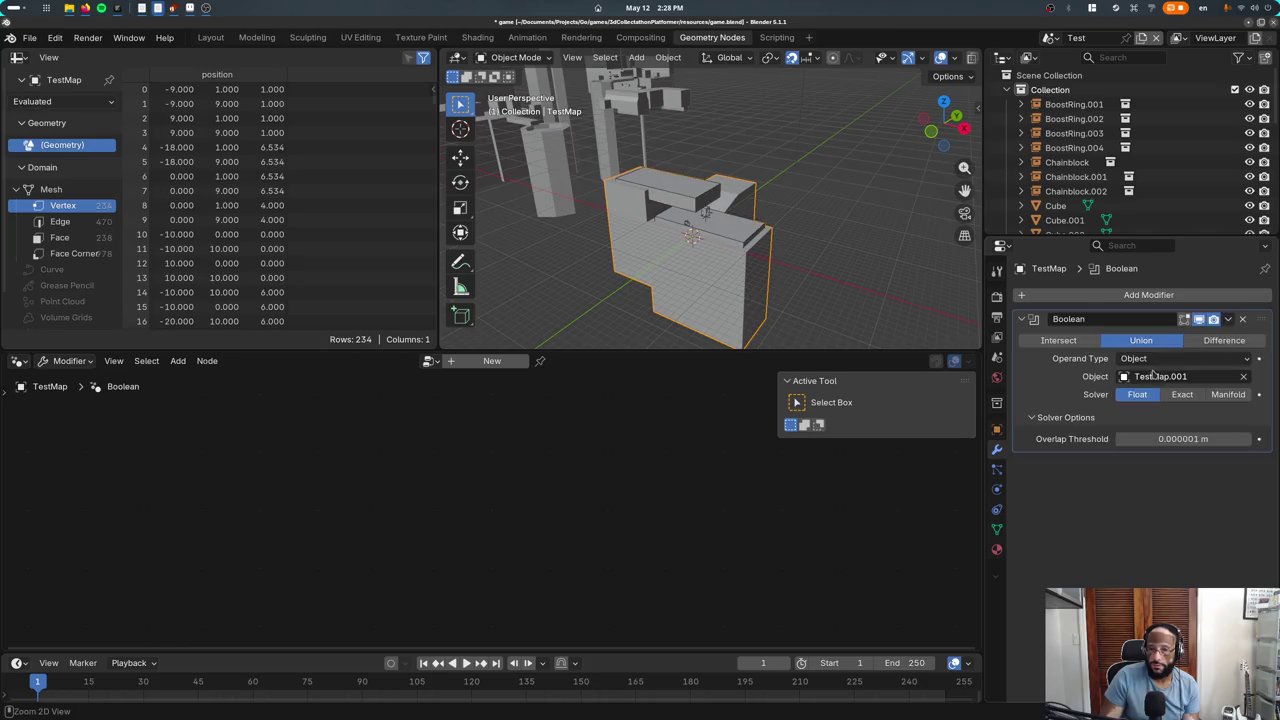
key("ctrl+s")
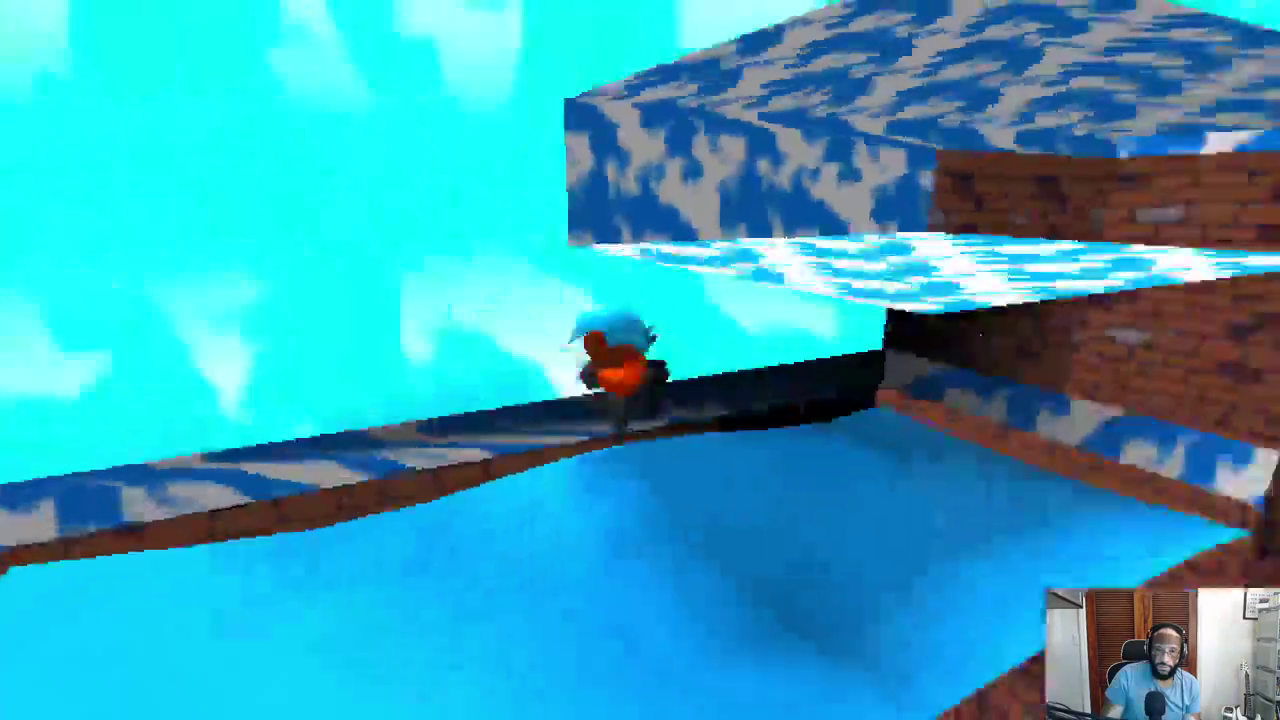
Run and jump the character along the brick and cloud-topped ledges to the wooden block and beam
key("w")
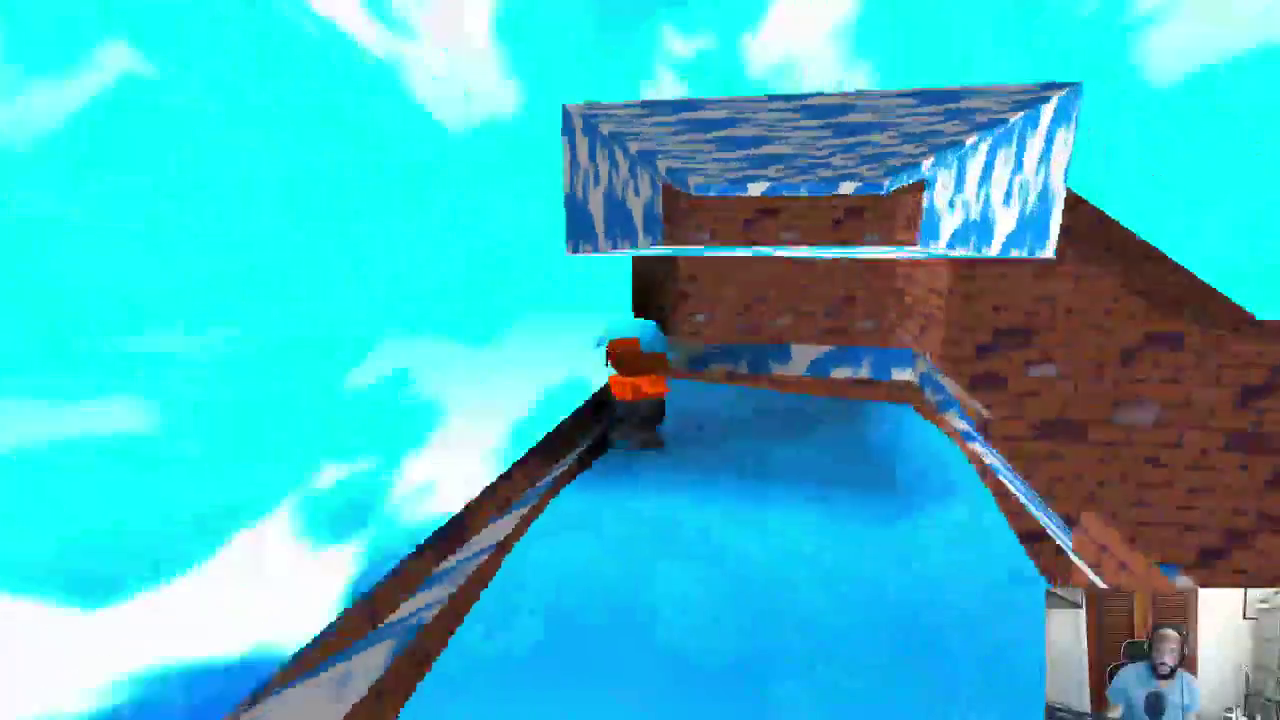
key("w")
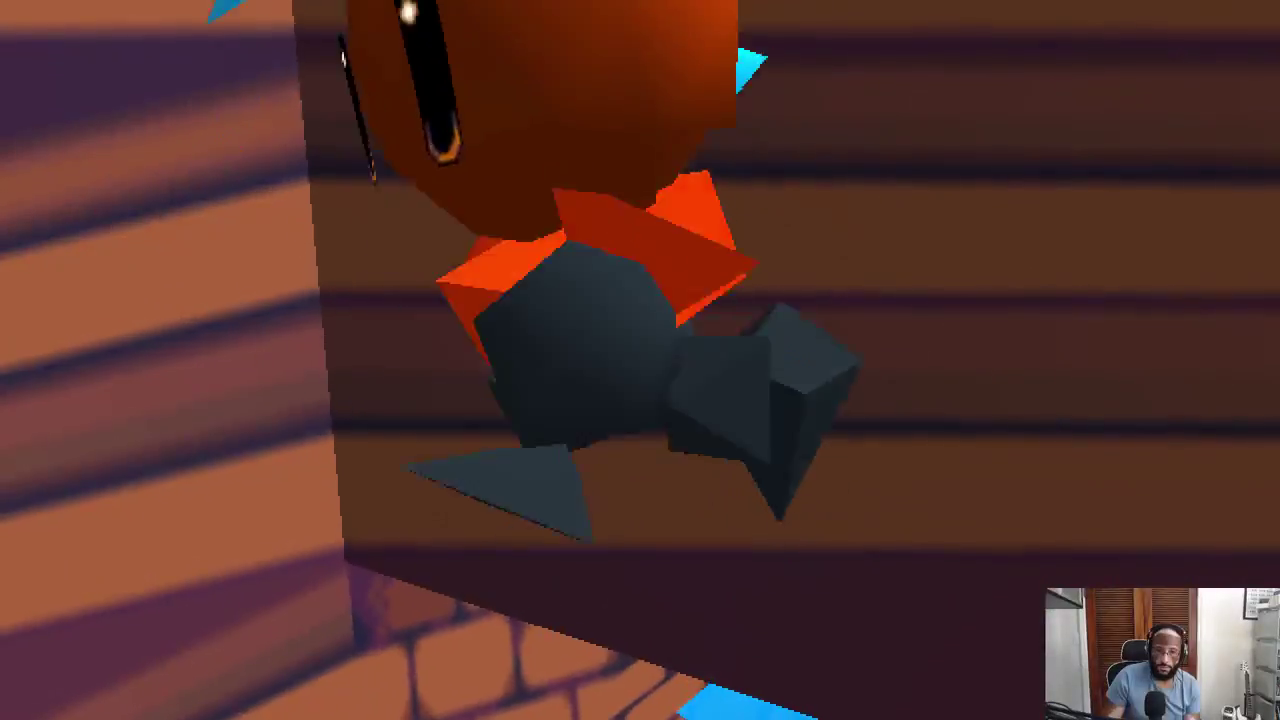
key("w")
key("space")
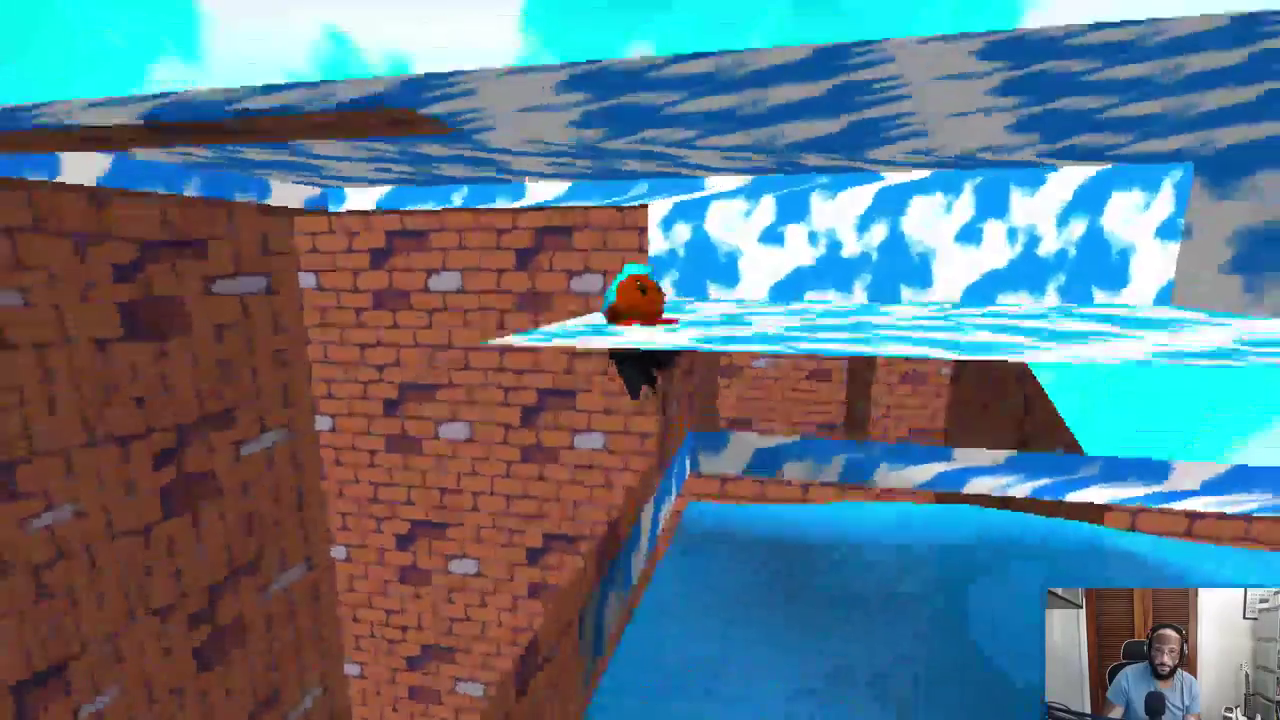
key("w")
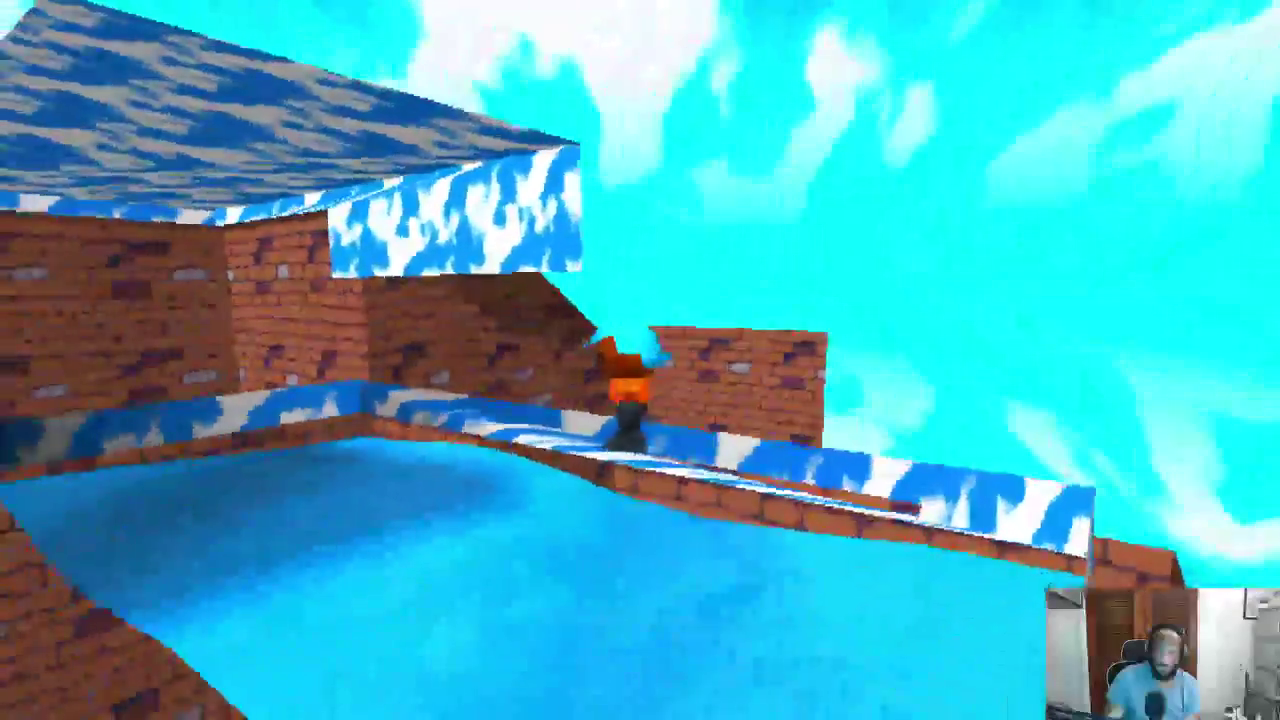
key("w")
key("w")
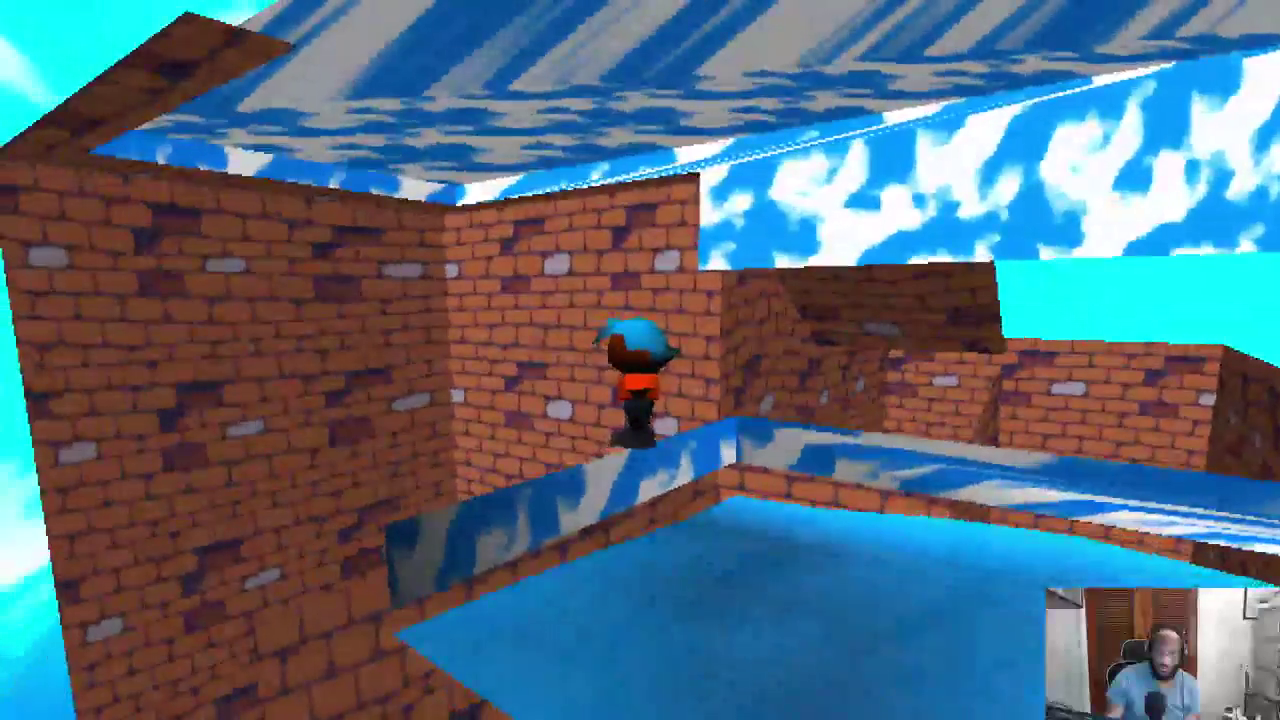
key("w")
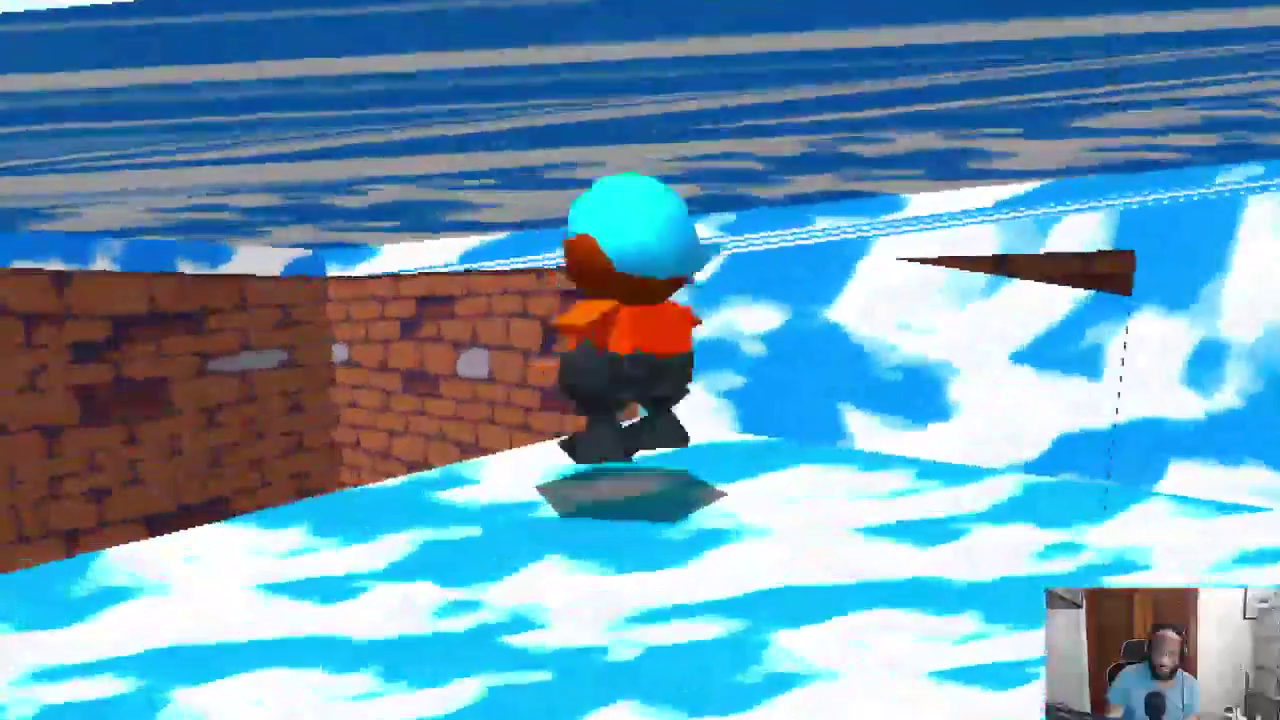
key("w")
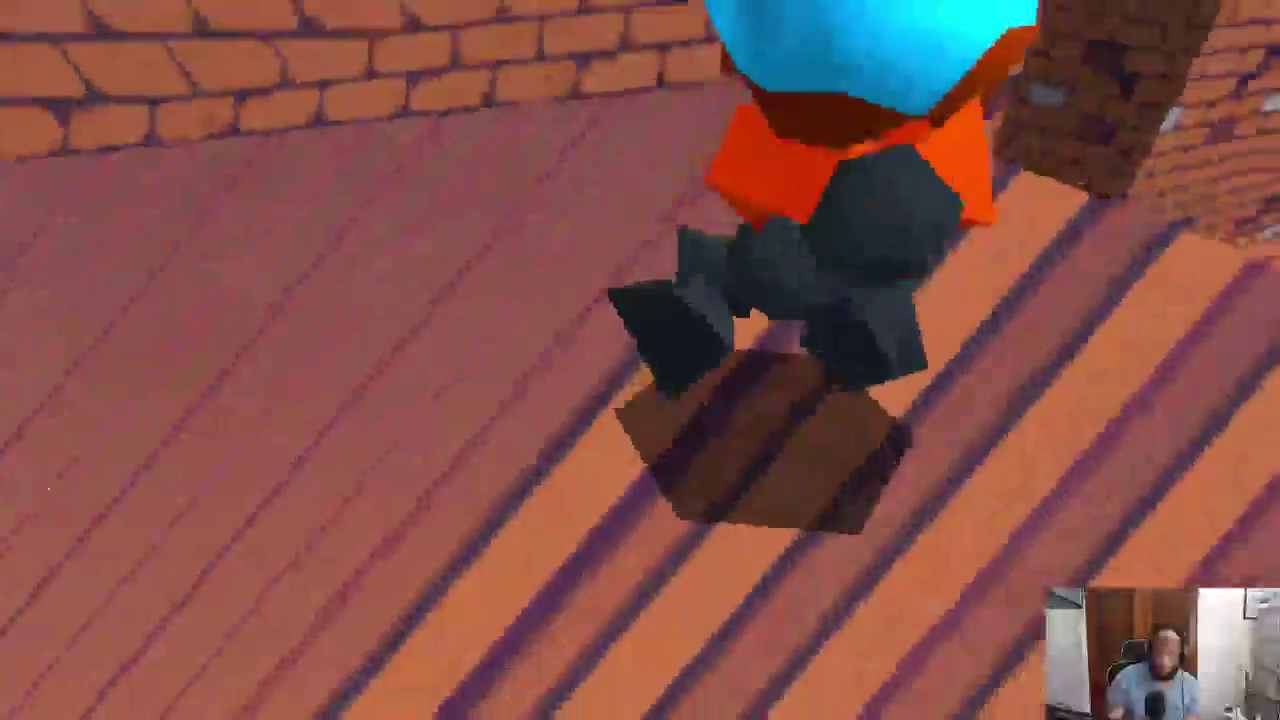
key("w")
key("w")
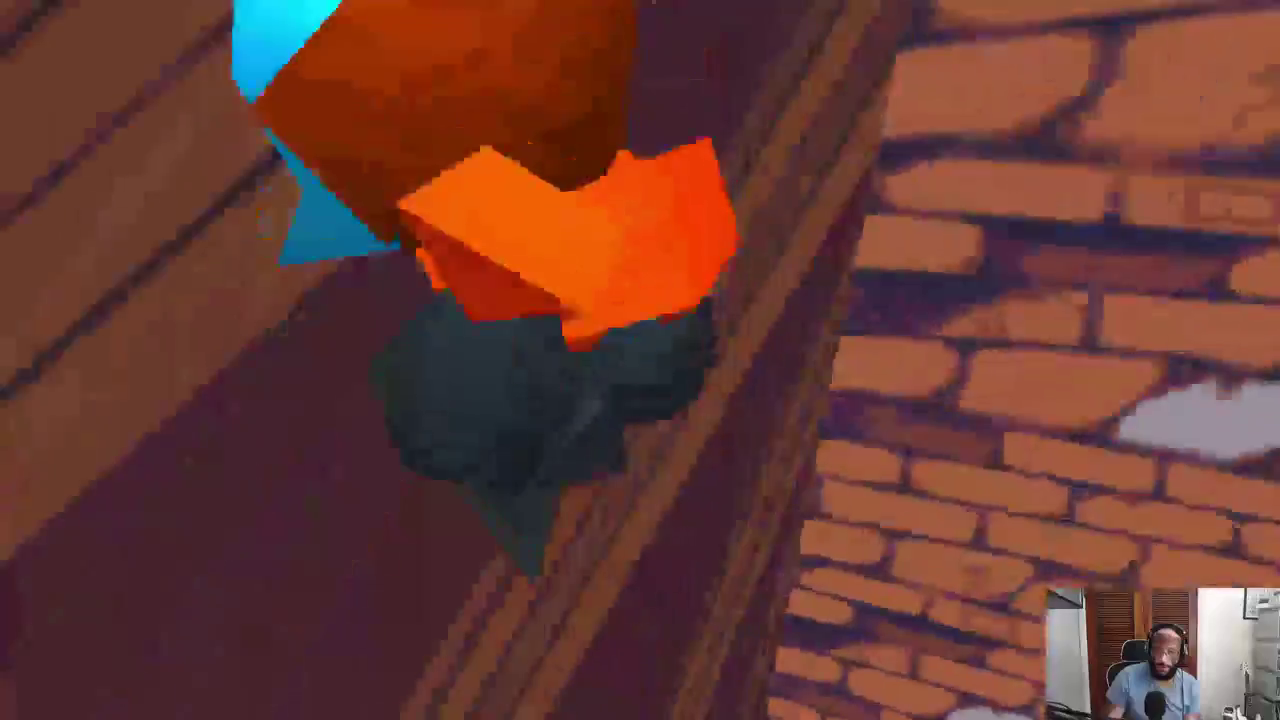
key("w")
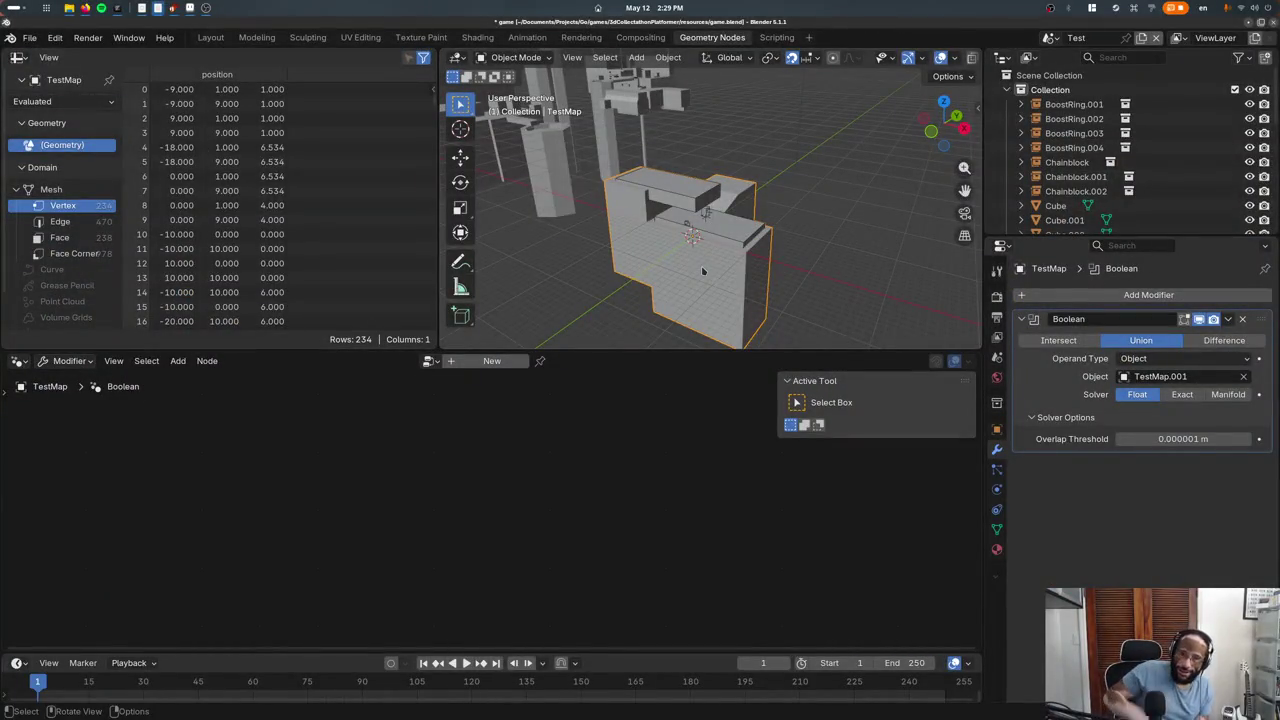
key("alt+Tab")
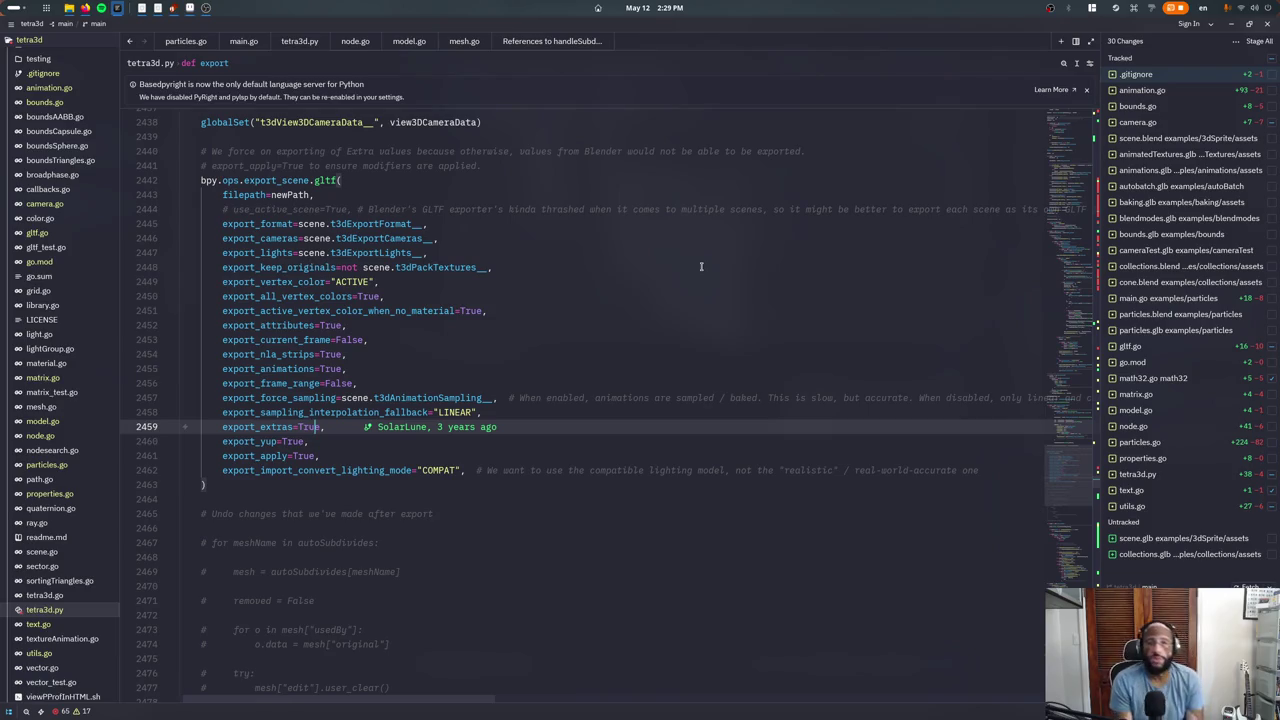
key("alt+Tab")
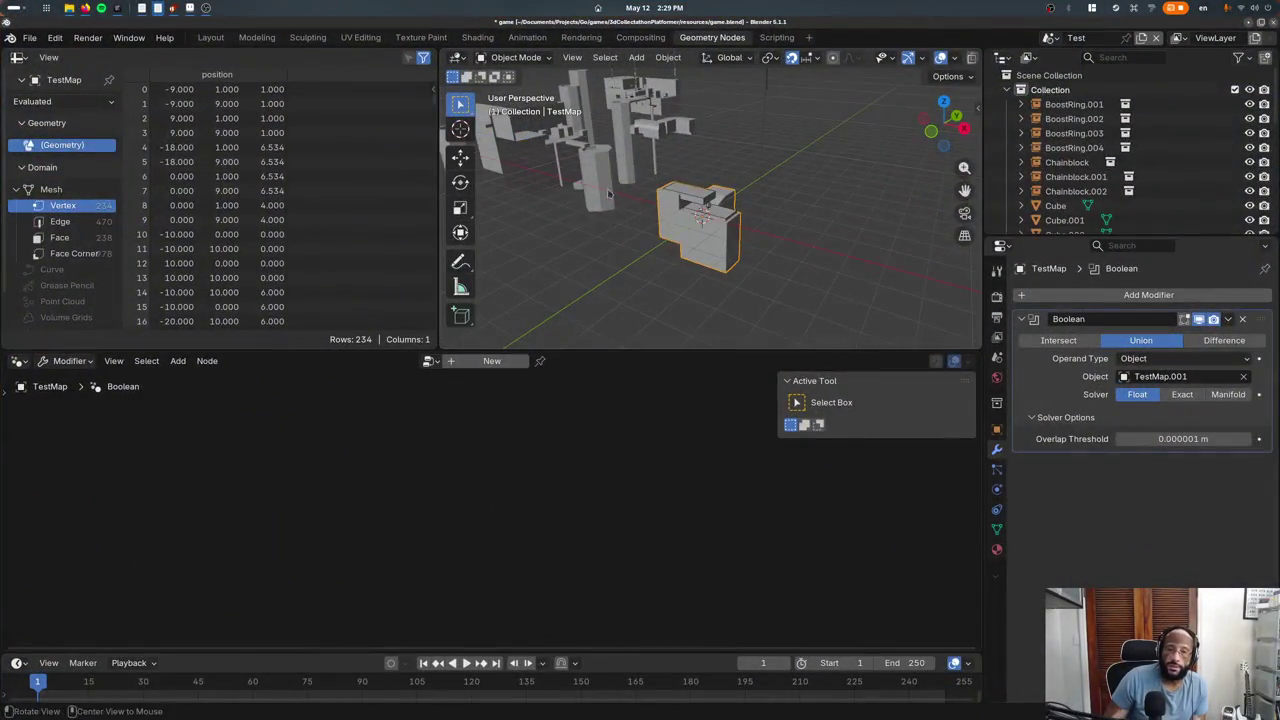
left_click(214, 37)
Orbit and zoom around the textured TestMap level with its cloud-topped ledges
middle_click_drag(424, 205, 430, 304)
scroll(391, 326, "down", 4)
scroll(403, 338, "up", 5)
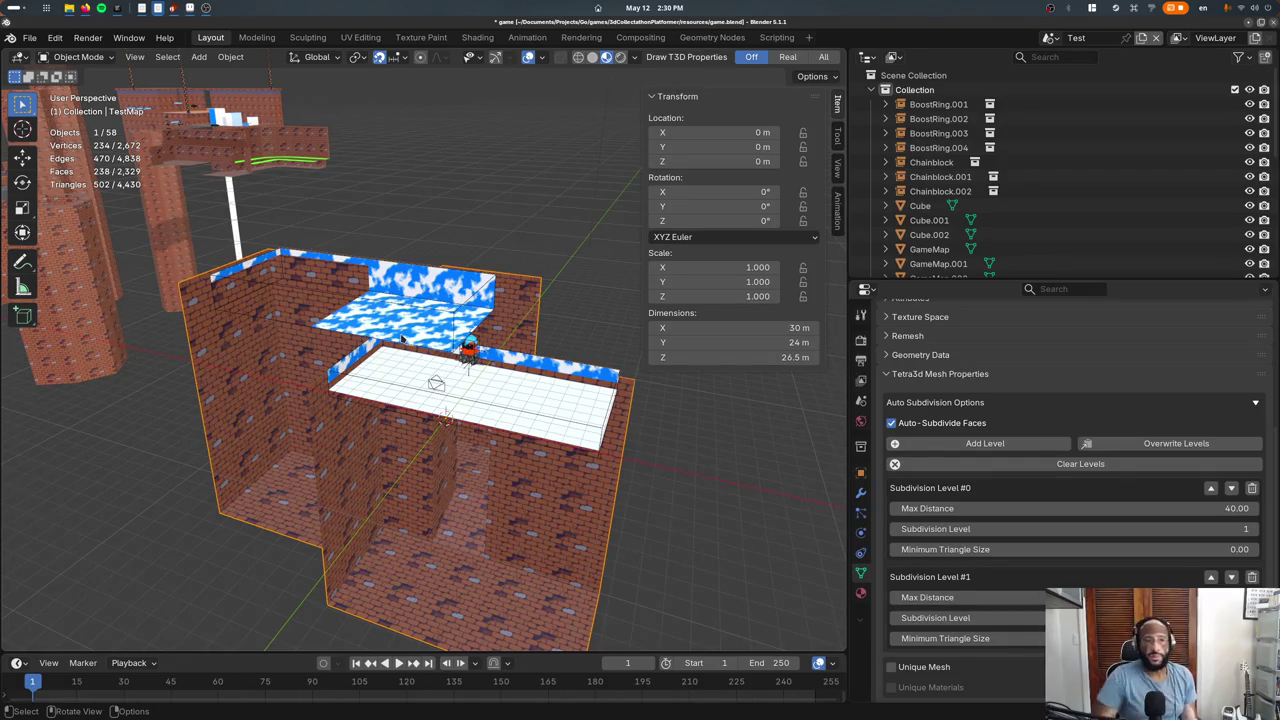
Enter Edit Mode on the 601-vertex GameMap level mesh and switch to Solid shading
key("ctrl+z")
middle_click_drag(503, 272, 420, 490)
key("Tab")
mouse_move(392, 546)
middle_mouse_down()
mouse_move(307, 573)
mouse_move(296, 426)
middle_mouse_up()
key("z")
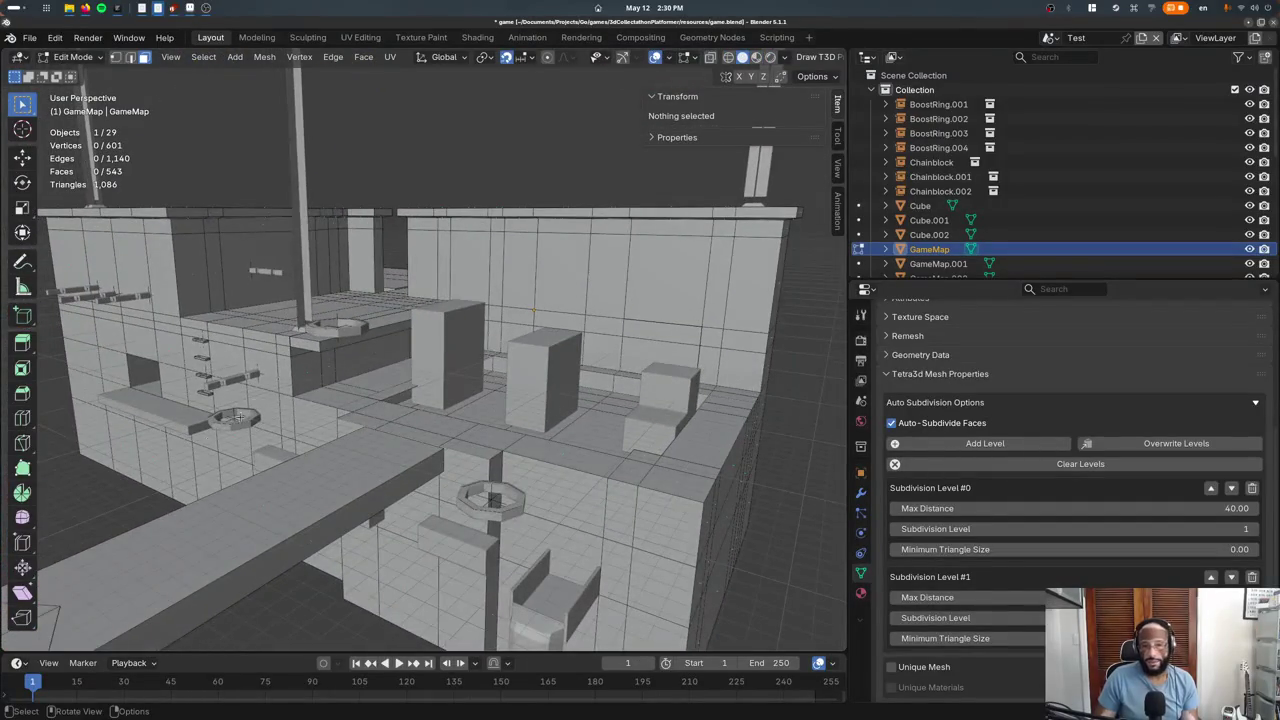